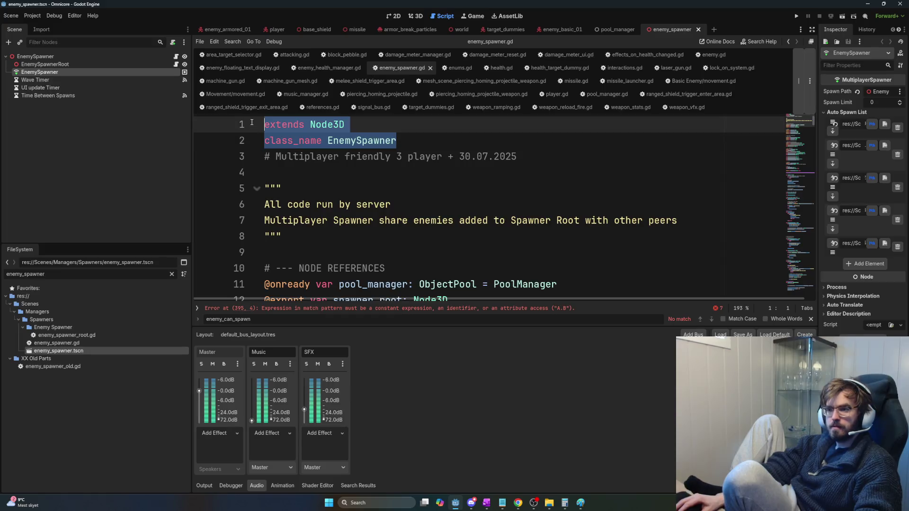
# Step: Look over the header lines at the top of enemy_spawner.gd
pyautogui.click(449, 254)
pyautogui.scroll(-3, 448, 263)
pyautogui.scroll(3, 446, 270)
pyautogui.moveTo(308, 252)
pyautogui.mouseDown()
pyautogui.moveTo(284, 236)
pyautogui.moveTo(264, 124)
pyautogui.mouseUp()
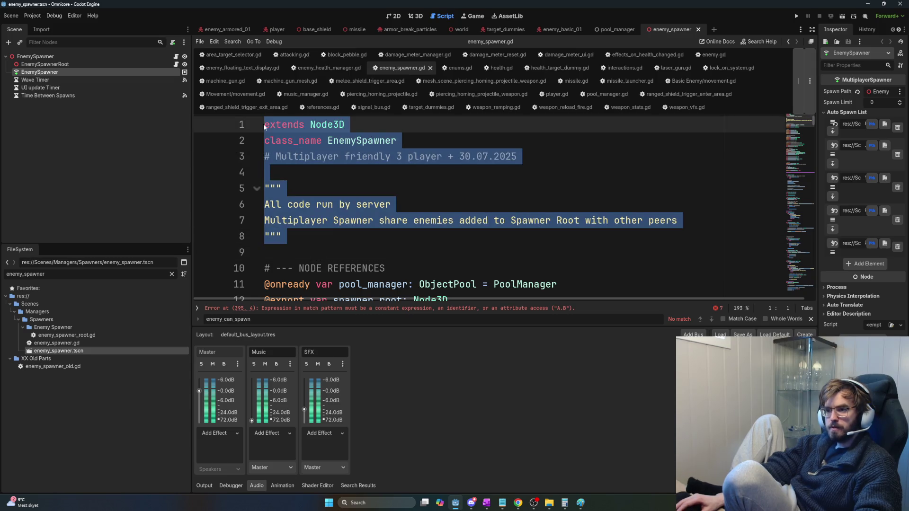
pyautogui.click(266, 124)
pyautogui.click(265, 154)
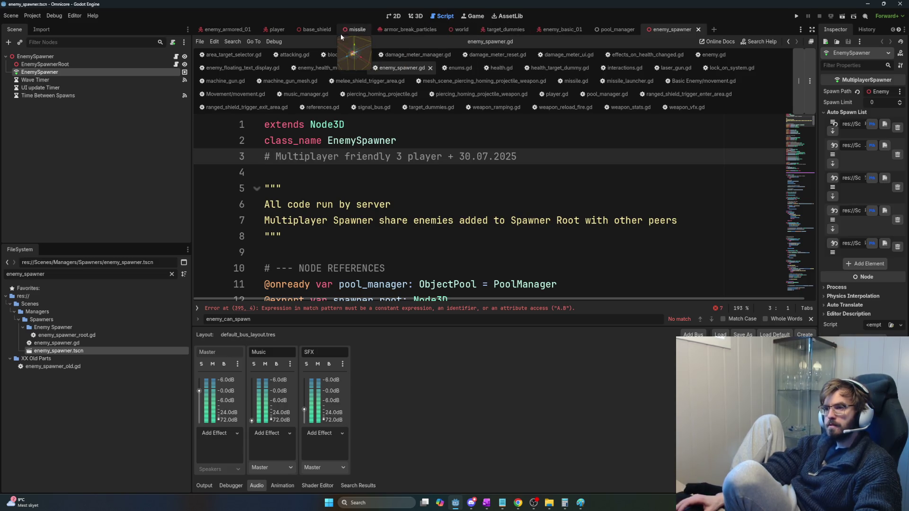
# Step: Check the list of open scripts, then return to the spawner code
pyautogui.hotkey('ctrl', '\\')
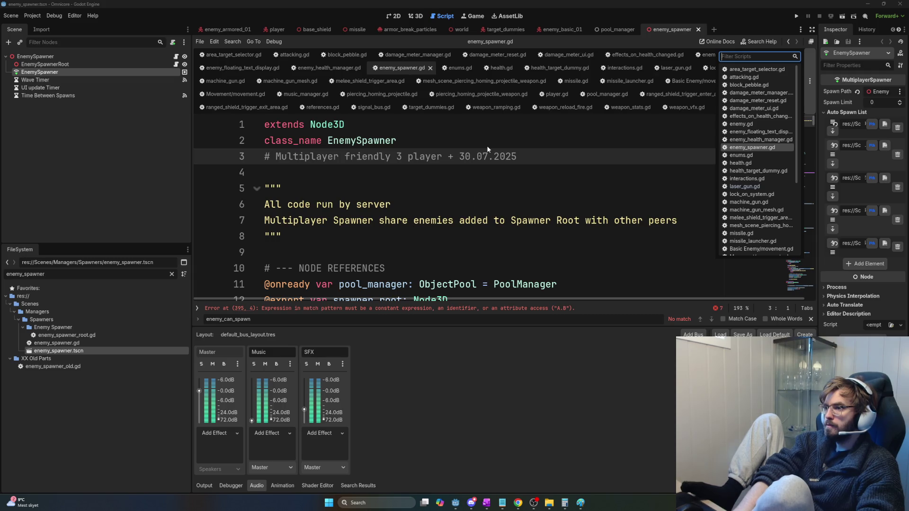
pyautogui.click(492, 171)
pyautogui.scroll(-3, 495, 185)
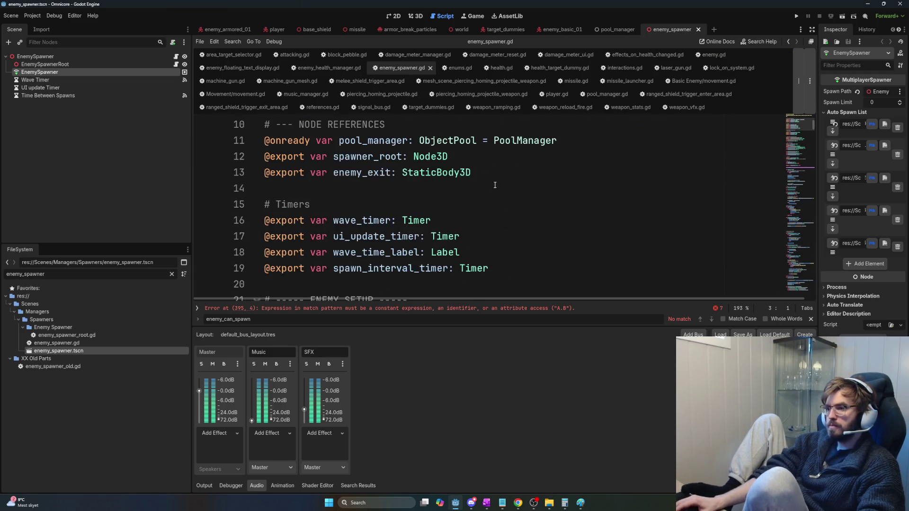
pyautogui.moveTo(815, 128); pyautogui.dragTo(814, 138)
pyautogui.scroll(-2, 375, 189)
# Step: Find the enemy_basic_01_numbers declaration and scroll through the script
pyautogui.click(375, 189)
pyautogui.doubleClick(376, 189)
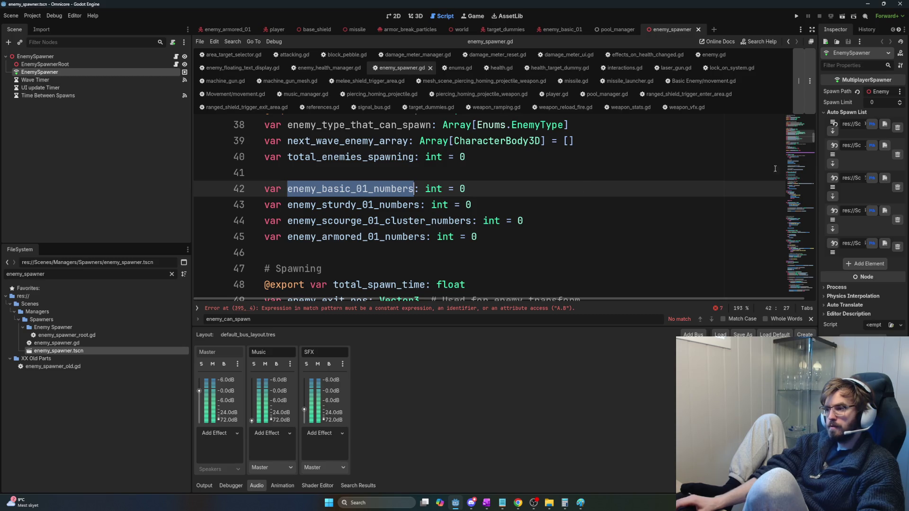
pyautogui.moveTo(817, 139)
pyautogui.mouseDown()
pyautogui.moveTo(809, 288)
pyautogui.moveTo(813, 260)
pyautogui.mouseUp()
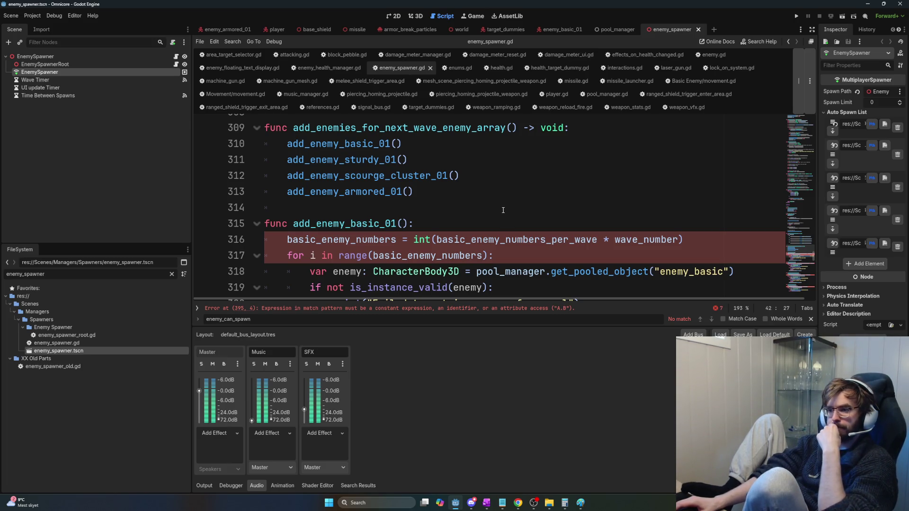
pyautogui.moveTo(814, 260); pyautogui.dragTo(796, 103)
pyautogui.scroll(-9, 528, 232)
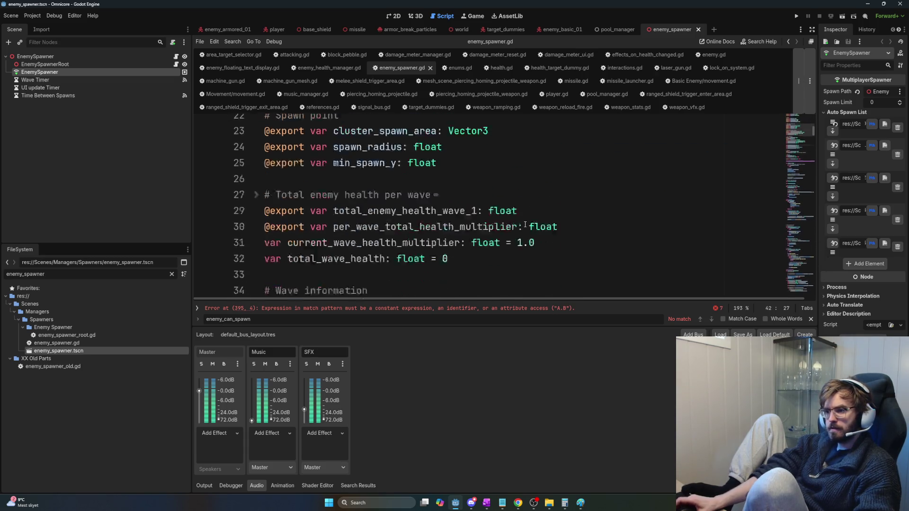
pyautogui.scroll(-15, 528, 232)
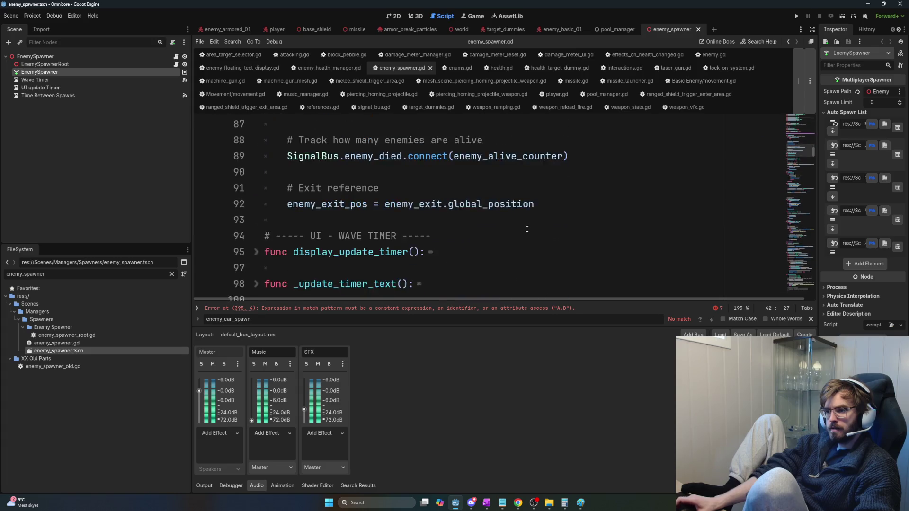
pyautogui.scroll(8, 528, 222)
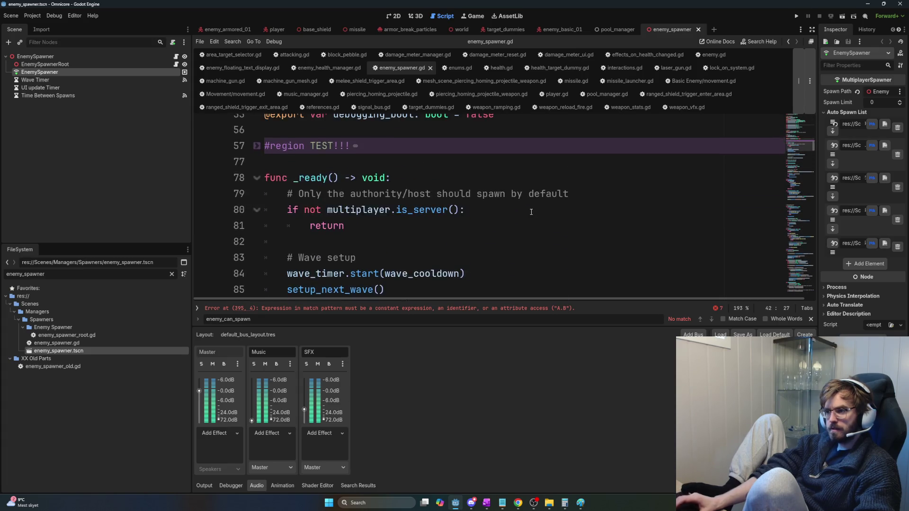
pyautogui.scroll(3, 531, 212)
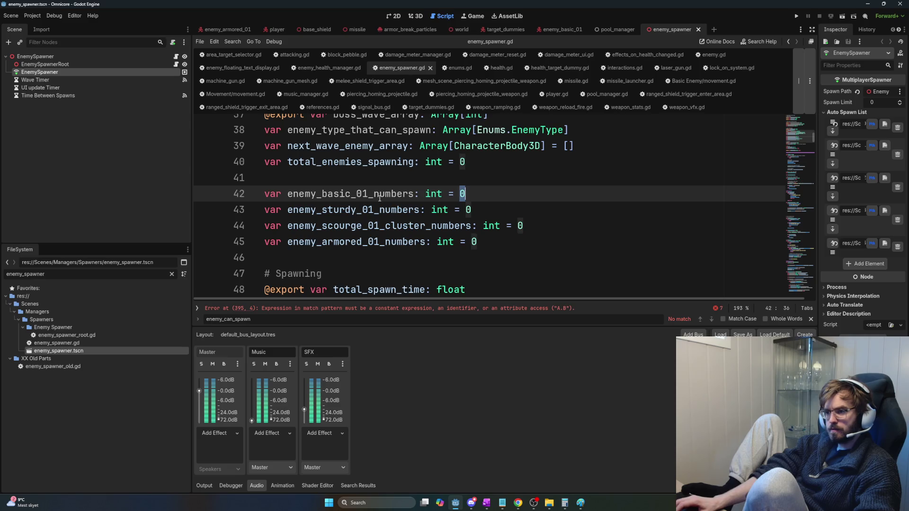
# Step: Select enemy_sturdy_01_numbers and look for where it is used
pyautogui.click(367, 210)
pyautogui.doubleClick(373, 208)
pyautogui.hotkey('ctrl', 'd')
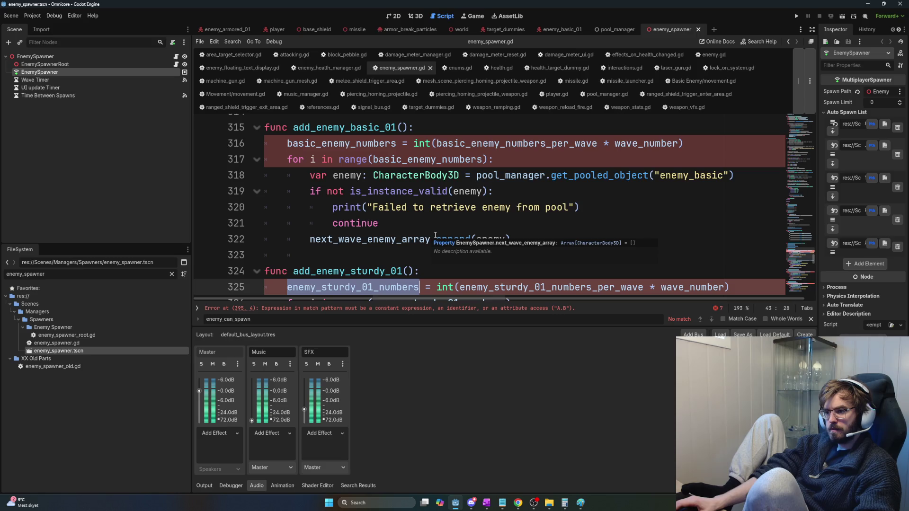
pyautogui.scroll(-1, 477, 287)
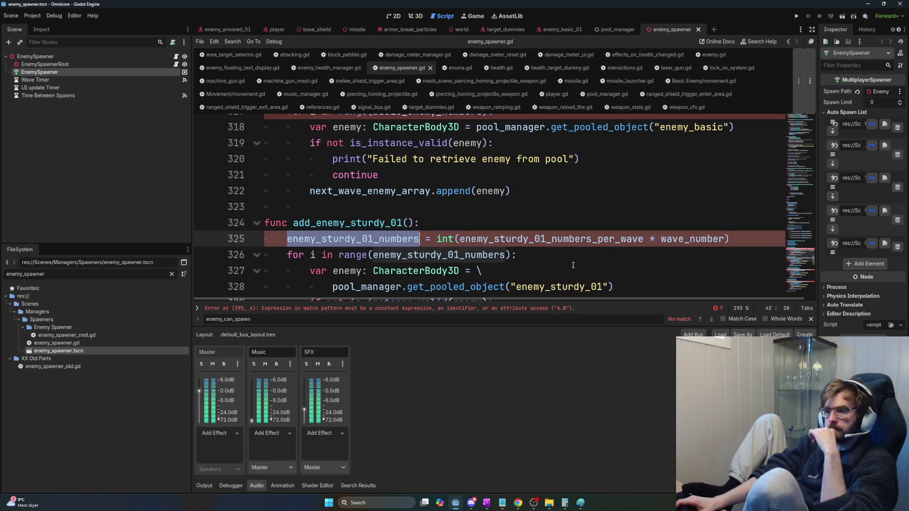
pyautogui.scroll(-1, 567, 263)
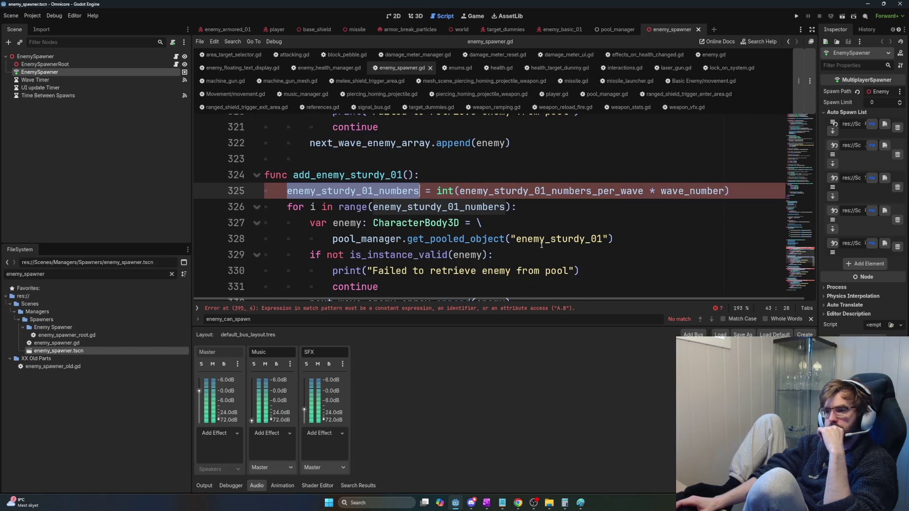
pyautogui.scroll(3, 542, 244)
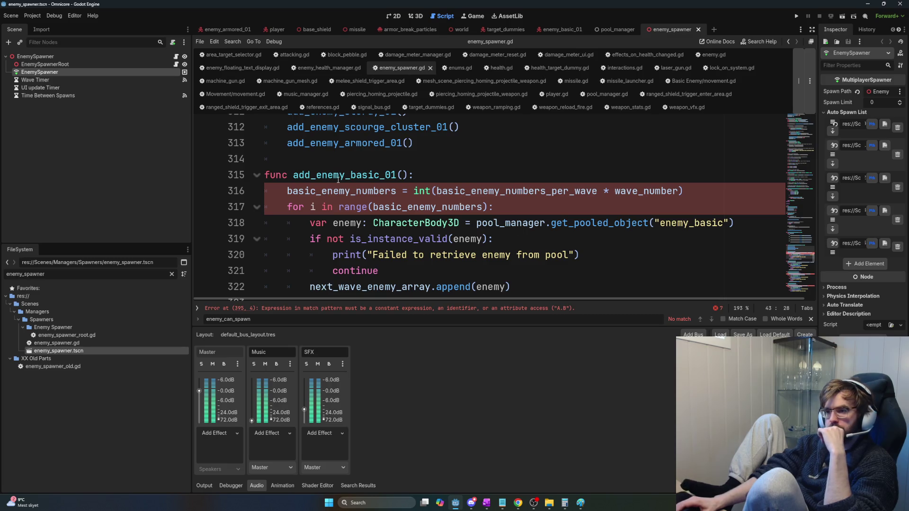
# Step: Change basic_enemy to enemy_basic_01 in the line 316 variable name and save
pyautogui.moveTo(351, 191); pyautogui.dragTo(285, 187)
pyautogui.write('enemy_ba')
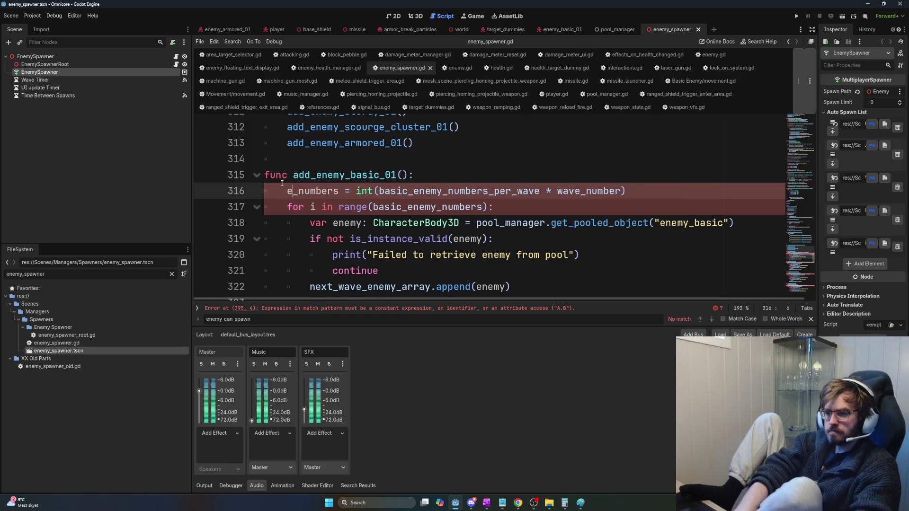
pyautogui.write('sic_01')
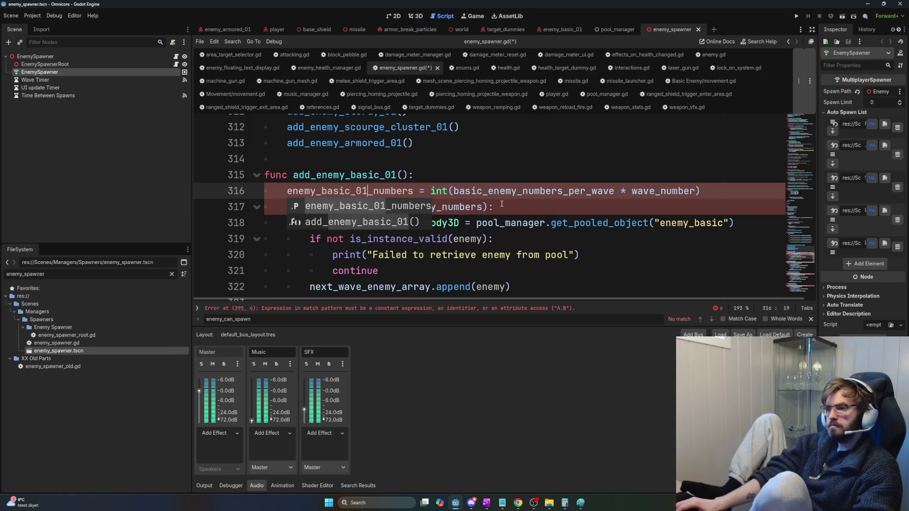
pyautogui.click(537, 211)
pyautogui.hotkey('ctrl', 's')
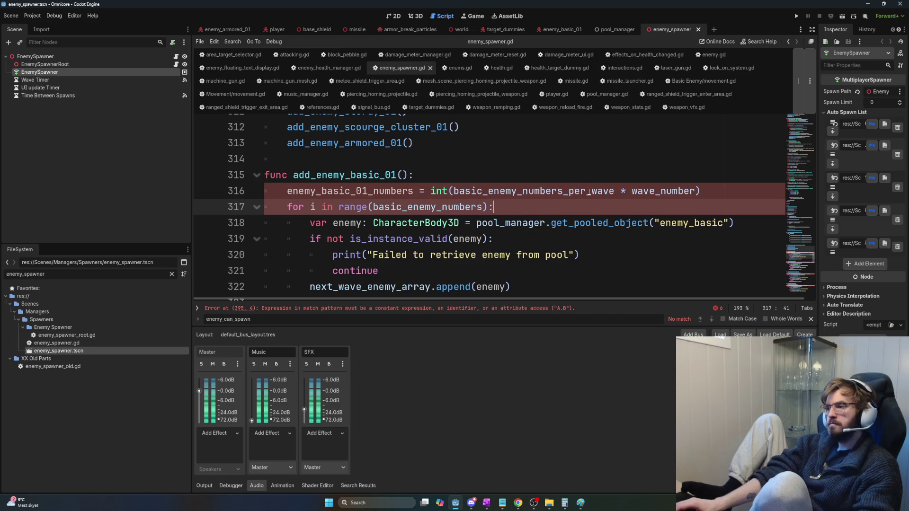
# Step: Correct line 316's variable to enemy_basic_01_numbers using code completion
pyautogui.click(708, 187)
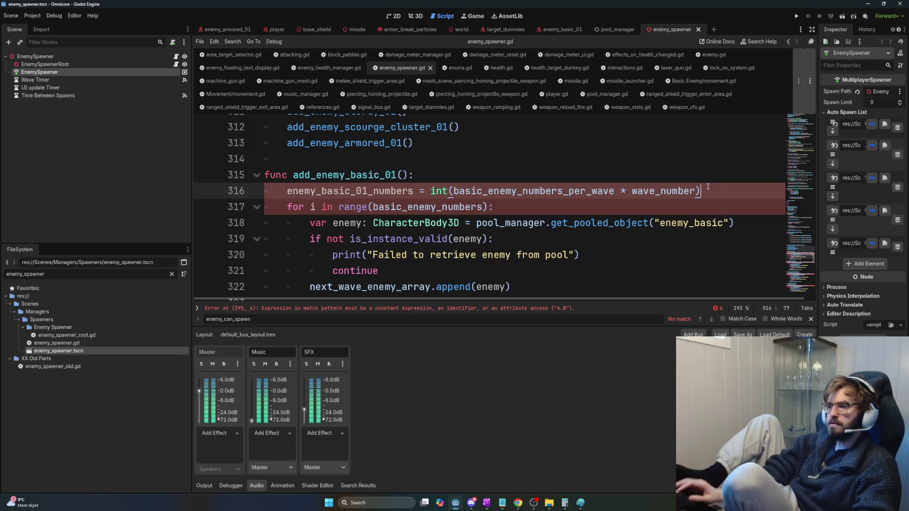
pyautogui.tripleClick(403, 191)
pyautogui.doubleClick(403, 191)
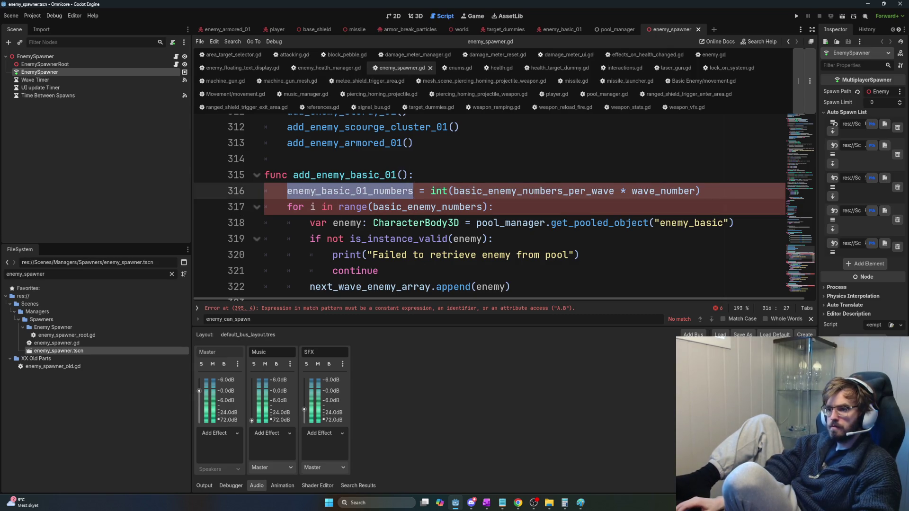
pyautogui.click(315, 192)
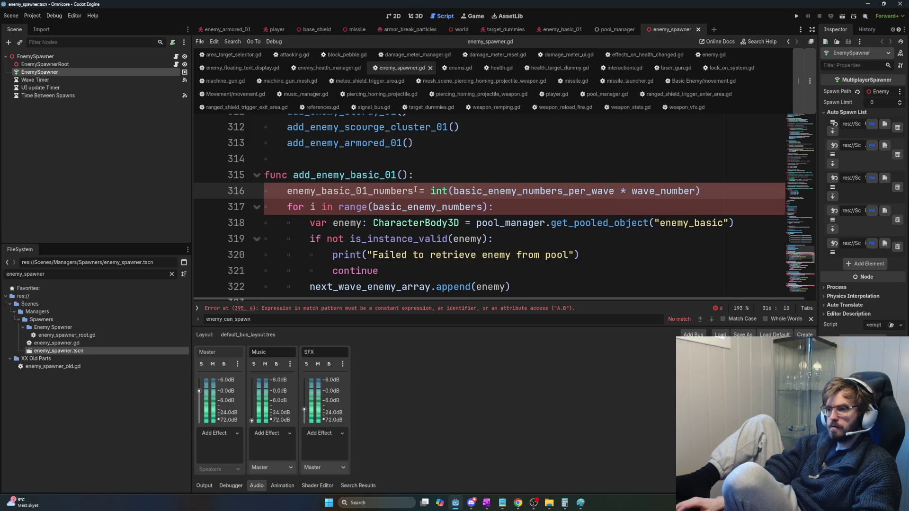
pyautogui.press('Left')
pyautogui.hotkey('ctrl', 'shift', 'Right')
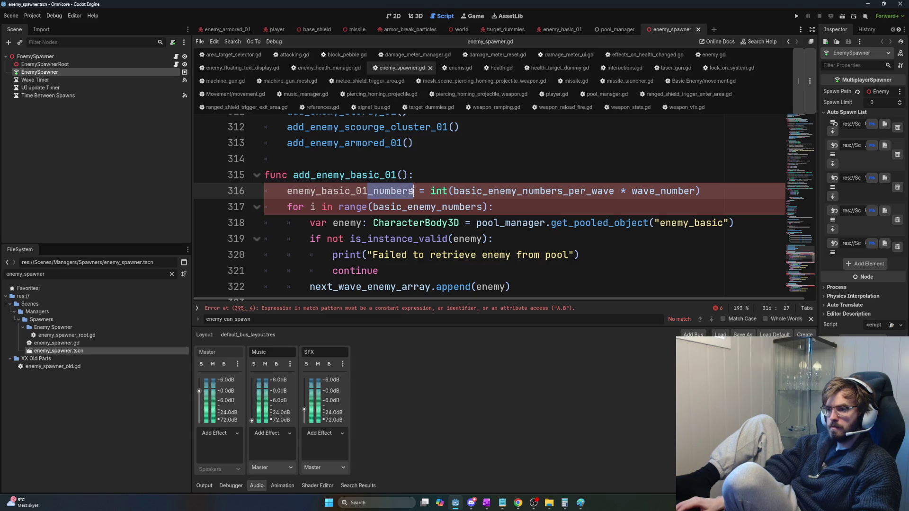
pyautogui.press('Delete')
pyautogui.hotkey('shift', 'Left')
pyautogui.hotkey('shift', 'Left')
pyautogui.hotkey('shift', 'Left')
pyautogui.press('Delete')
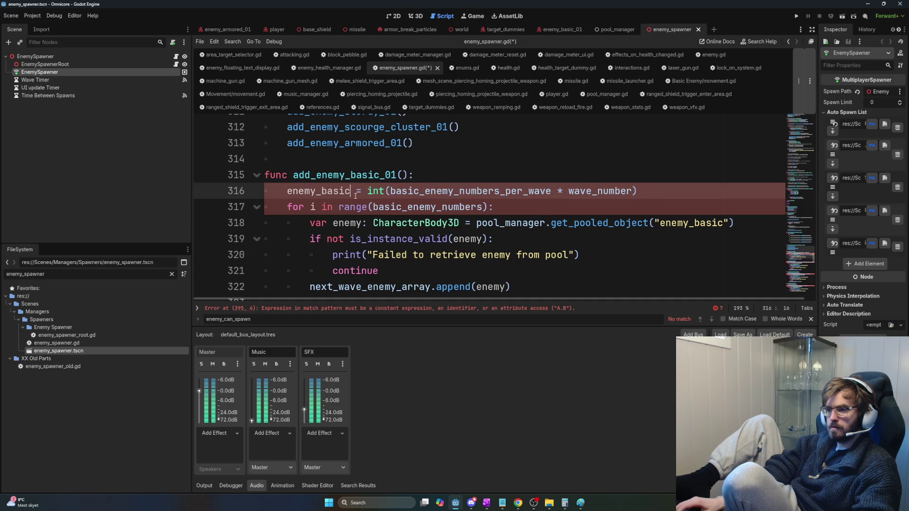
pyautogui.hotkey('ctrl', 'space')
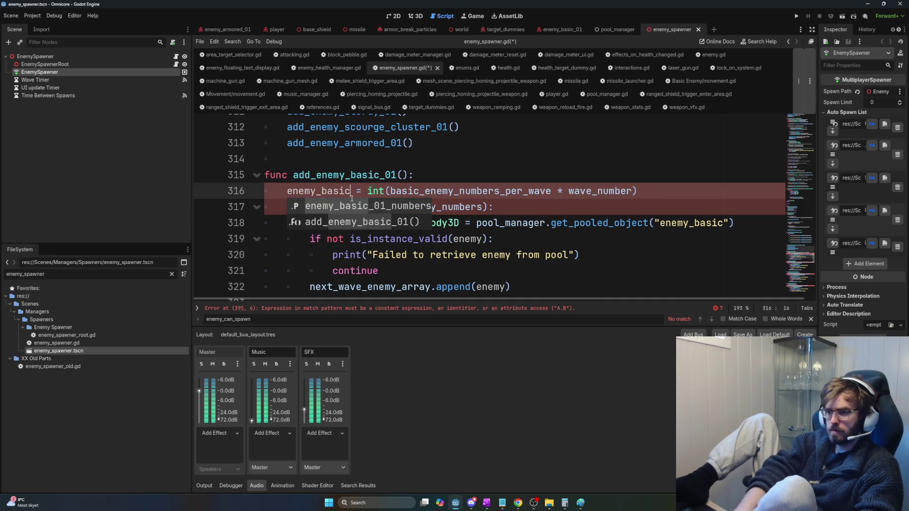
pyautogui.press('Return')
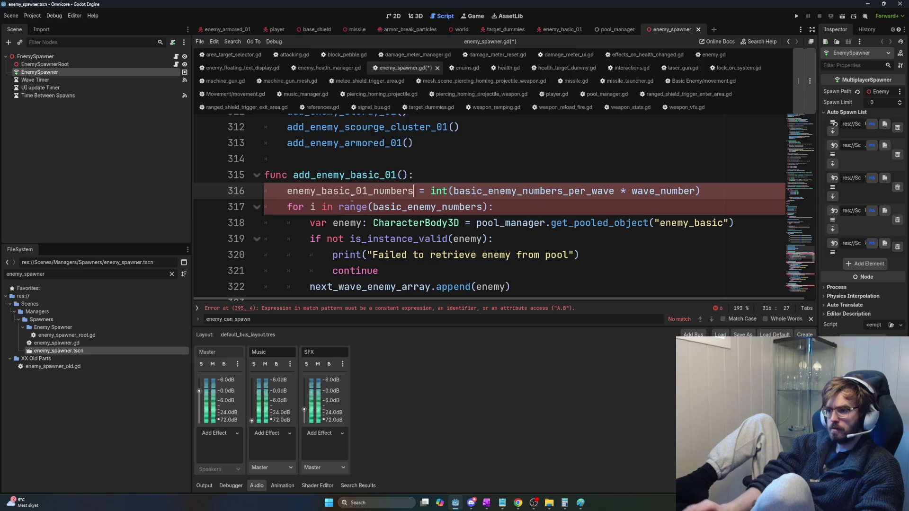
# Step: Make the loop header use enemy_basic_01_numbers and erase line 316's count calculation
pyautogui.doubleClick(510, 190)
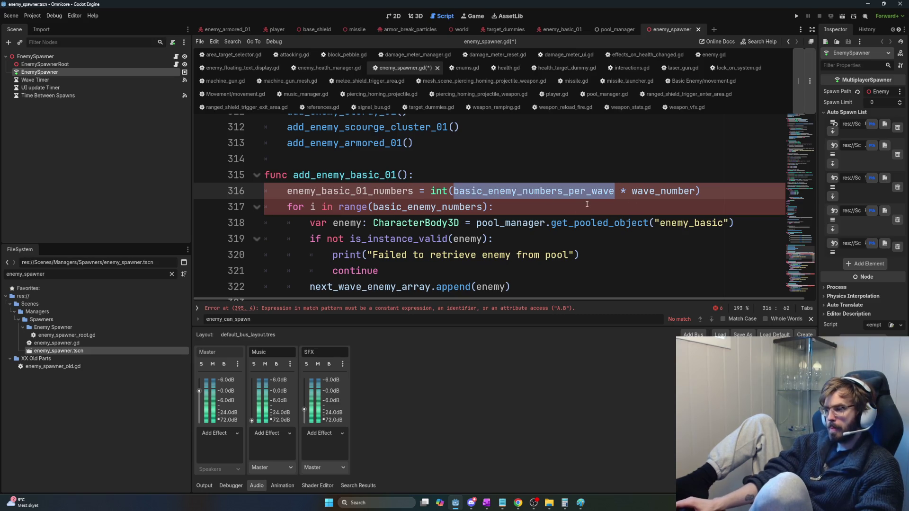
pyautogui.click(491, 191)
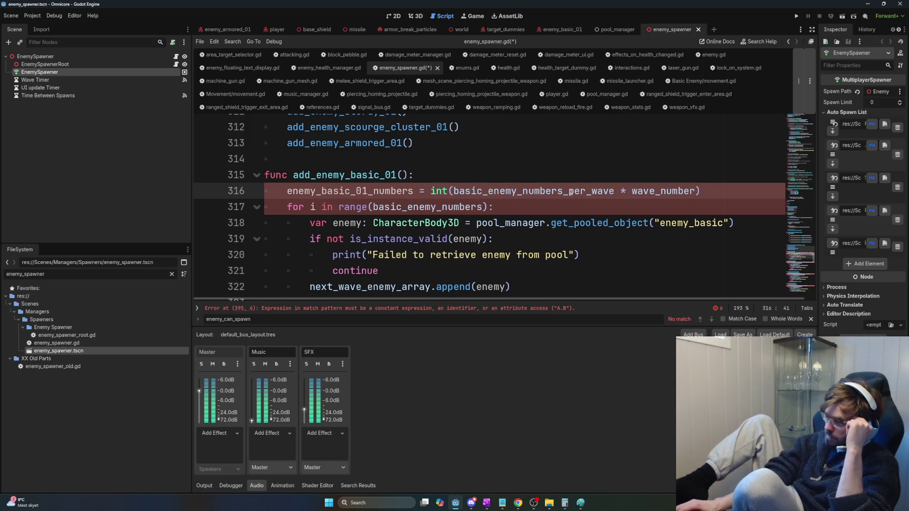
pyautogui.doubleClick(575, 191)
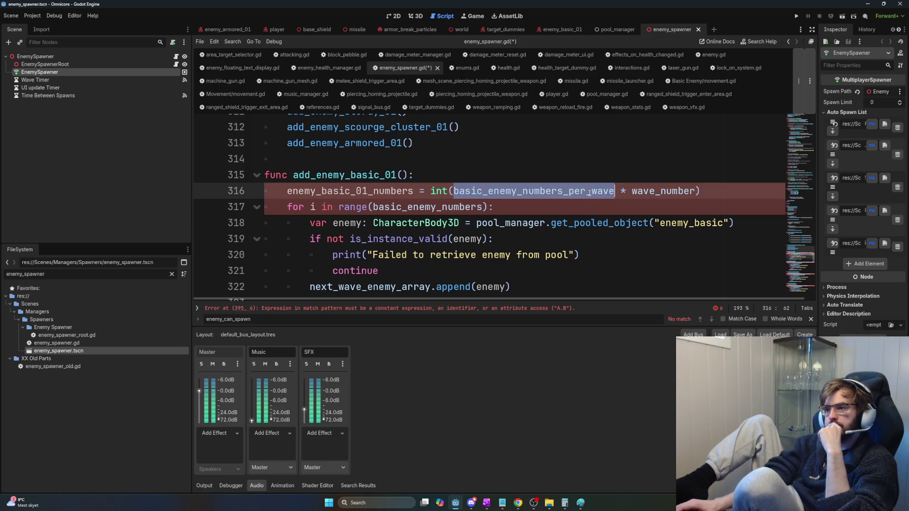
pyautogui.click(591, 191)
pyautogui.moveTo(713, 191); pyautogui.dragTo(280, 192)
pyautogui.doubleClick(351, 191)
pyautogui.hotkey('ctrl', 'c')
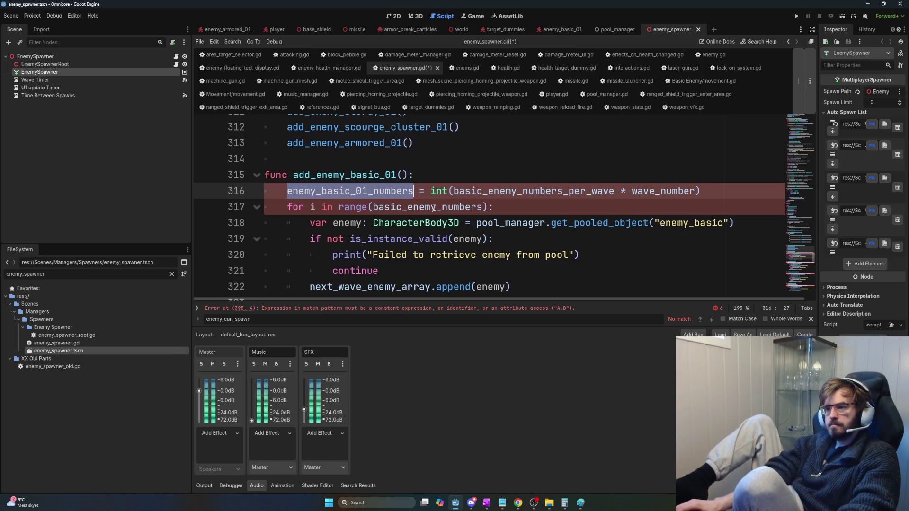
pyautogui.doubleClick(426, 207)
pyautogui.hotkey('ctrl', 'v')
pyautogui.moveTo(701, 191); pyautogui.dragTo(251, 190)
pyautogui.press('BackSpace')
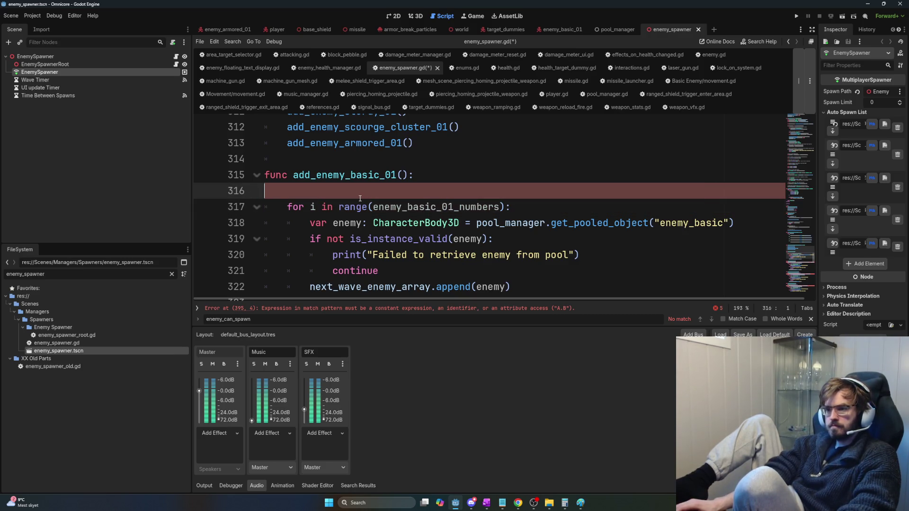
# Step: Delete the empty line 316, the sturdy count line and the scourge cluster count calculation
pyautogui.press('BackSpace')
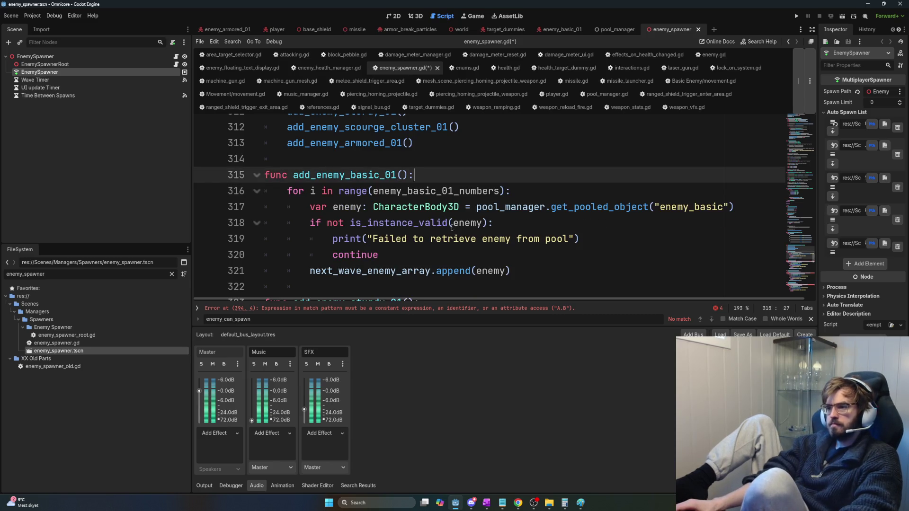
pyautogui.scroll(-2, 466, 220)
pyautogui.moveTo(729, 222); pyautogui.dragTo(264, 222)
pyautogui.press('BackSpace')
pyautogui.press('BackSpace')
pyautogui.scroll(-3, 437, 224)
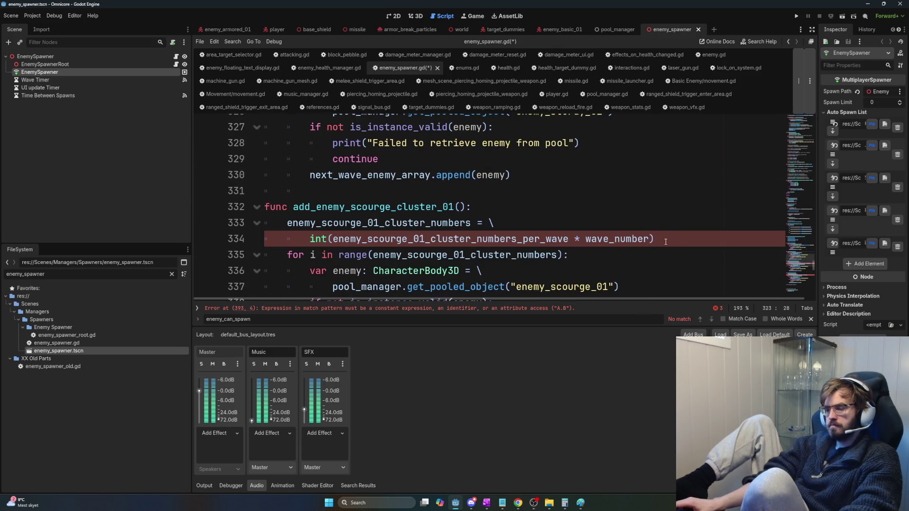
pyautogui.moveTo(687, 244); pyautogui.dragTo(217, 223)
pyautogui.press('BackSpace')
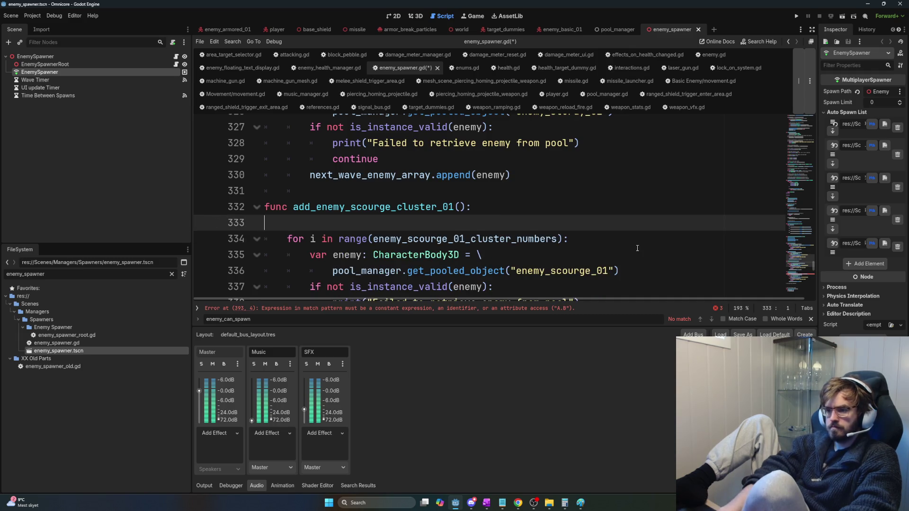
pyautogui.press('BackSpace')
# Step: Delete the armored enemy count calculation and its leftover empty line
pyautogui.scroll(-4, 573, 236)
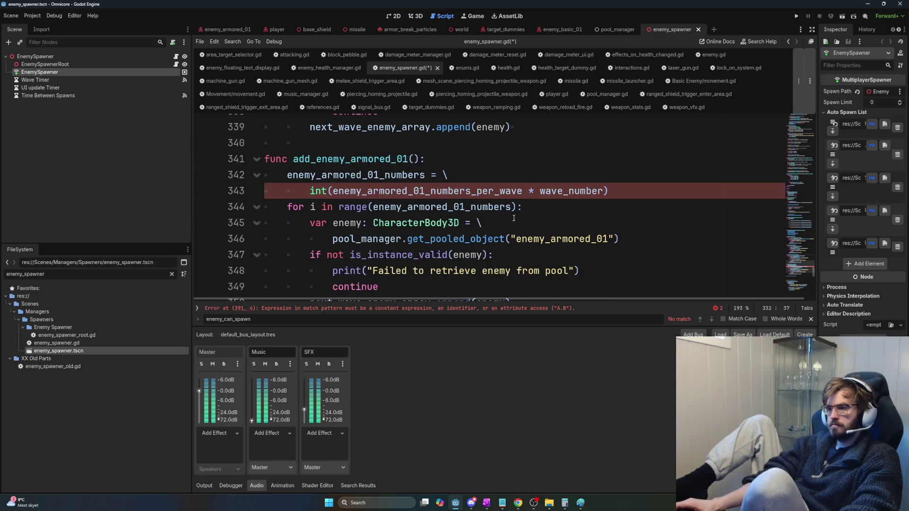
pyautogui.moveTo(636, 195)
pyautogui.mouseDown()
pyautogui.moveTo(265, 159)
pyautogui.moveTo(258, 175)
pyautogui.mouseUp()
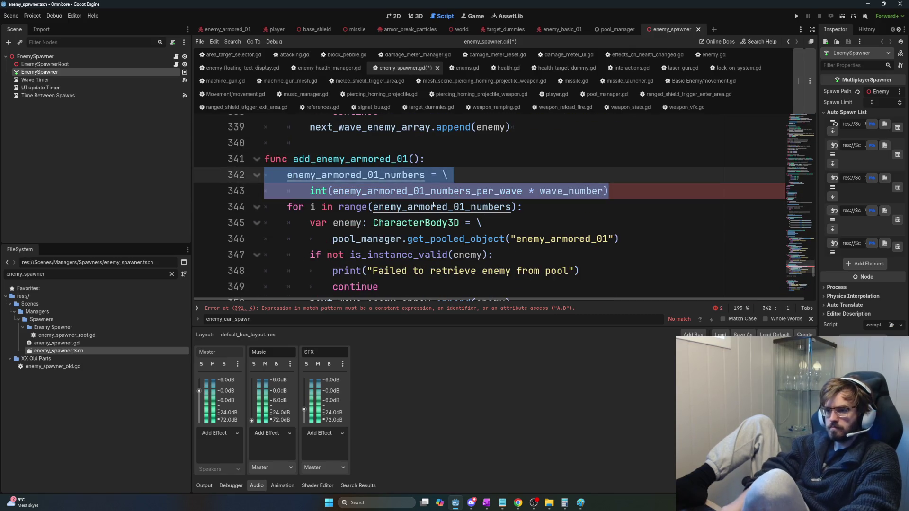
pyautogui.press('BackSpace')
pyautogui.hotkey('ctrl', 'z')
pyautogui.hotkey('ctrl', 'y')
pyautogui.press('BackSpace')
# Step: Fold the add_enemy_armored_01 and add_enemy_scourge_cluster_01 functions
pyautogui.scroll(-3, 436, 218)
pyautogui.scroll(3, 439, 229)
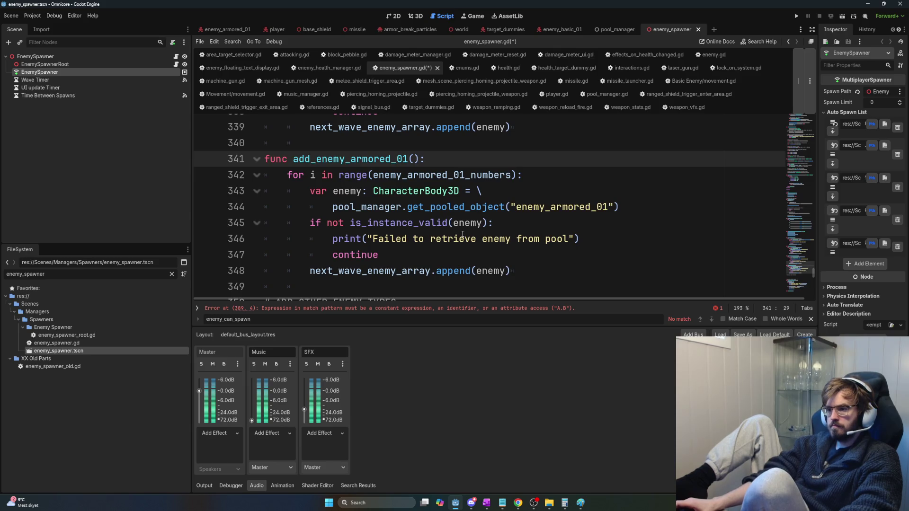
pyautogui.scroll(1, 463, 234)
pyautogui.click(256, 207)
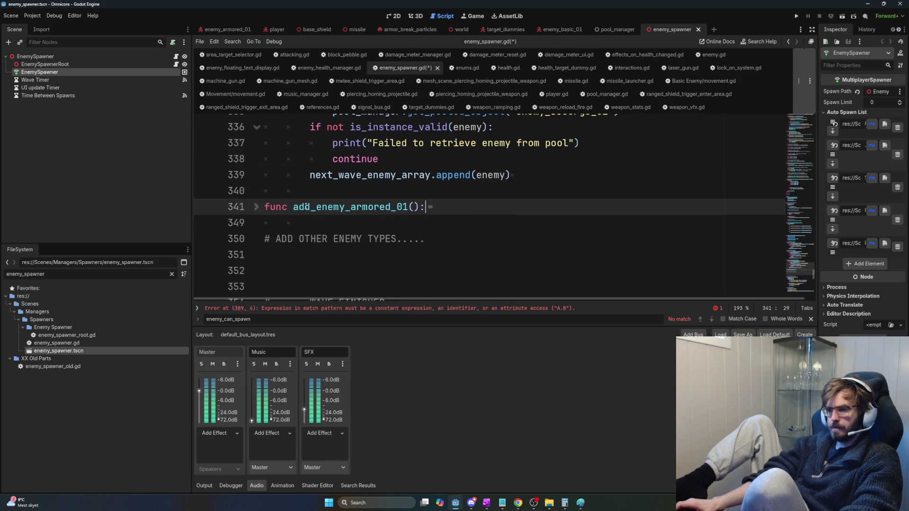
pyautogui.scroll(2, 258, 208)
pyautogui.click(256, 159)
# Step: Fold the add_enemy_sturdy_01 and add_enemy_basic_01 functions
pyautogui.scroll(3, 304, 211)
pyautogui.click(256, 158)
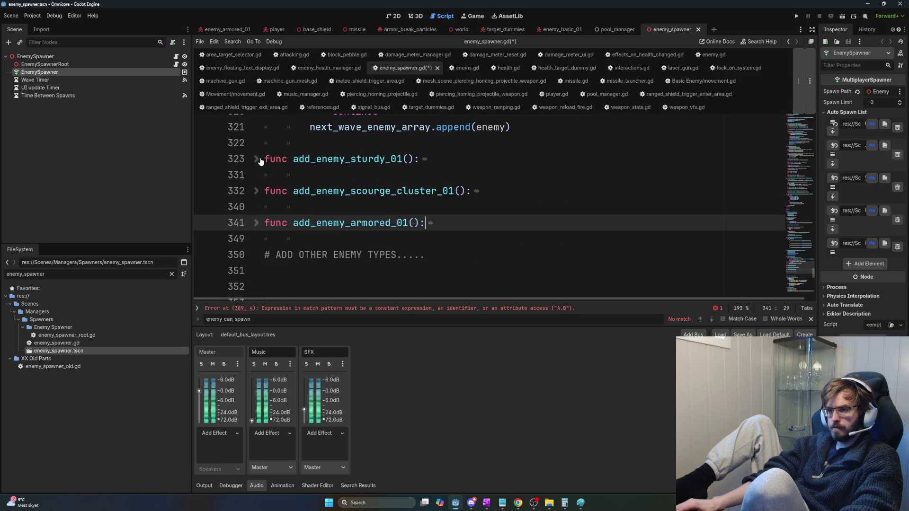
pyautogui.scroll(3, 304, 219)
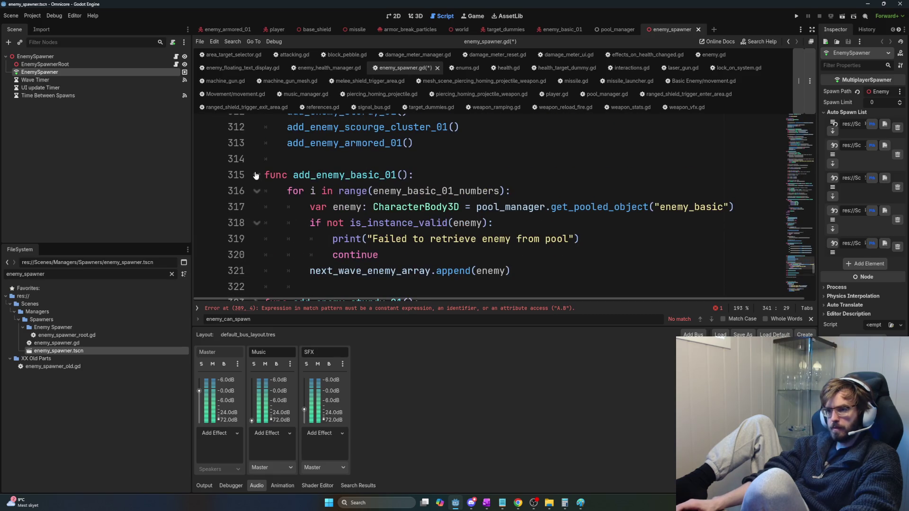
pyautogui.doubleClick(419, 195)
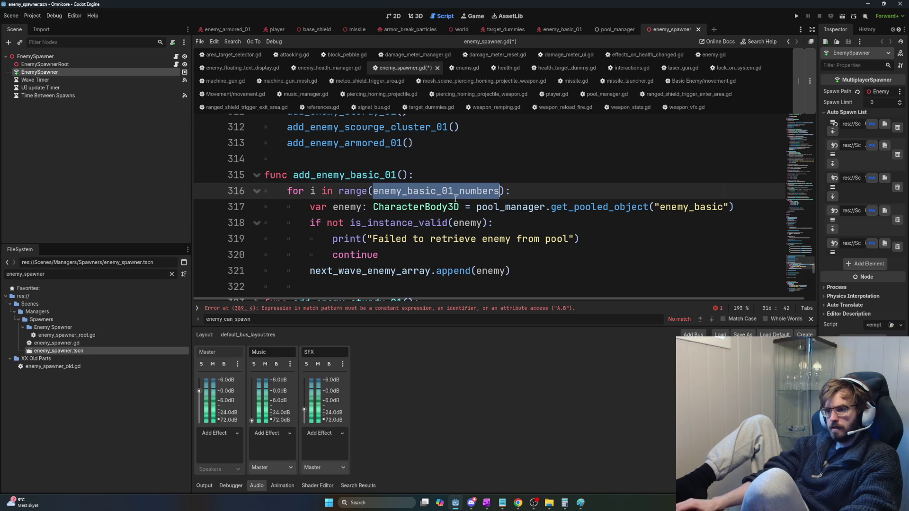
pyautogui.scroll(2, 360, 214)
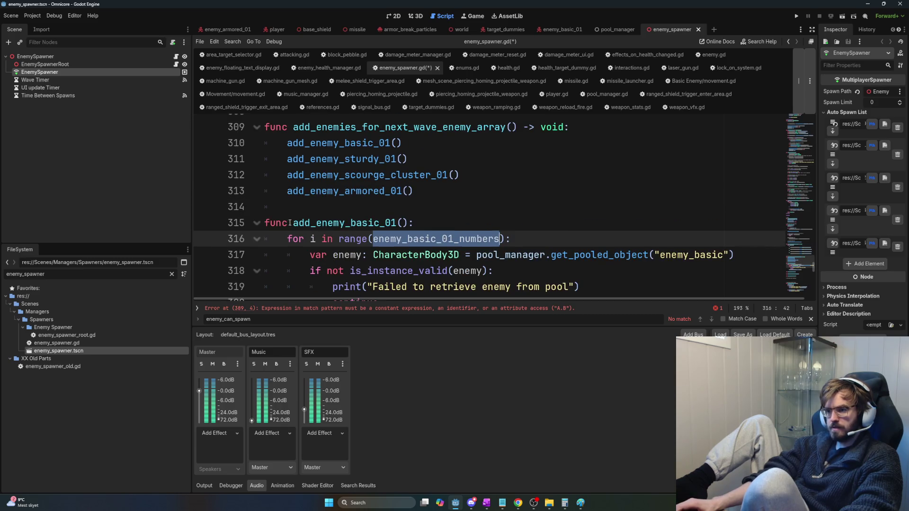
pyautogui.click(257, 223)
# Step: Add a blank line after the '# -- Normal waves --' comment
pyautogui.scroll(2, 478, 195)
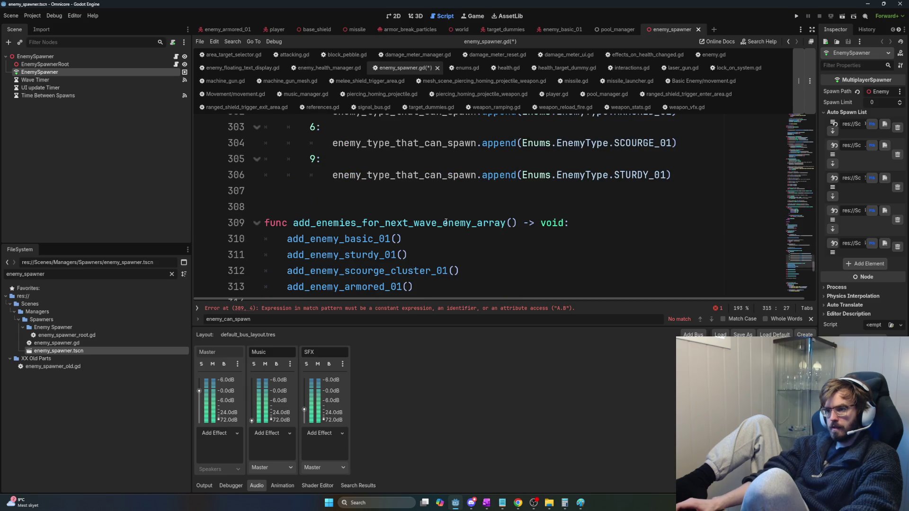
pyautogui.scroll(5, 391, 230)
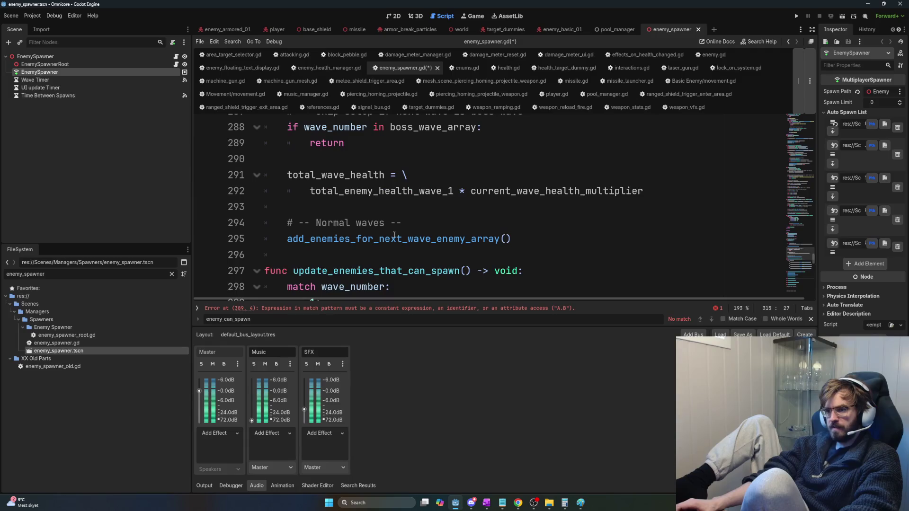
pyautogui.click(477, 219)
pyautogui.press('Return')
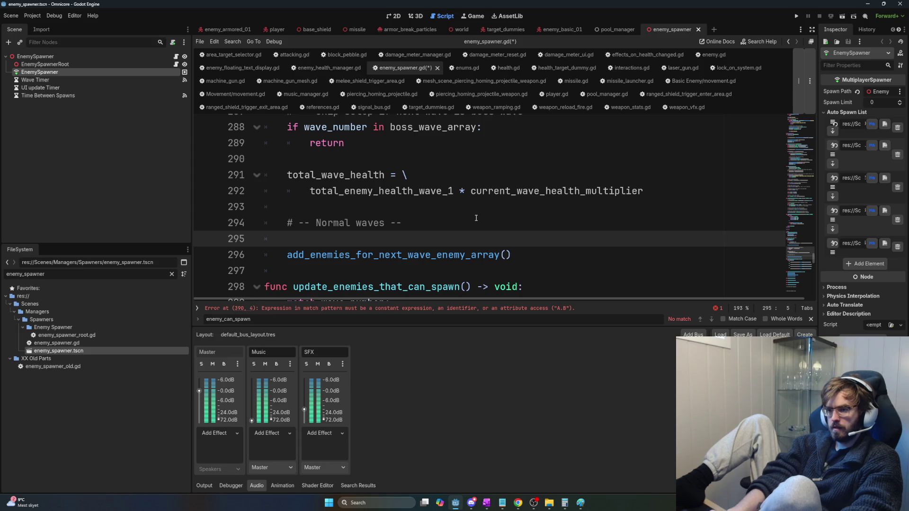
# Step: Add enemy_basic_01_numbers and enemy_sturdy_01_numbers lines above the Normal waves comment
pyautogui.press('Up')
pyautogui.press('Up')
pyautogui.press('Up')
pyautogui.press('Down')
pyautogui.press('Return')
pyautogui.write('enemy_basic_01_numbers')
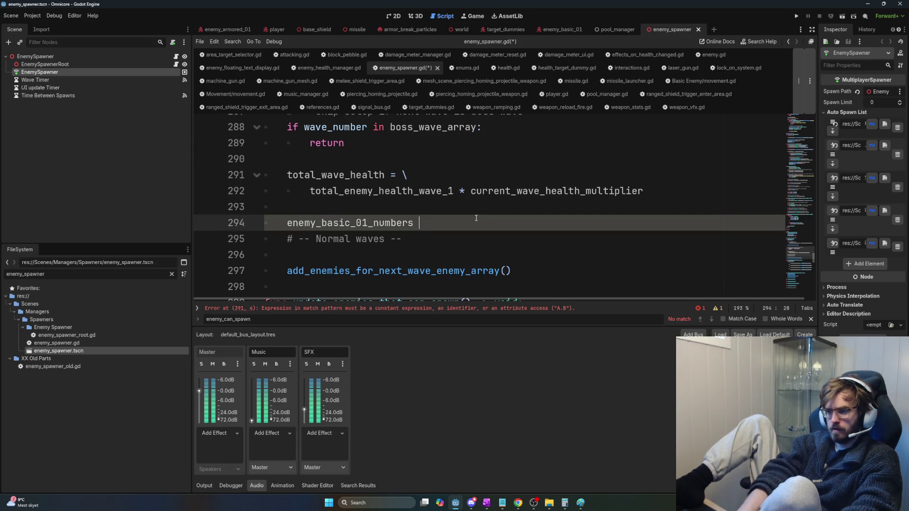
pyautogui.press('Return')
pyautogui.write('emy')
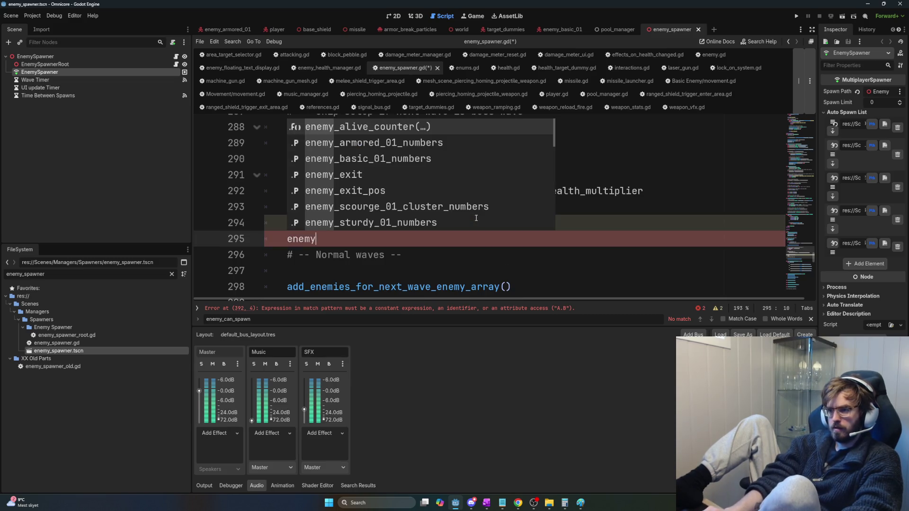
pyautogui.write('nu')
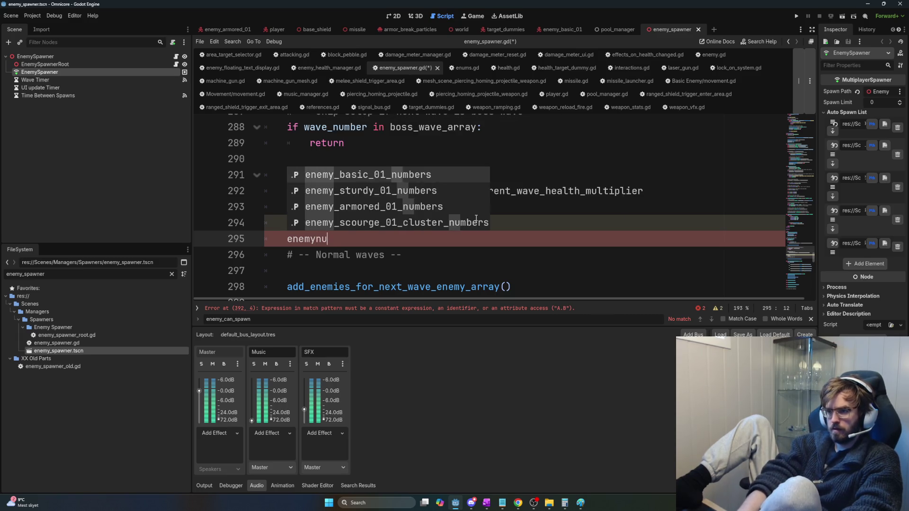
pyautogui.write('mbers')
pyautogui.press('Down')
pyautogui.press('Return')
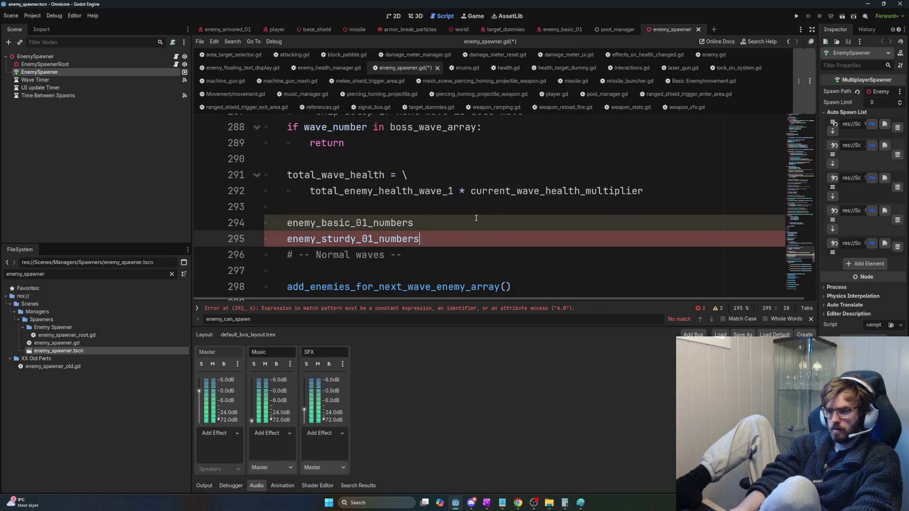
# Step: Add enemy_armored_01_numbers and enemy_scourge_01_cluster_numbers lines below them
pyautogui.press('Return')
pyautogui.write('enemynumber')
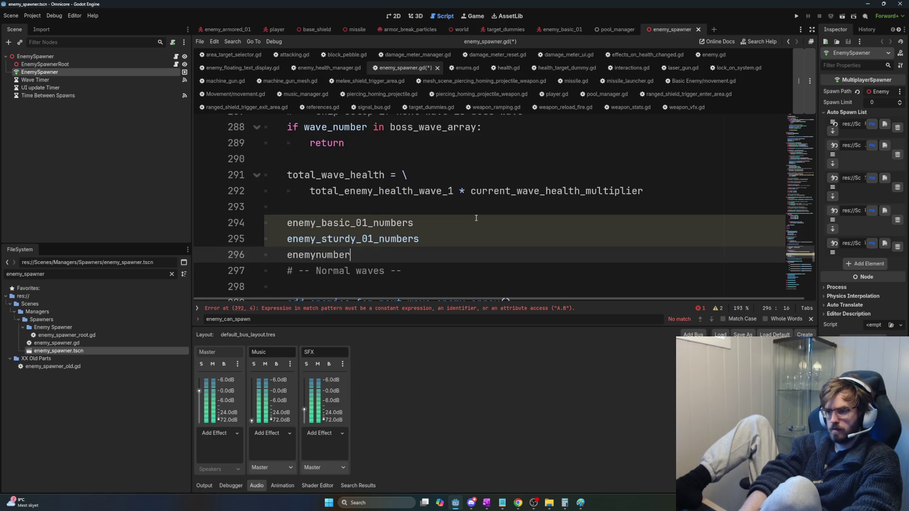
pyautogui.write('s')
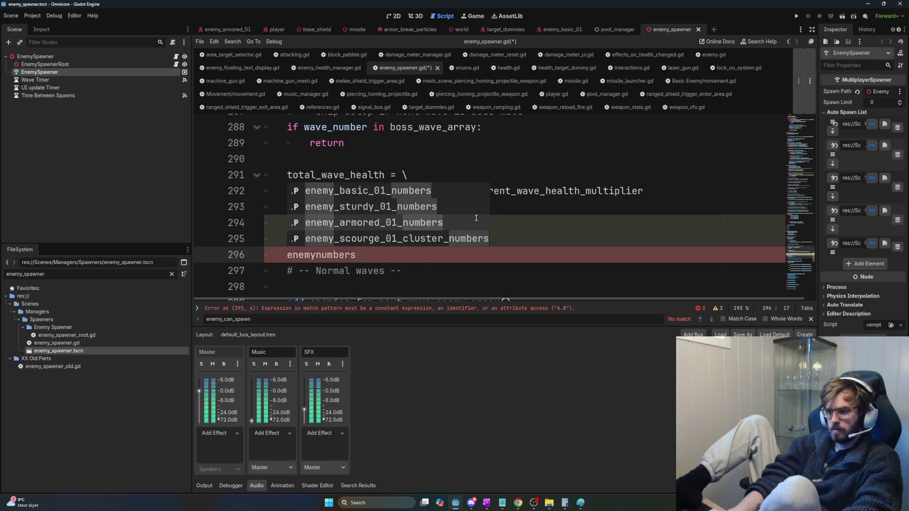
pyautogui.press('Down')
pyautogui.press('Down')
pyautogui.press('Return')
pyautogui.press('Return')
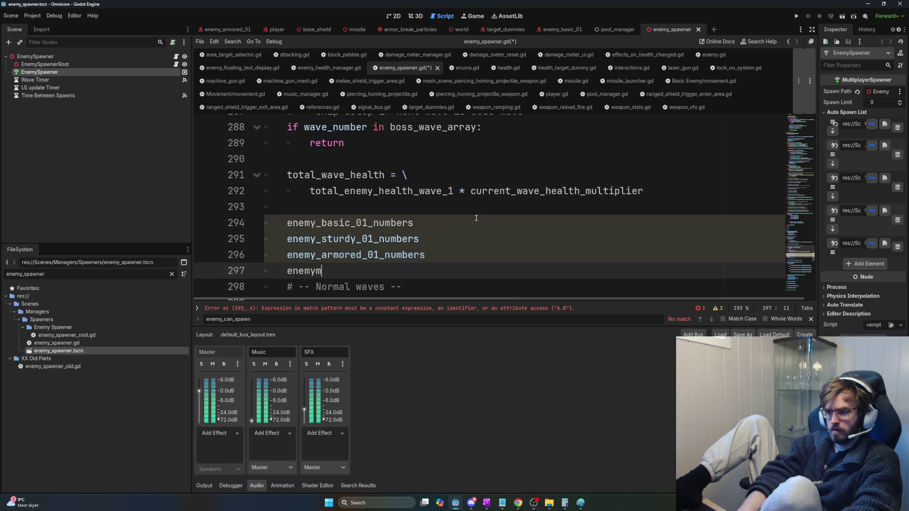
pyautogui.write('umbers')
pyautogui.press('Up')
pyautogui.press('Up')
pyautogui.press('Return')
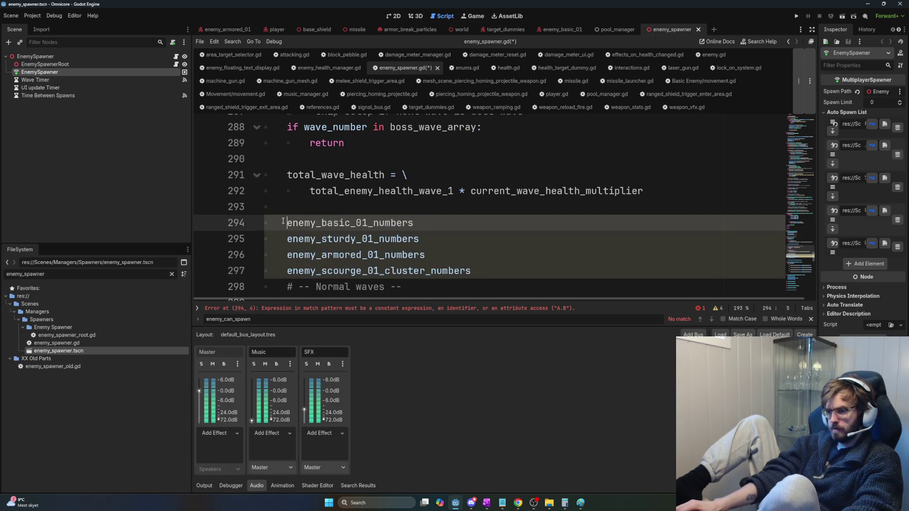
pyautogui.click(446, 238)
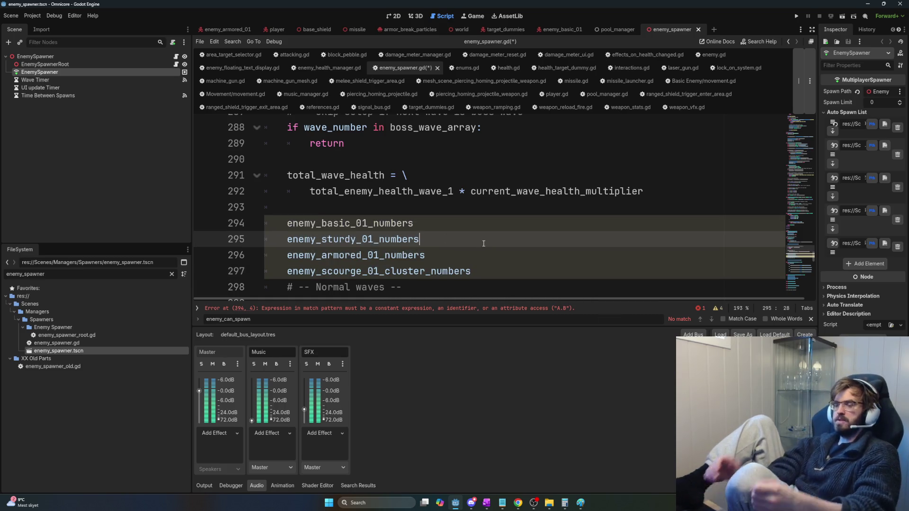
# Step: Insert a line reading 'Increase' above enemy_basic_01_numbers on line 294
pyautogui.scroll(3, 483, 241)
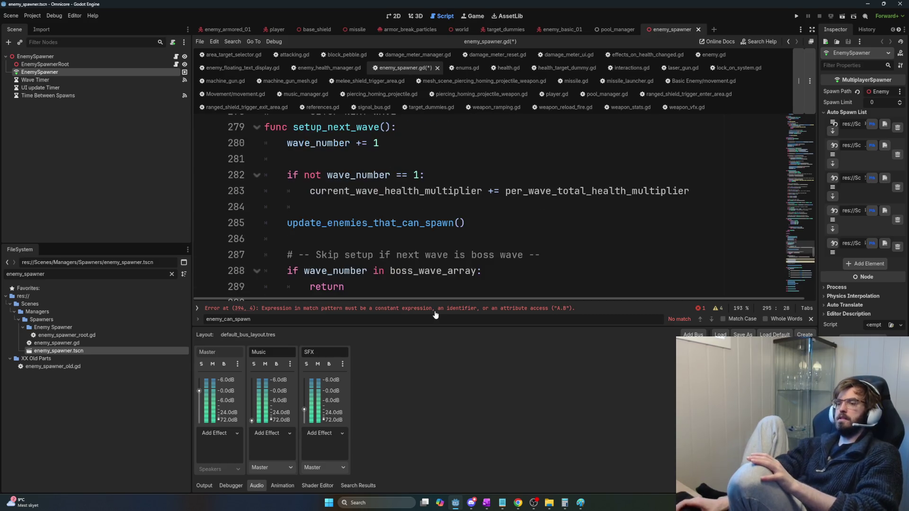
pyautogui.scroll(-1, 434, 235)
pyautogui.tripleClick(398, 175)
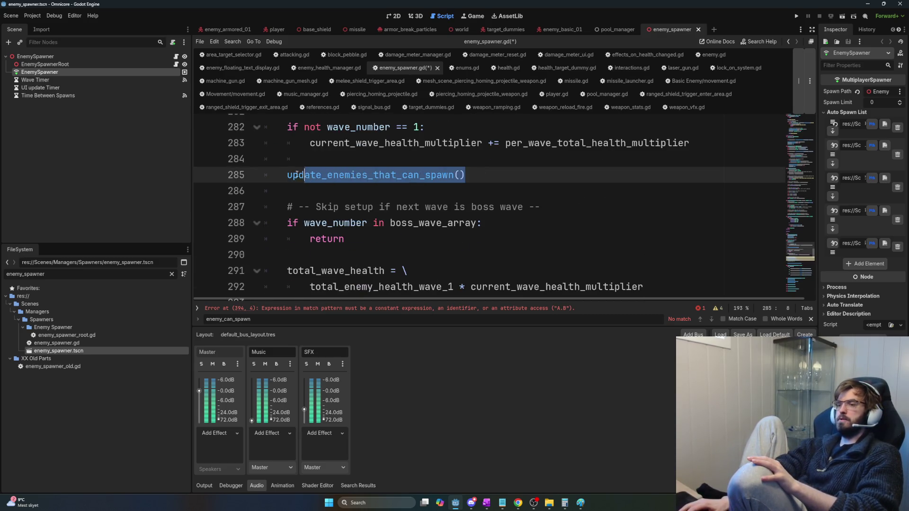
pyautogui.scroll(-3, 441, 225)
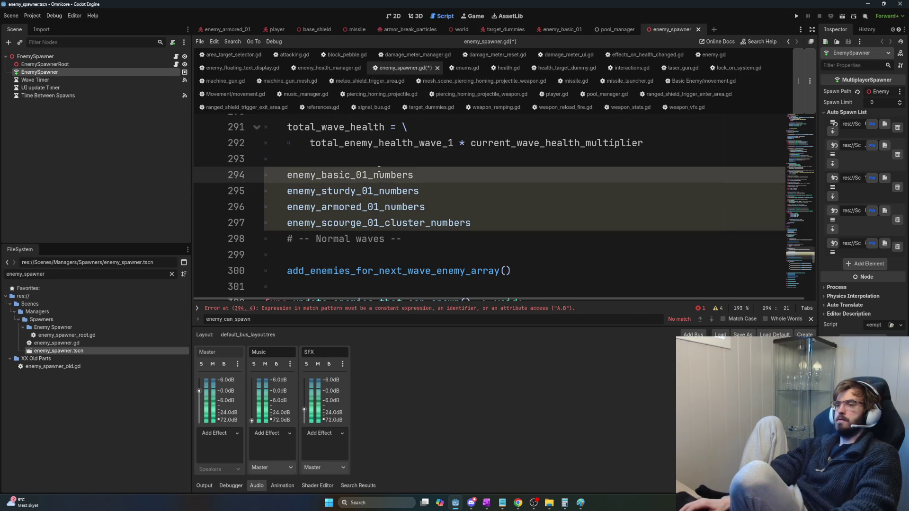
pyautogui.click(398, 161)
pyautogui.press('Return')
pyautogui.write('#')
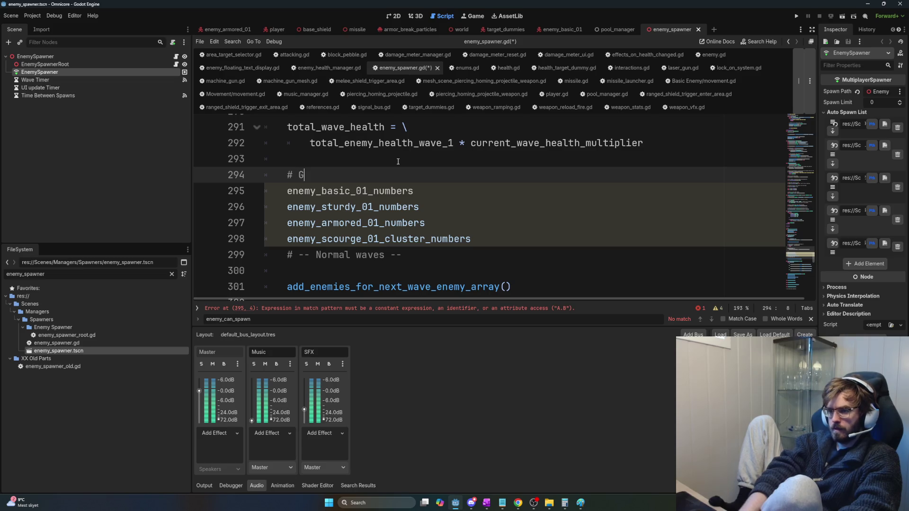
pyautogui.write('Increase')
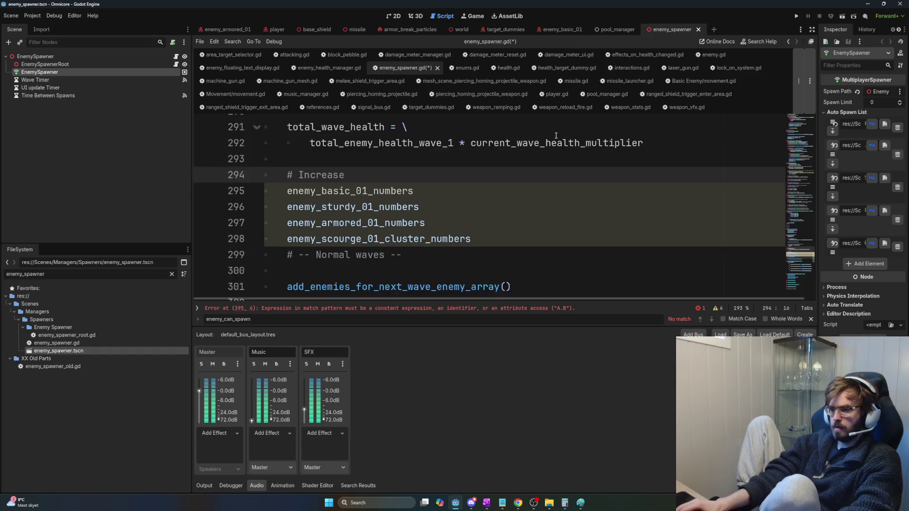
# Step: Unfold add_enemy_basic_01 and inspect its loop over enemy_basic_01_numbers
pyautogui.scroll(-4, 559, 191)
pyautogui.scroll(5, 492, 190)
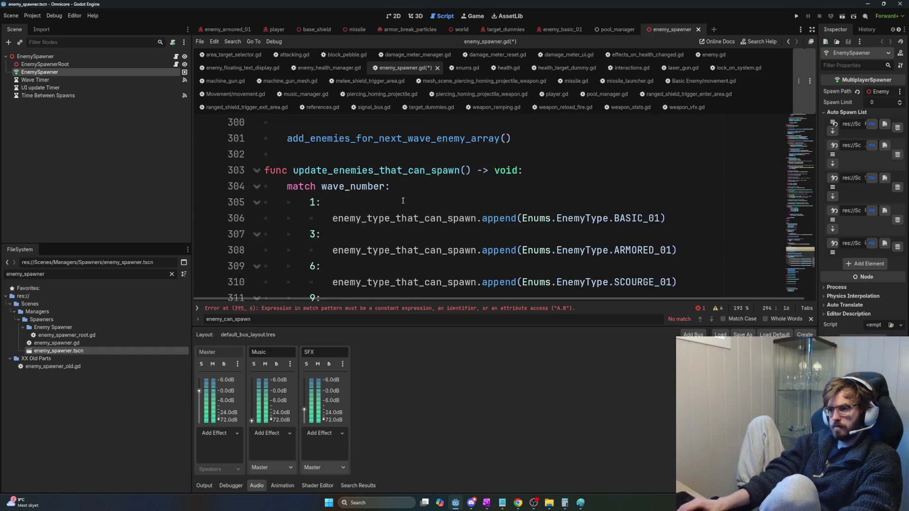
pyautogui.scroll(-3, 424, 189)
pyautogui.scroll(-7, 331, 161)
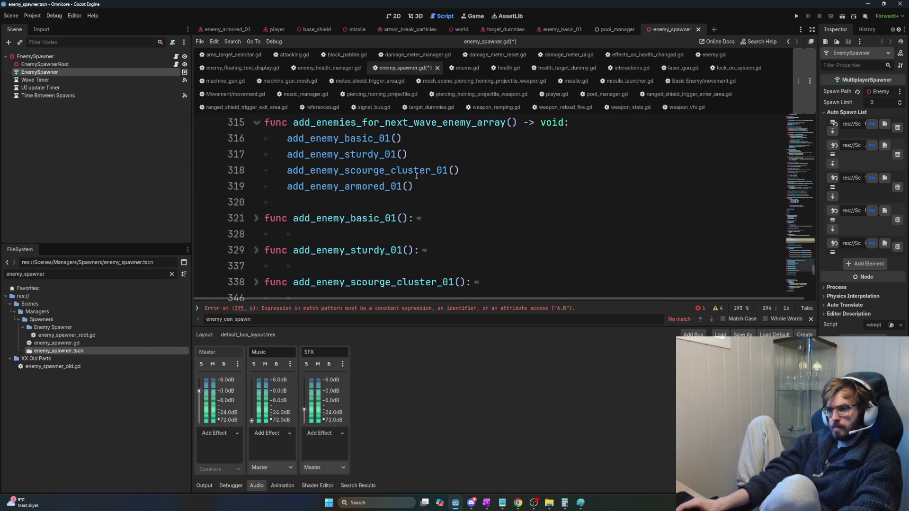
pyautogui.click(256, 123)
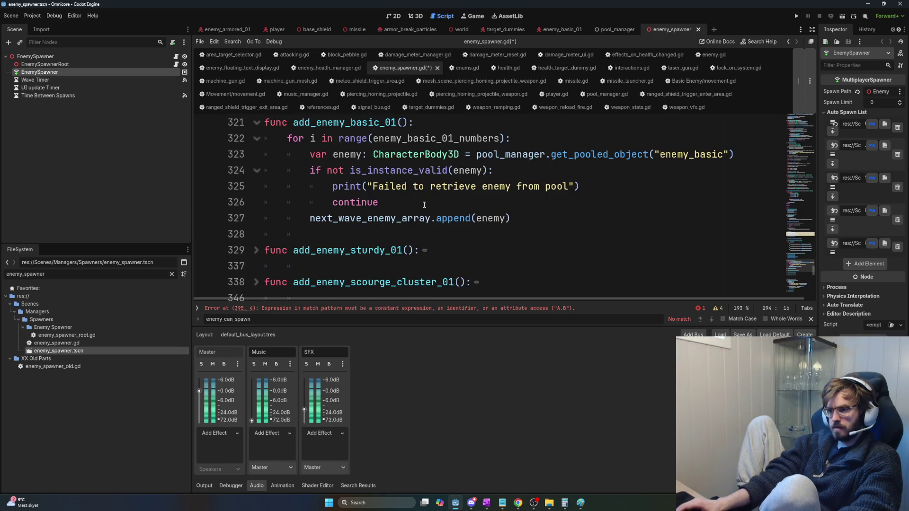
pyautogui.moveTo(540, 222)
pyautogui.mouseDown()
pyautogui.moveTo(435, 218)
pyautogui.moveTo(327, 187)
pyautogui.moveTo(310, 154)
pyautogui.mouseUp()
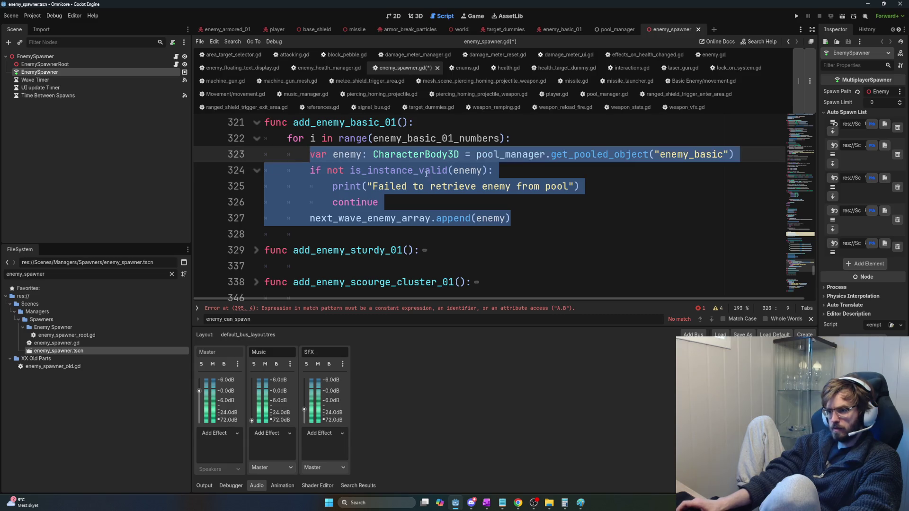
pyautogui.click(430, 139)
pyautogui.doubleClick(430, 138)
# Step: Start a new line after next_wave_enemy_array.append(enemy) on line 327
pyautogui.scroll(3, 452, 272)
pyautogui.scroll(-1, 452, 273)
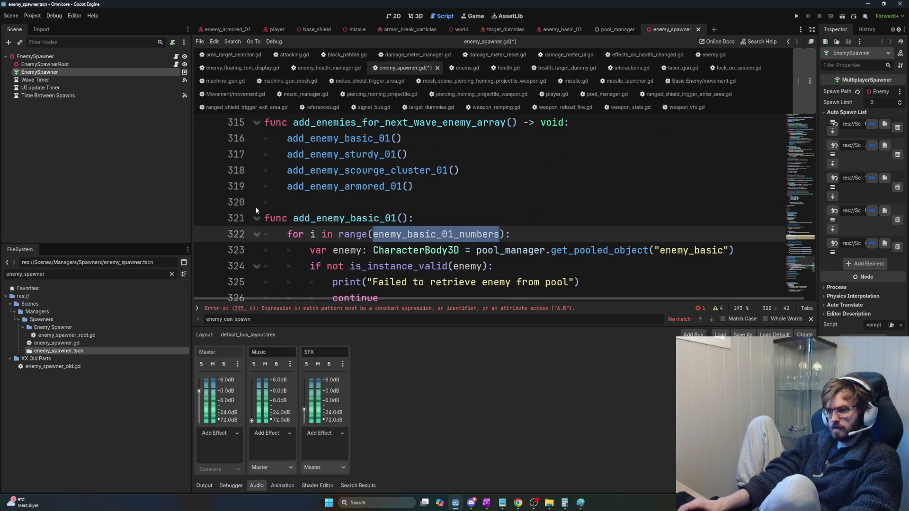
pyautogui.scroll(-2, 474, 222)
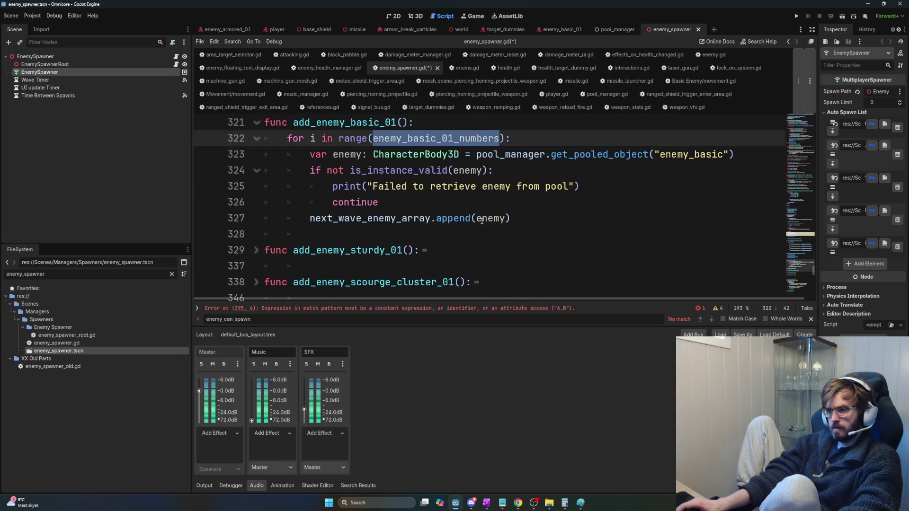
pyautogui.click(529, 217)
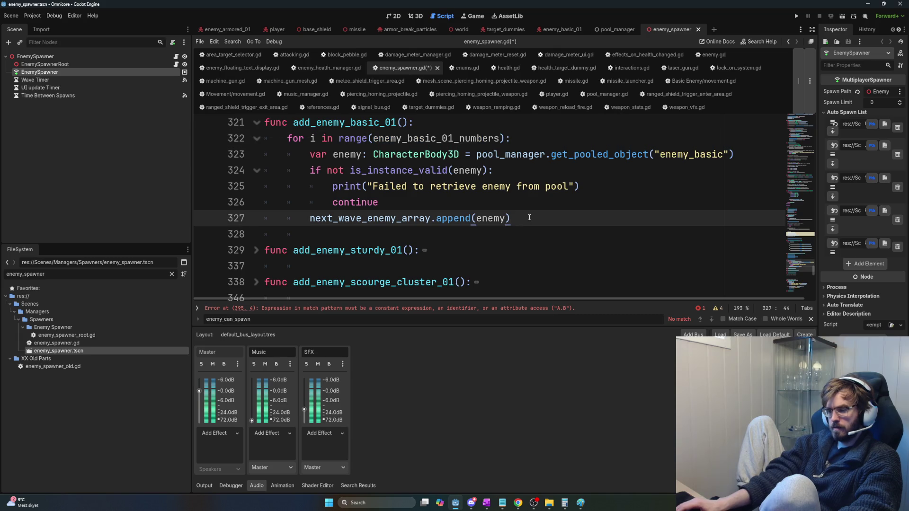
pyautogui.scroll(1, 327, 185)
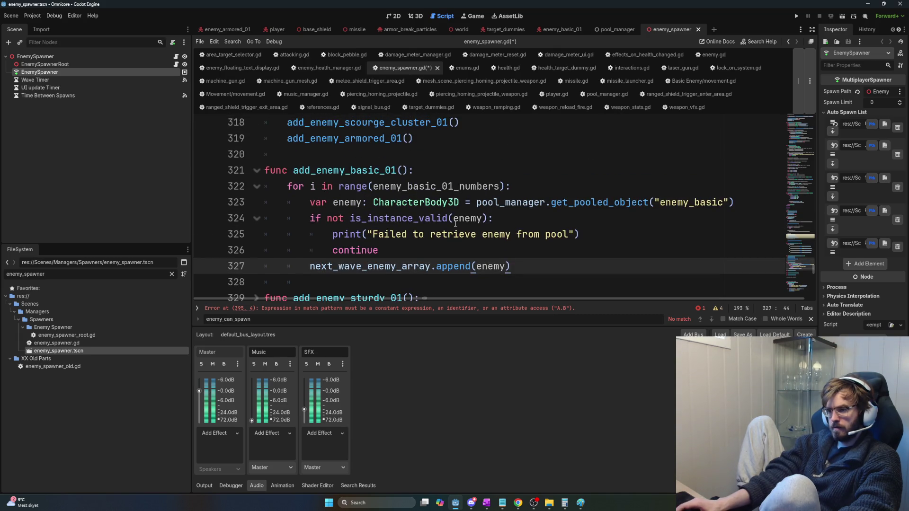
pyautogui.press('Return')
pyautogui.press('Return')
# Step: Reset enemy_basic_01_numbers and enemy_sturdy_01_numbers to 0 after their spawn loops
pyautogui.press('BackSpace')
pyautogui.write('enemy_basic_01_numbers = 0')
pyautogui.scroll(-2, 428, 178)
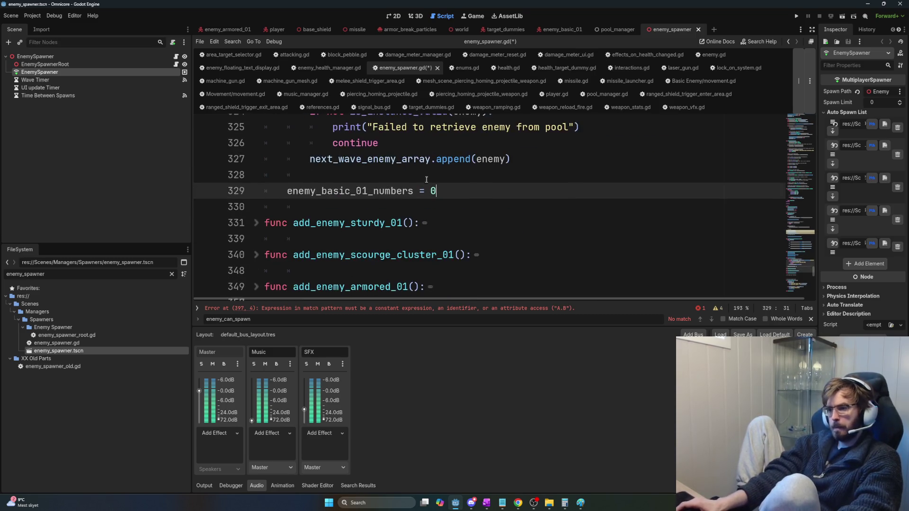
pyautogui.click(256, 223)
pyautogui.scroll(-2, 402, 249)
pyautogui.scroll(5, 416, 241)
pyautogui.scroll(-1, 431, 232)
pyautogui.scroll(-3, 431, 232)
pyautogui.doubleClick(454, 191)
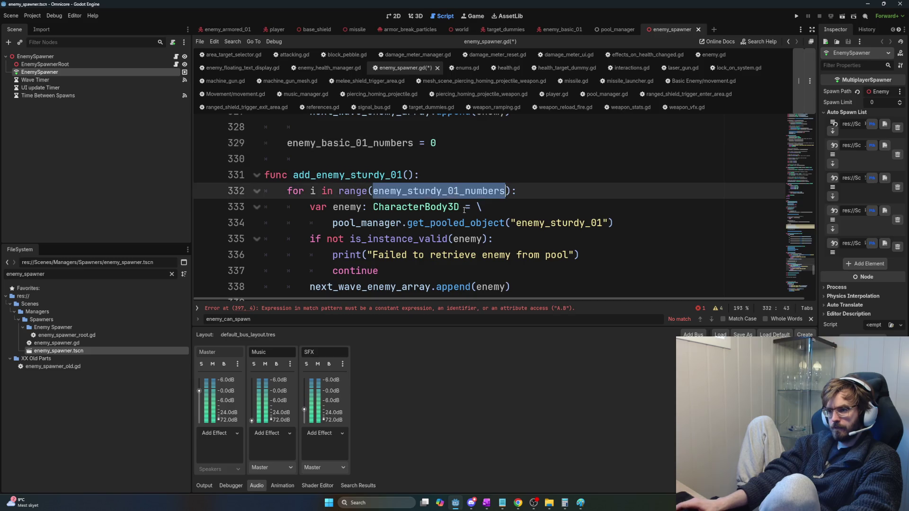
pyautogui.scroll(-2, 426, 199)
pyautogui.click(398, 207)
pyautogui.scroll(1, 398, 206)
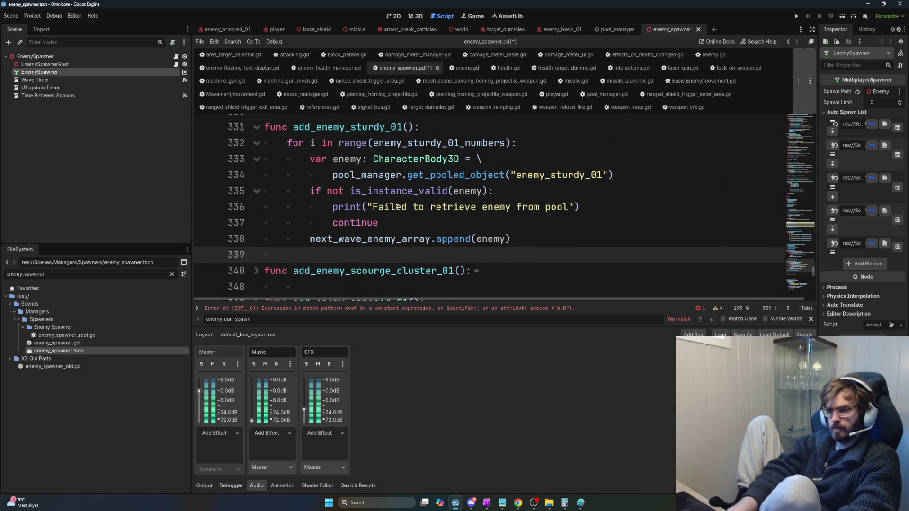
pyautogui.press('Return')
pyautogui.press('BackSpace')
pyautogui.write('enemy_sturdy_01_numbers = 0')
pyautogui.scroll(-1, 398, 206)
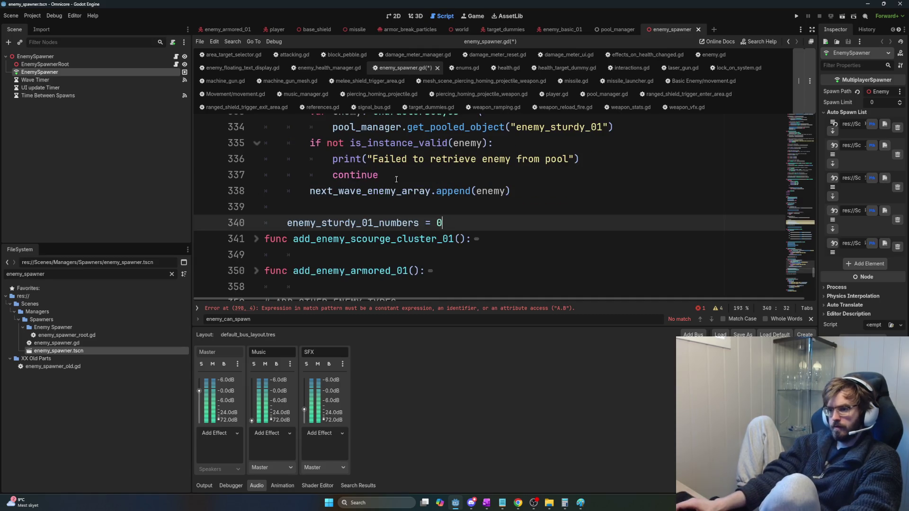
pyautogui.press('Return')
# Step: Add 'enemy_scourge_01_cluster_numbers = 0' after the scourge cluster spawn loop
pyautogui.click(256, 254)
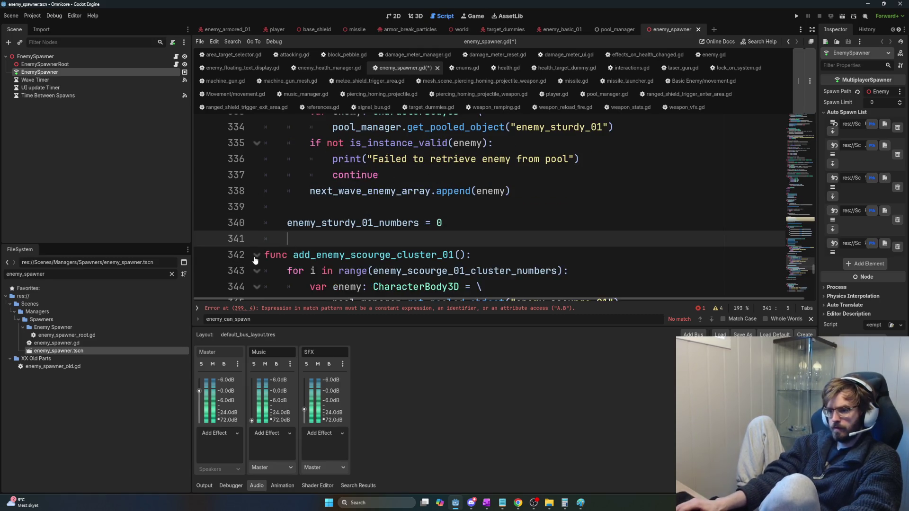
pyautogui.scroll(-1, 359, 237)
pyautogui.doubleClick(464, 223)
pyautogui.scroll(-2, 437, 247)
pyautogui.hotkey('ctrl', 'c')
pyautogui.click(343, 236)
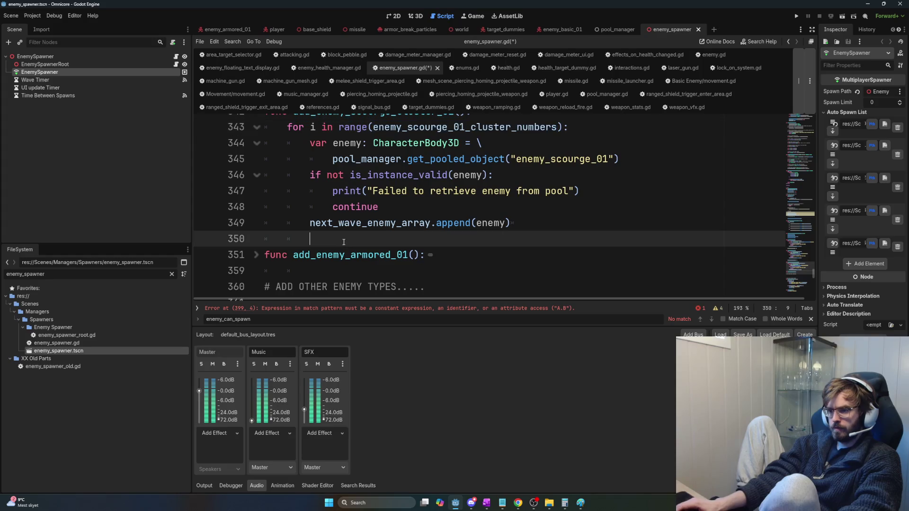
pyautogui.press('Return')
pyautogui.hotkey('ctrl', 'v')
pyautogui.write('= 0')
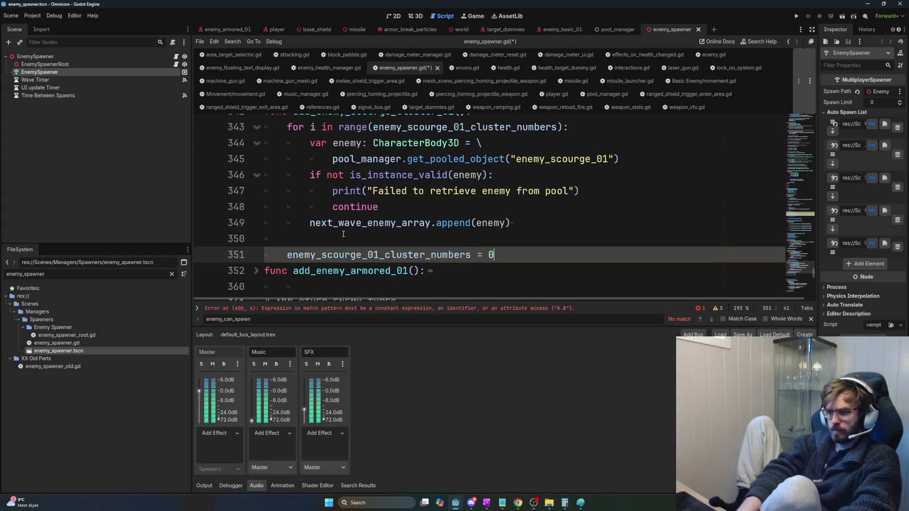
pyautogui.press('Return')
pyautogui.scroll(-1, 282, 237)
# Step: Add 'enemy_armored_01_numbers = 0' after the armored spawn loop and save the script
pyautogui.click(256, 239)
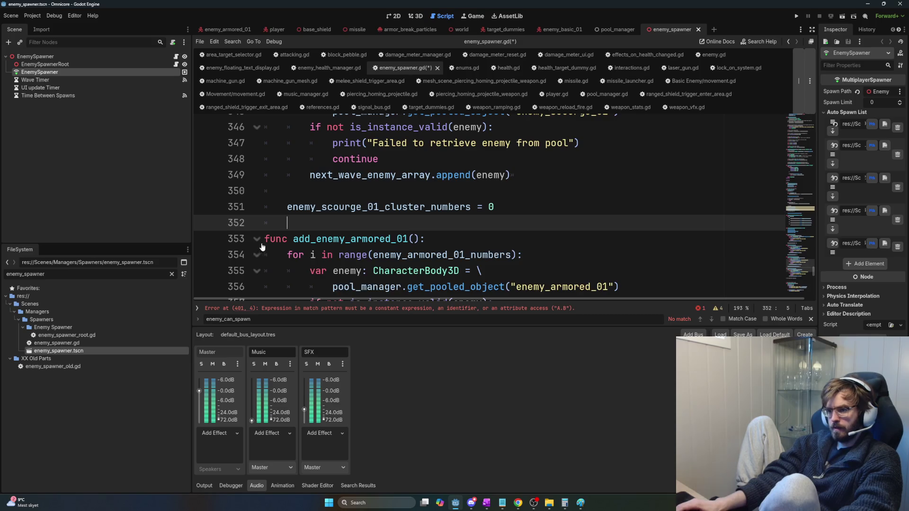
pyautogui.scroll(-3, 433, 246)
pyautogui.click(470, 238)
pyautogui.click(471, 226)
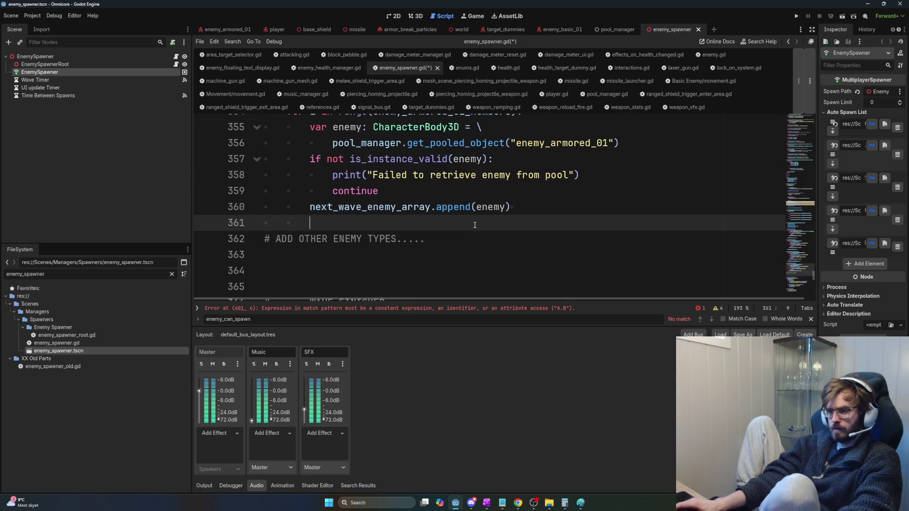
pyautogui.scroll(2, 473, 227)
pyautogui.scroll(-2, 491, 226)
pyautogui.press('Return')
pyautogui.hotkey('ctrl', 'v')
pyautogui.hotkey('ctrl', 'z')
pyautogui.scroll(1, 505, 230)
pyautogui.doubleClick(441, 159)
pyautogui.hotkey('ctrl', 'c')
pyautogui.click(417, 279)
pyautogui.hotkey('ctrl', 'v')
pyautogui.write('= ')
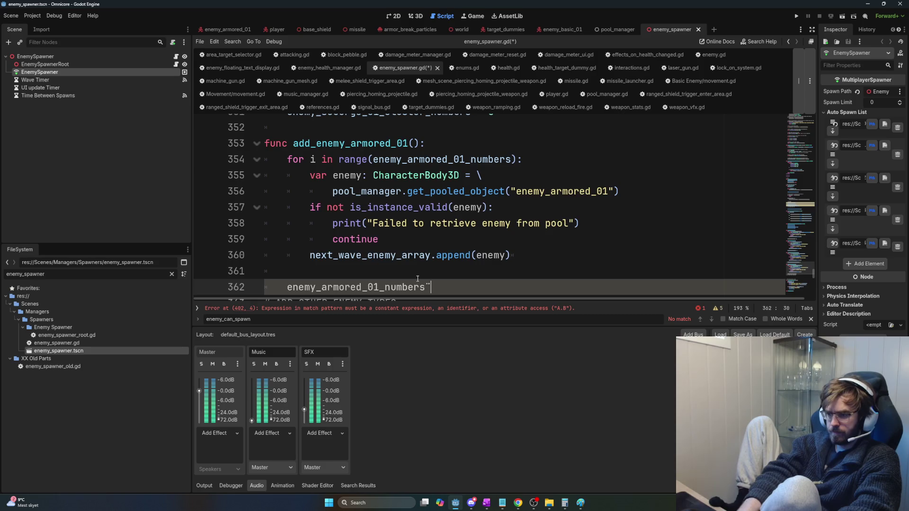
pyautogui.write('0')
pyautogui.hotkey('ctrl', 's')
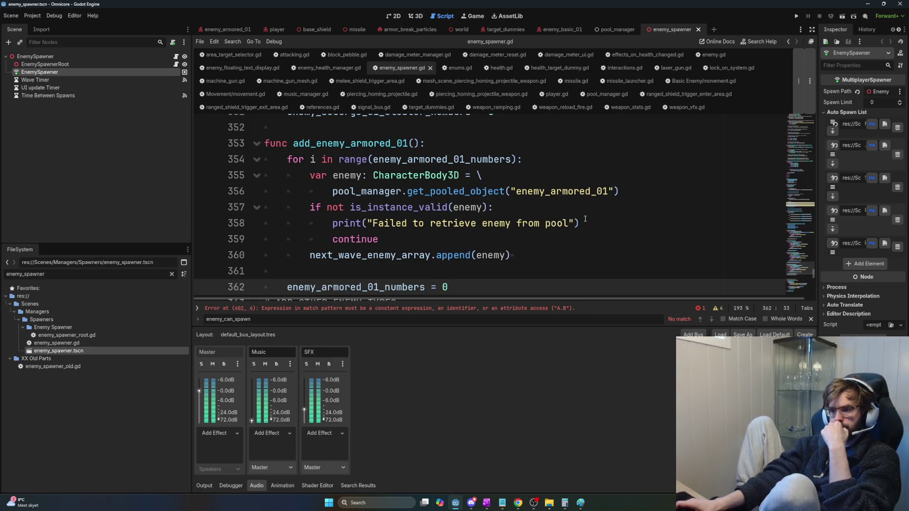
pyautogui.scroll(3, 585, 220)
pyautogui.scroll(1, 581, 220)
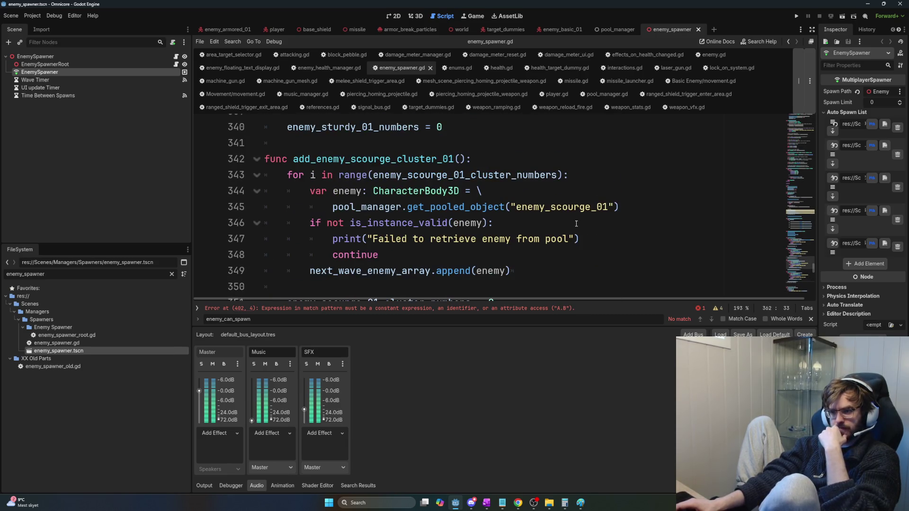
pyautogui.scroll(4, 575, 226)
pyautogui.scroll(2, 574, 230)
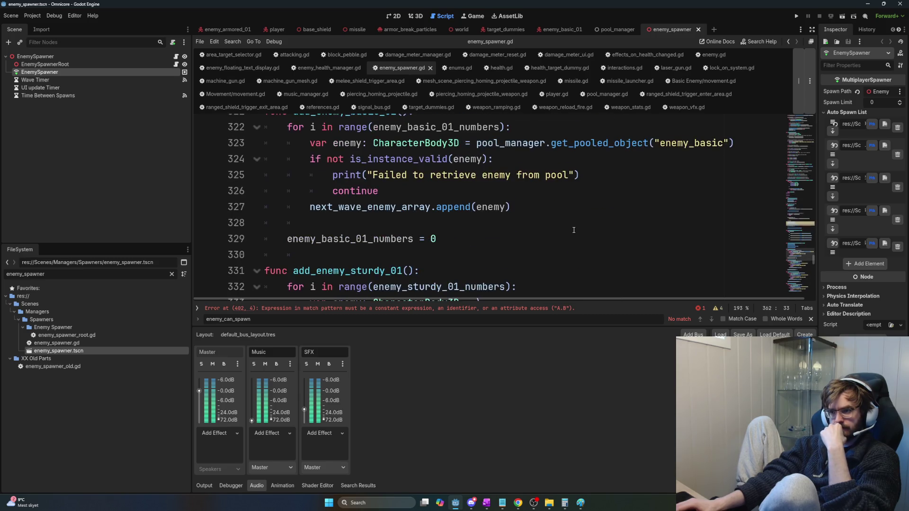
pyautogui.scroll(1, 574, 230)
pyautogui.scroll(-8, 573, 232)
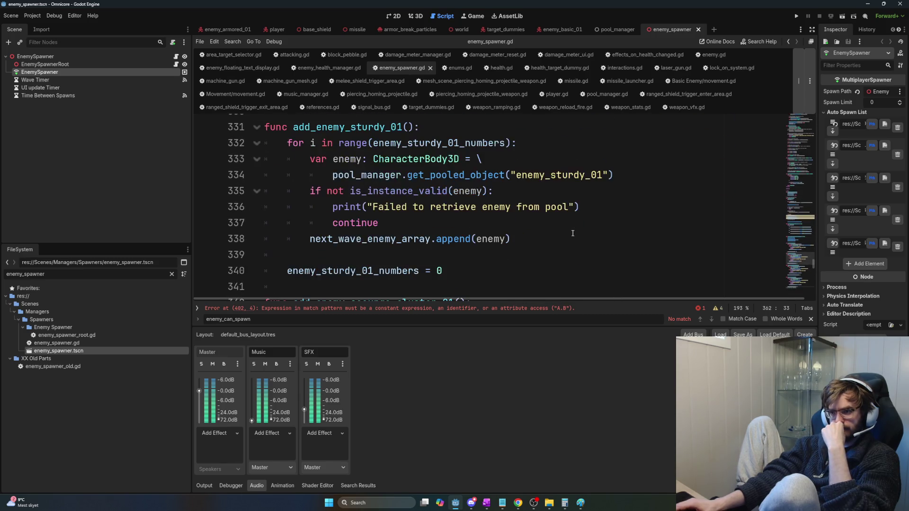
pyautogui.scroll(1, 573, 233)
pyautogui.scroll(-2, 574, 231)
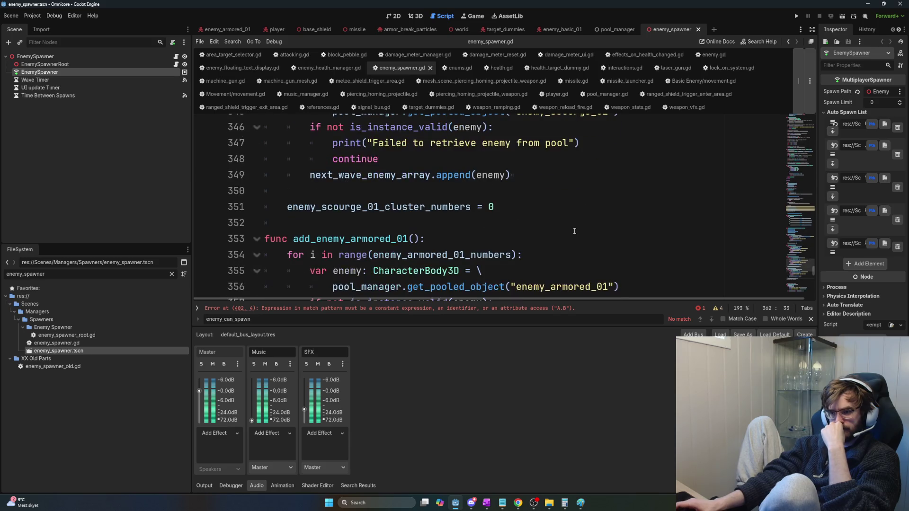
pyautogui.scroll(-4, 574, 232)
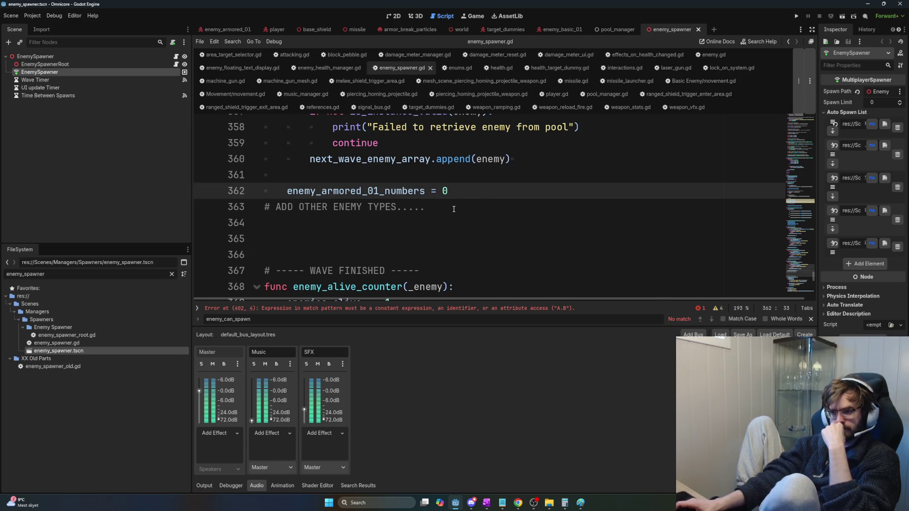
pyautogui.scroll(3, 453, 209)
pyautogui.scroll(6, 454, 209)
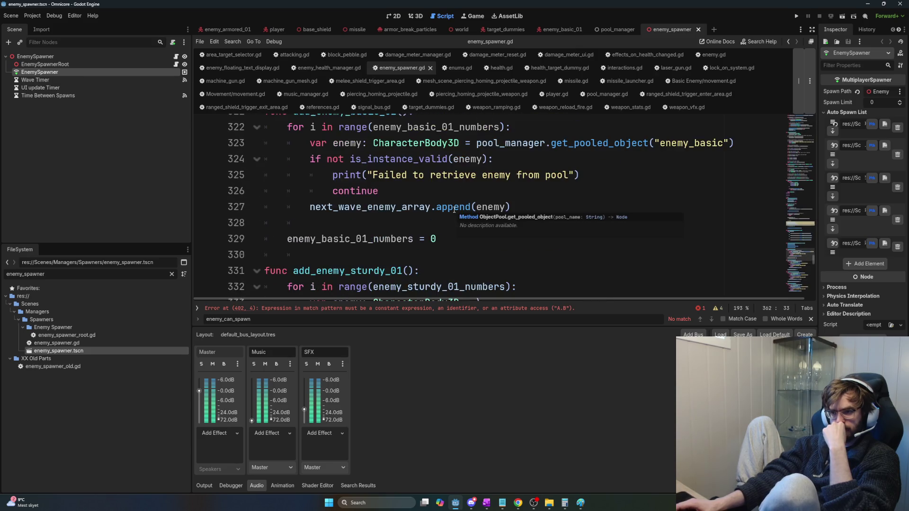
pyautogui.scroll(4, 454, 209)
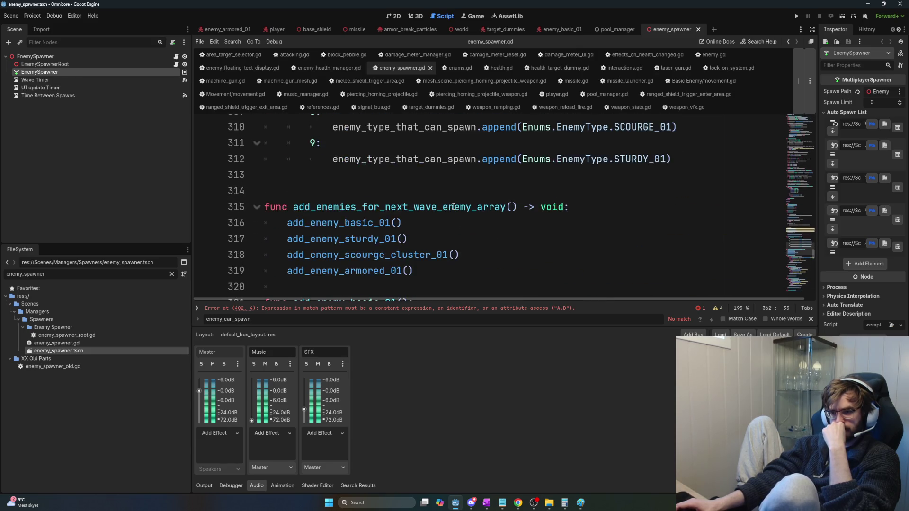
pyautogui.scroll(2, 454, 210)
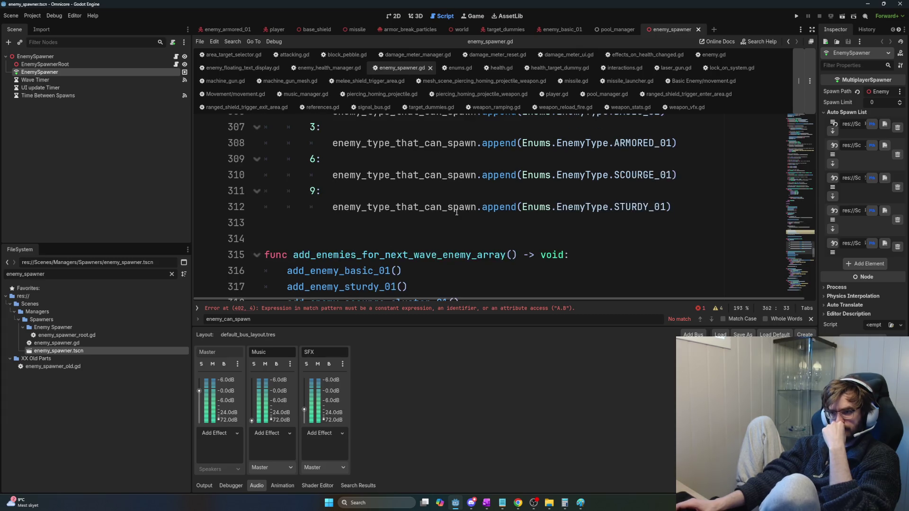
pyautogui.scroll(1, 456, 214)
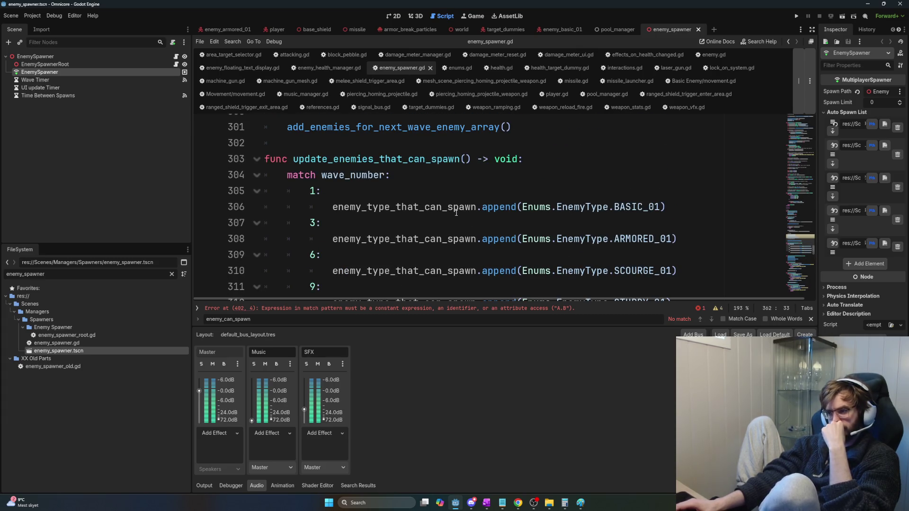
pyautogui.scroll(-1, 456, 213)
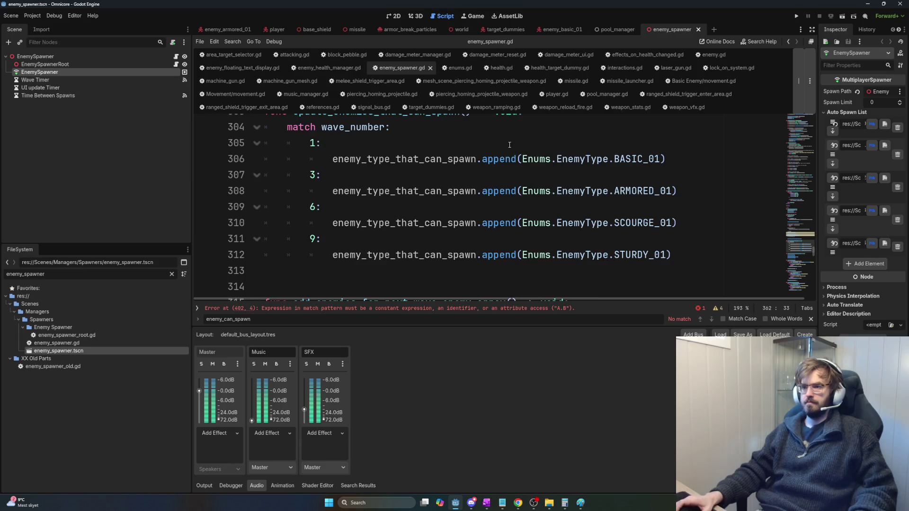
pyautogui.scroll(2, 517, 182)
pyautogui.scroll(5, 516, 182)
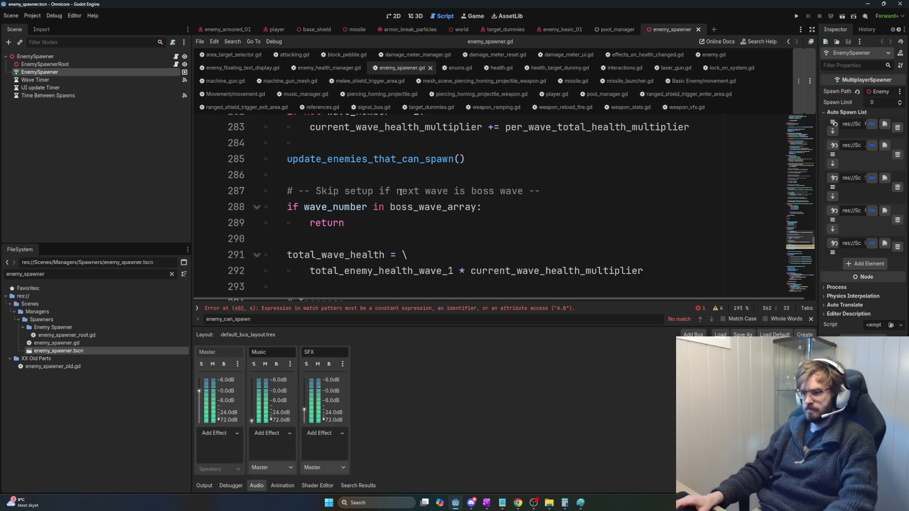
pyautogui.scroll(2, 365, 158)
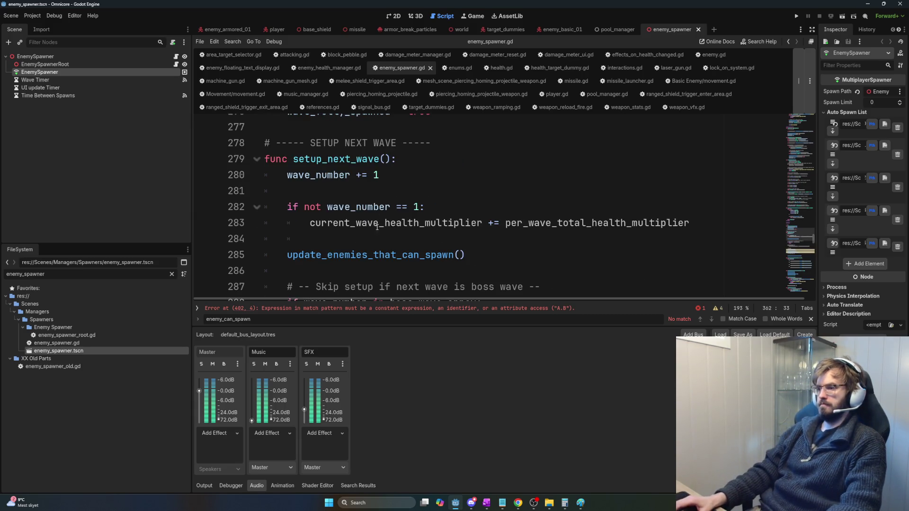
pyautogui.moveTo(495, 259); pyautogui.dragTo(272, 262)
pyautogui.scroll(-2, 419, 267)
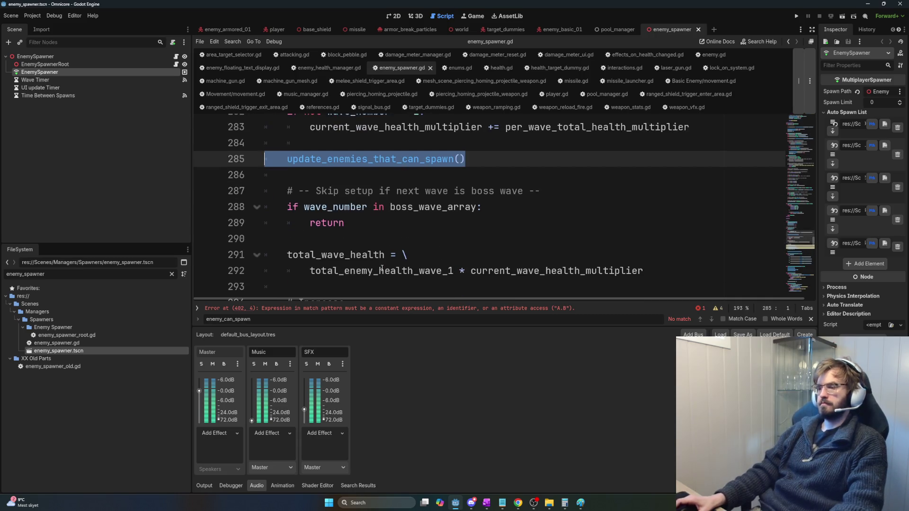
pyautogui.click(378, 205)
# Step: Insert 'wave' before 'setup' in the boss-wave comment on line 287
pyautogui.click(365, 223)
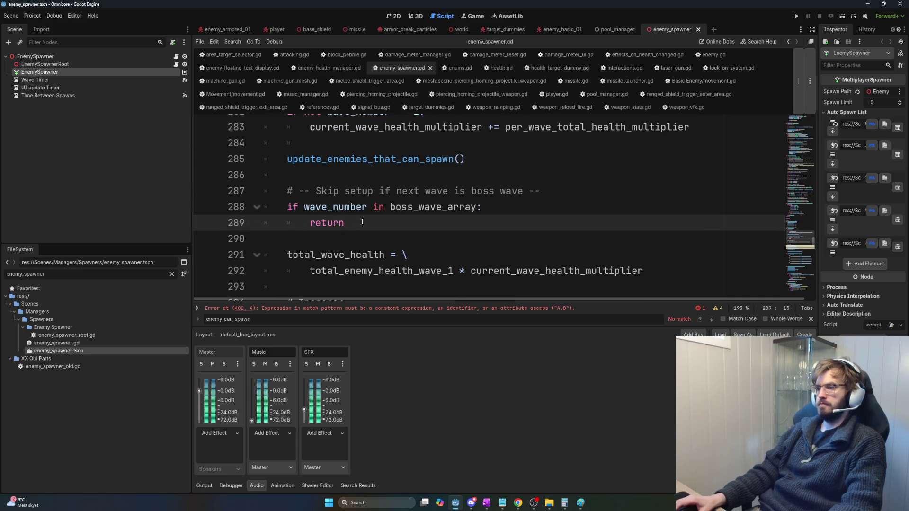
pyautogui.press('Up')
pyautogui.press('Up')
pyautogui.write('wave')
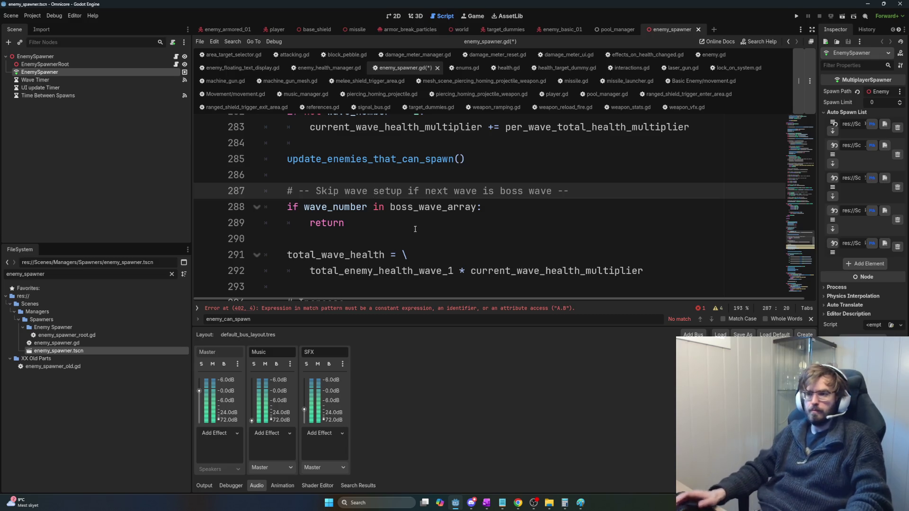
pyautogui.scroll(-3, 497, 194)
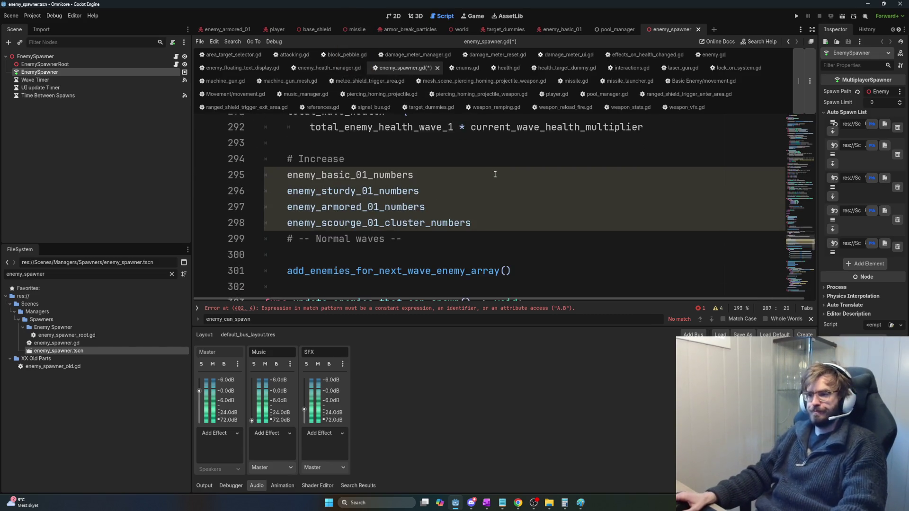
# Step: Move the empty line 300 above '# -- Normal waves --' and delete the leftover indented line
pyautogui.scroll(3, 484, 210)
pyautogui.scroll(-4, 484, 210)
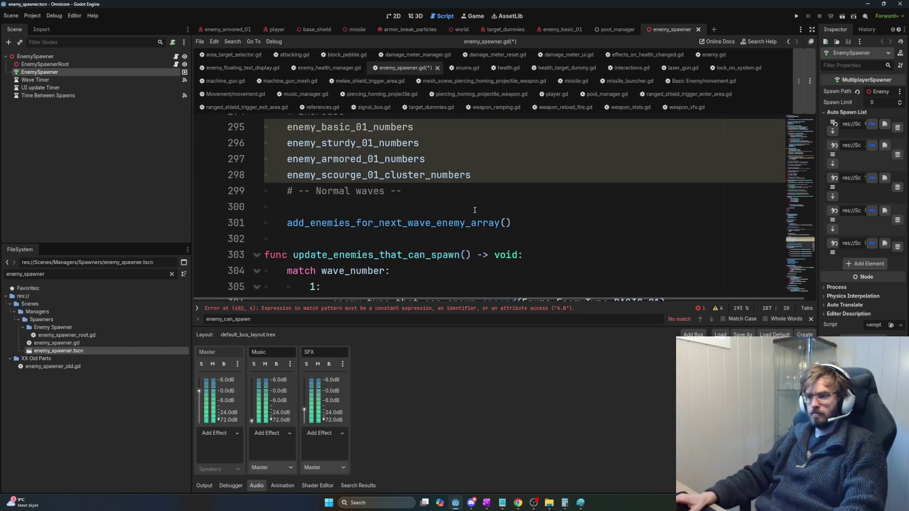
pyautogui.click(389, 209)
pyautogui.scroll(-1, 389, 208)
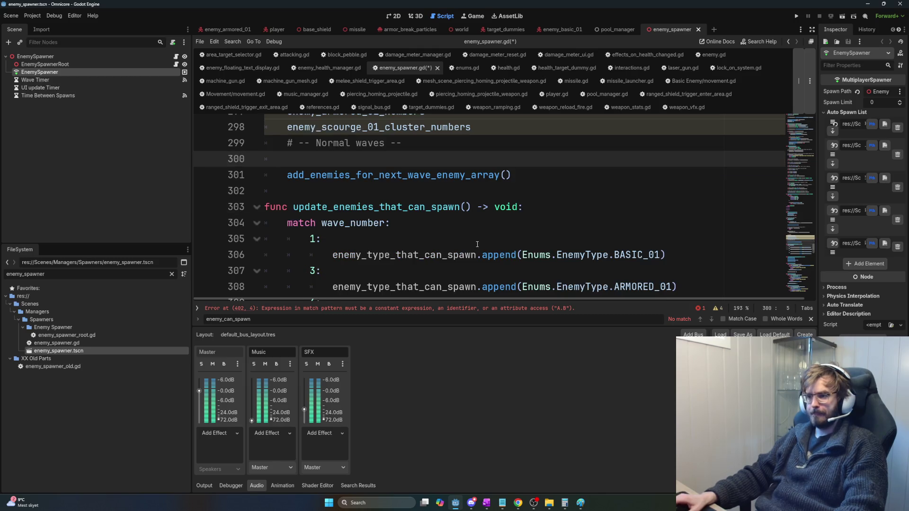
pyautogui.scroll(1, 406, 201)
pyautogui.scroll(2, 406, 202)
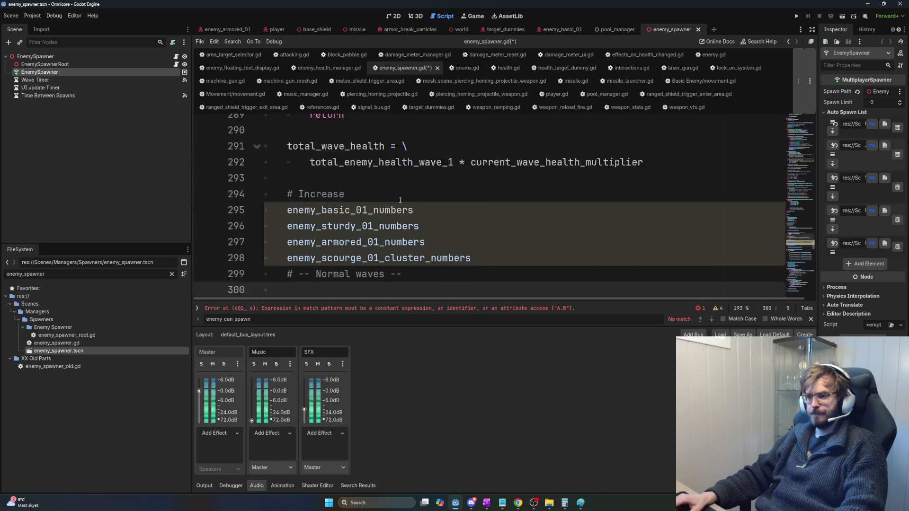
pyautogui.scroll(-2, 405, 225)
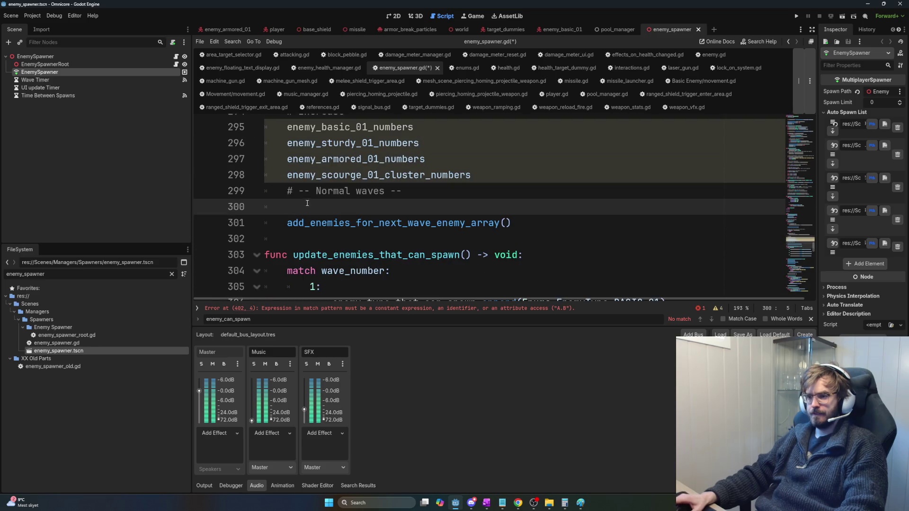
pyautogui.click(287, 192)
pyautogui.press('Return')
pyautogui.press('Down')
pyautogui.press('BackSpace')
pyautogui.press('BackSpace')
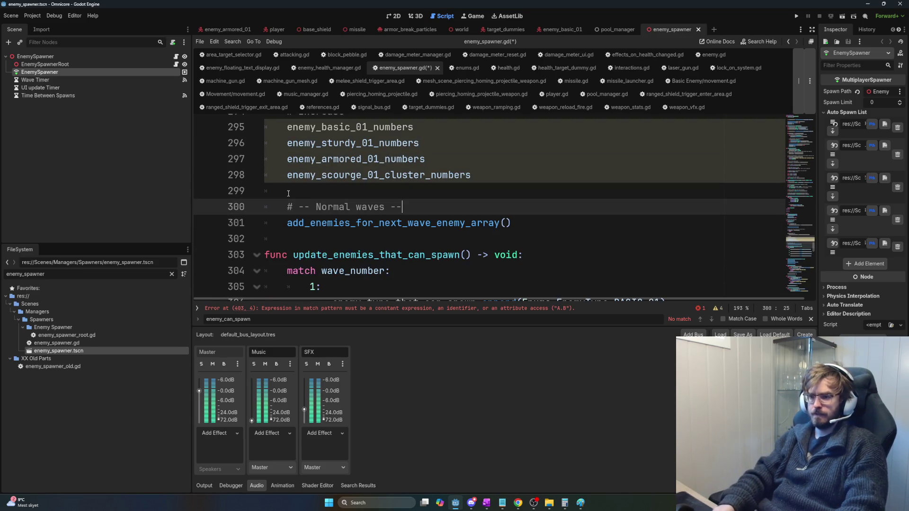
# Step: Start a new line below line 290, after the boss-wave return
pyautogui.scroll(4, 354, 197)
pyautogui.scroll(-2, 353, 197)
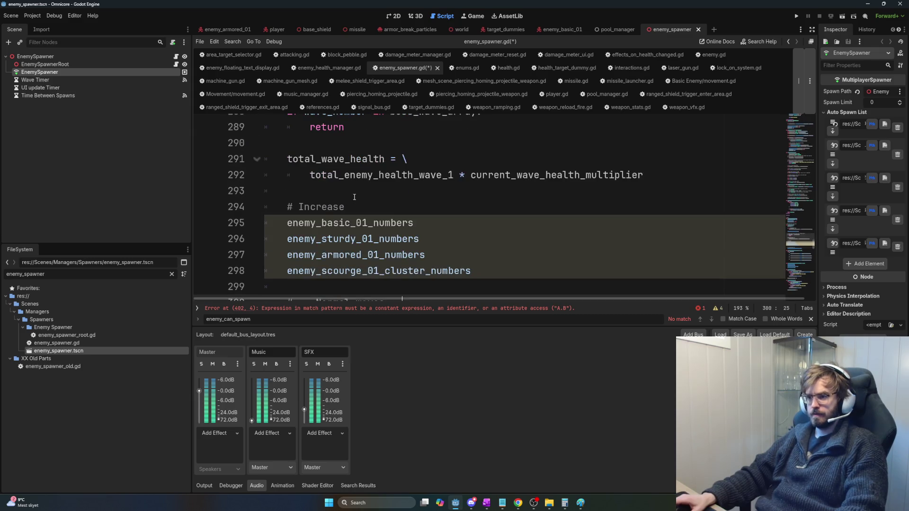
pyautogui.scroll(1, 355, 197)
pyautogui.scroll(-2, 354, 197)
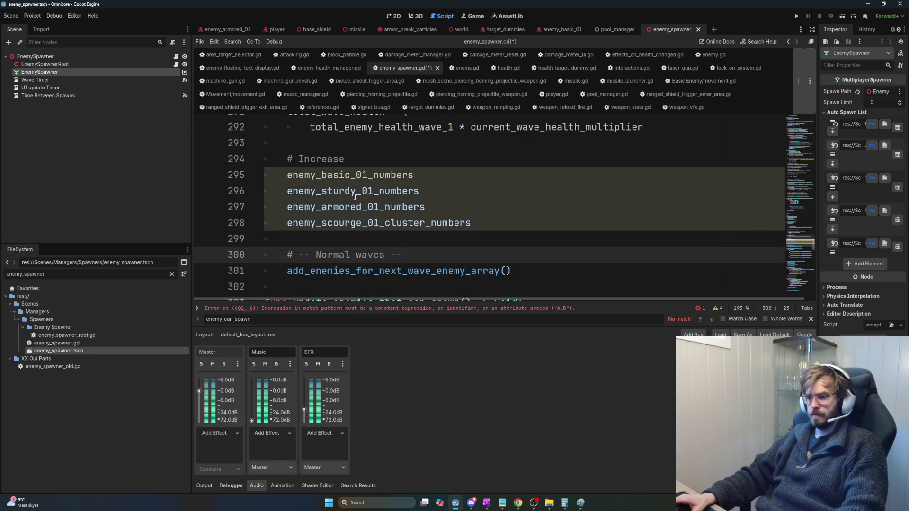
pyautogui.scroll(1, 356, 197)
pyautogui.click(409, 204)
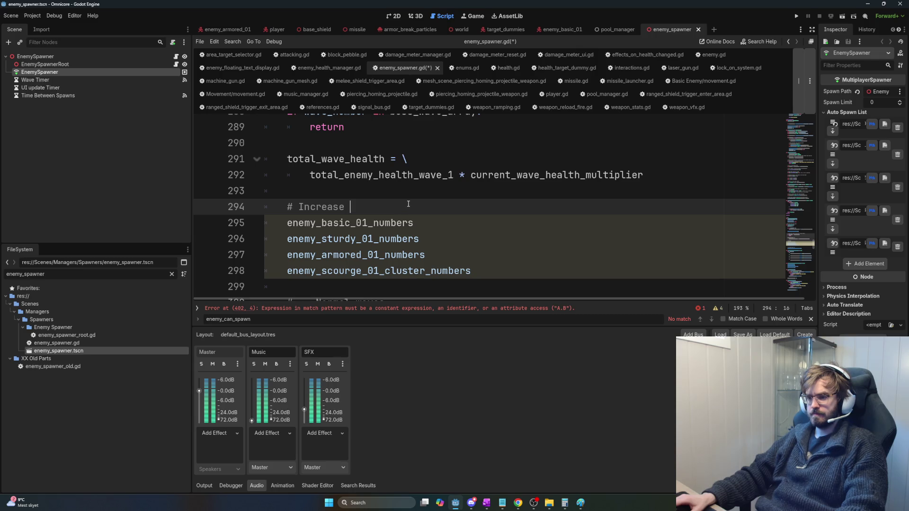
pyautogui.scroll(1, 408, 204)
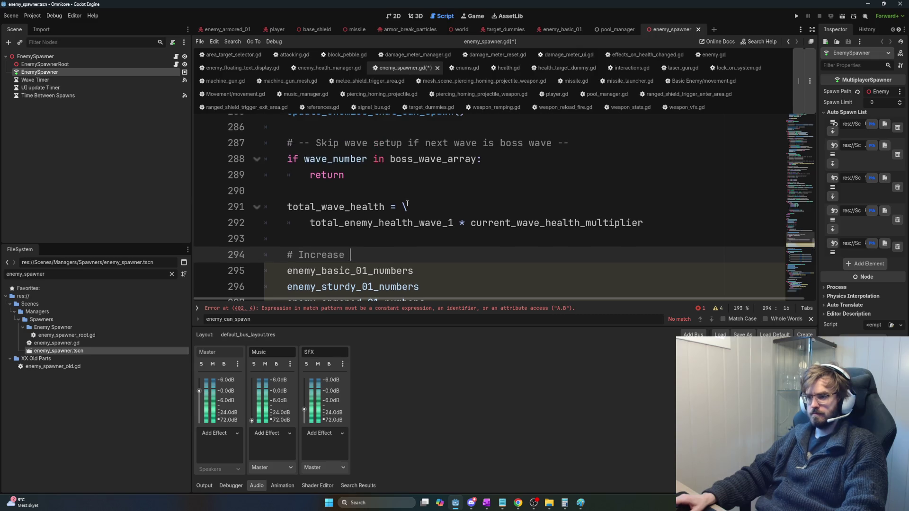
pyautogui.click(408, 194)
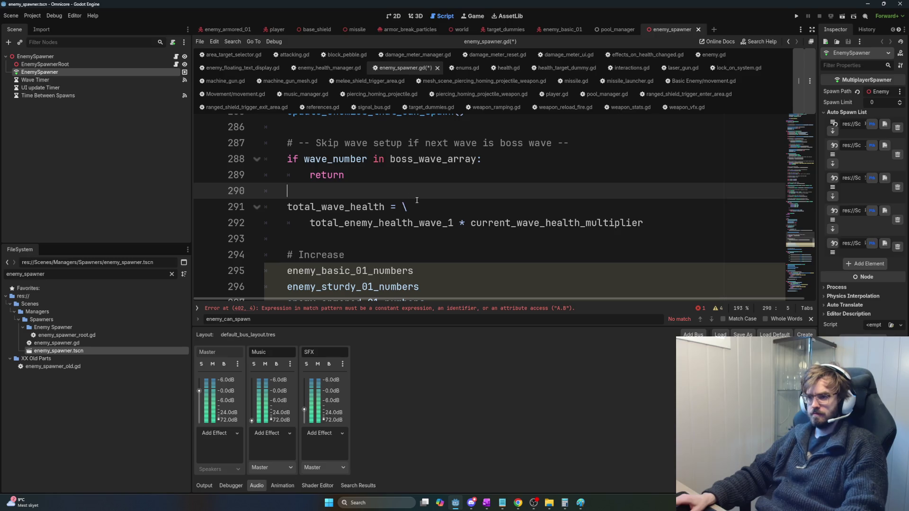
pyautogui.press('Return')
# Step: Autocomplete a setup_next_wave() call on line 291 and check where it is used
pyautogui.write('setup')
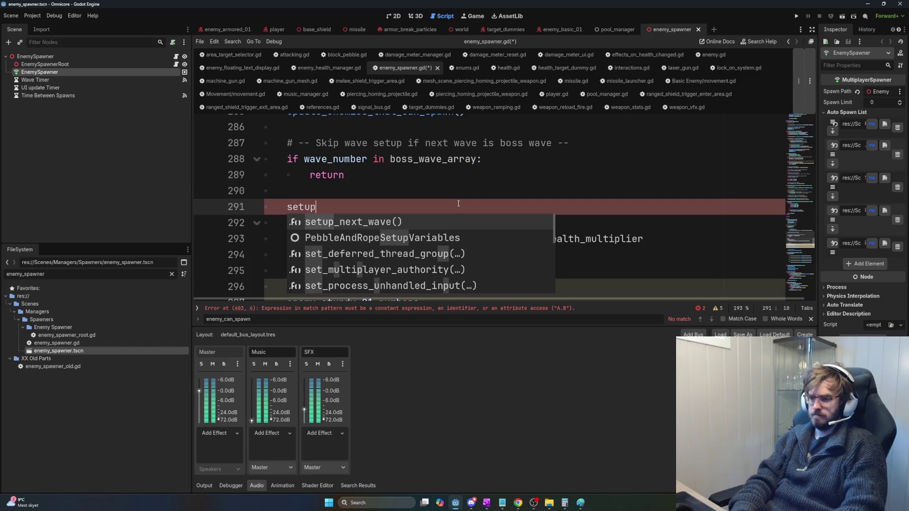
pyautogui.press('Return')
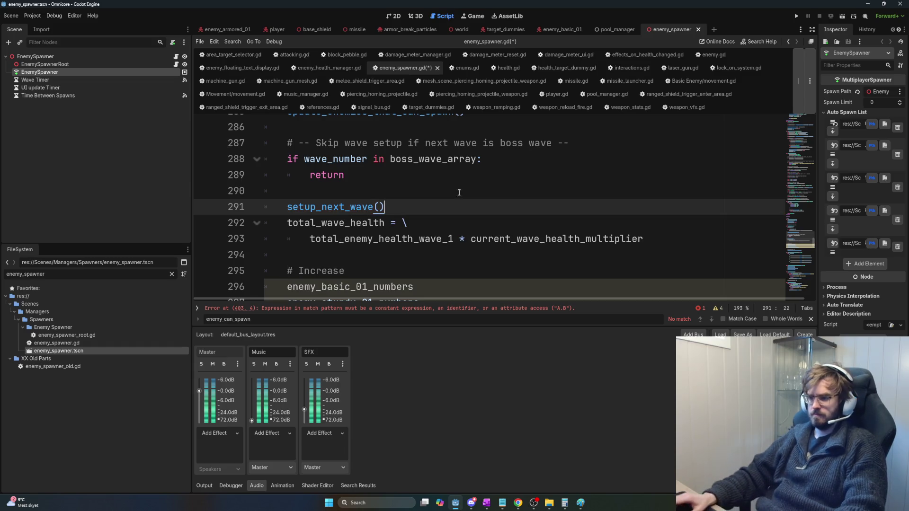
pyautogui.scroll(-3, 426, 195)
pyautogui.scroll(3, 404, 185)
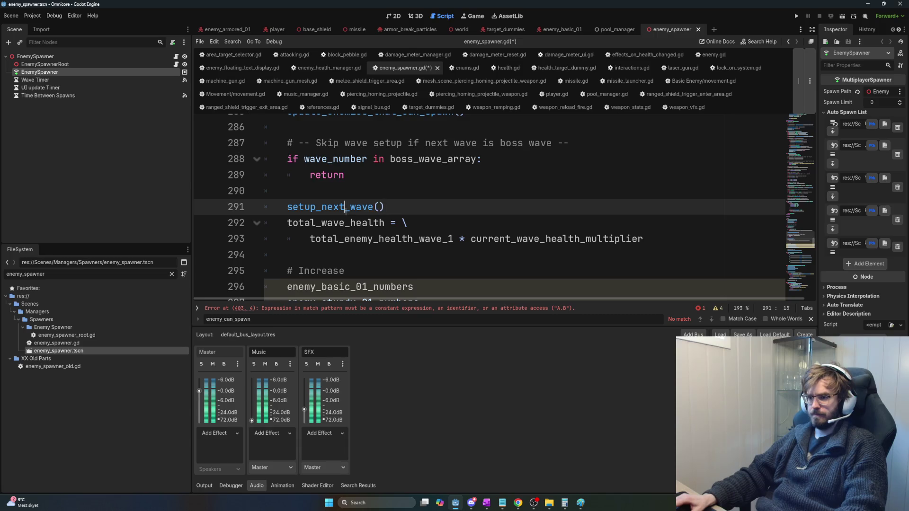
pyautogui.doubleClick(359, 207)
pyautogui.scroll(20, 414, 237)
pyautogui.scroll(3, 414, 237)
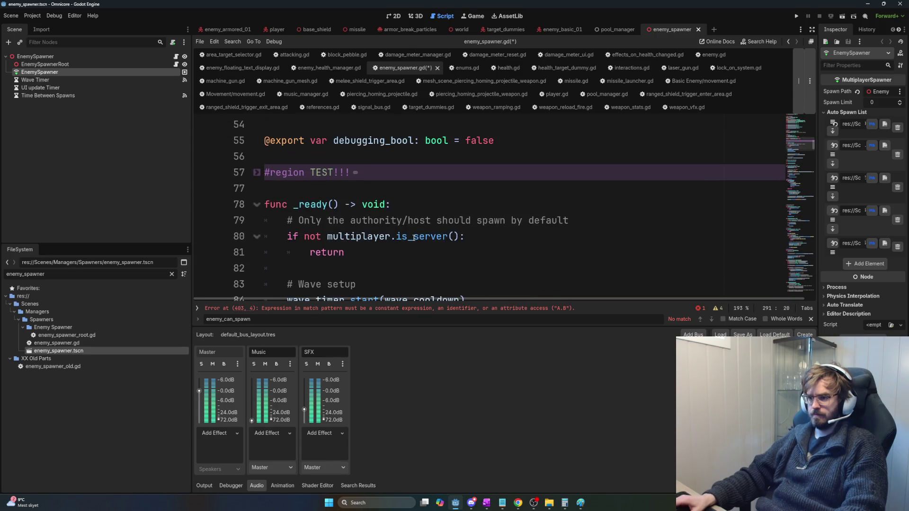
pyautogui.scroll(-2, 414, 238)
pyautogui.scroll(-20, 414, 238)
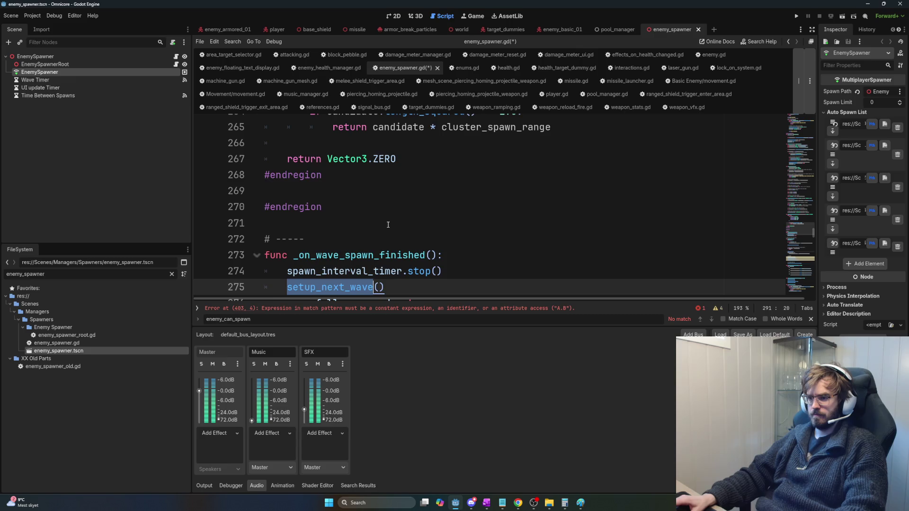
pyautogui.scroll(-5, 393, 234)
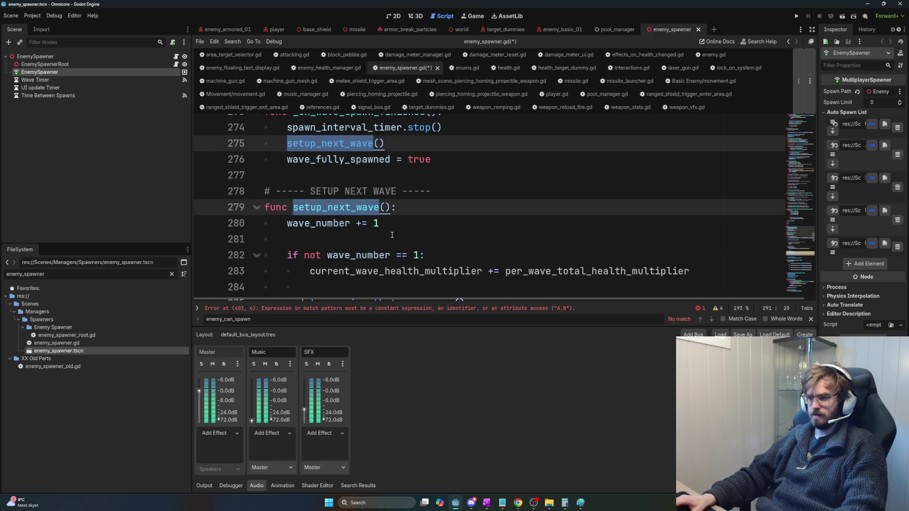
# Step: Replace that call with add_enemies_for_next_wave()
pyautogui.click(397, 241)
pyautogui.moveTo(386, 255); pyautogui.dragTo(287, 255)
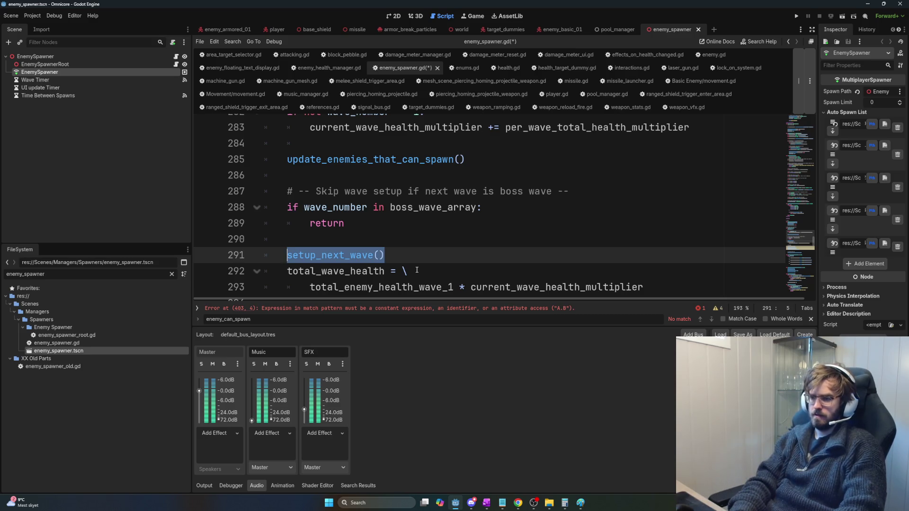
pyautogui.write('add')
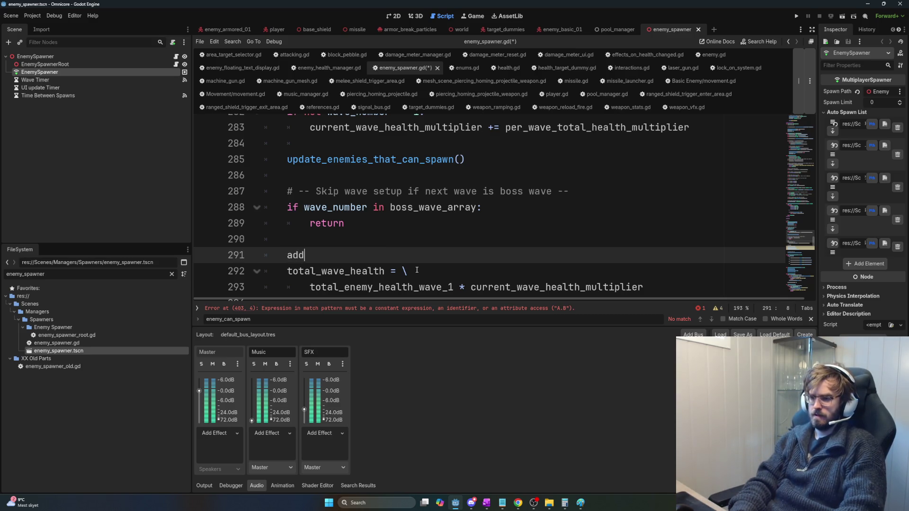
pyautogui.write('_enemies_for_next_wave')
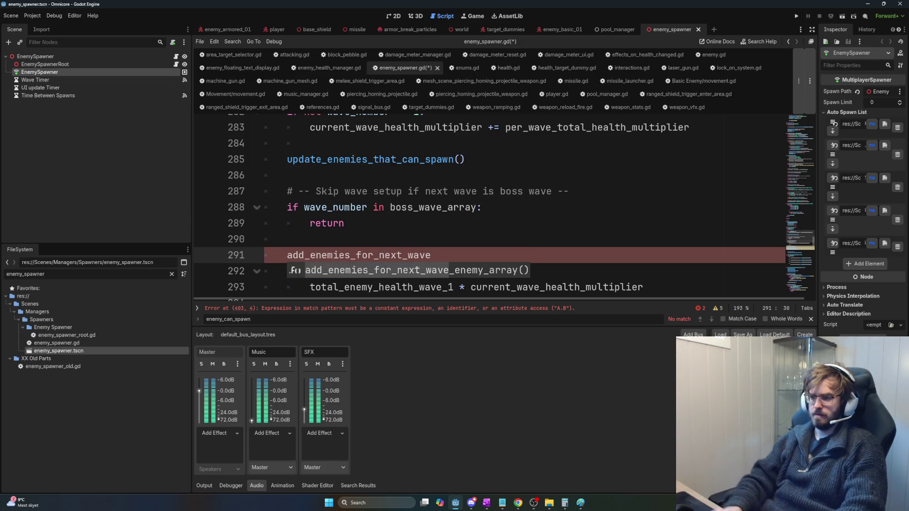
pyautogui.scroll(2, 412, 205)
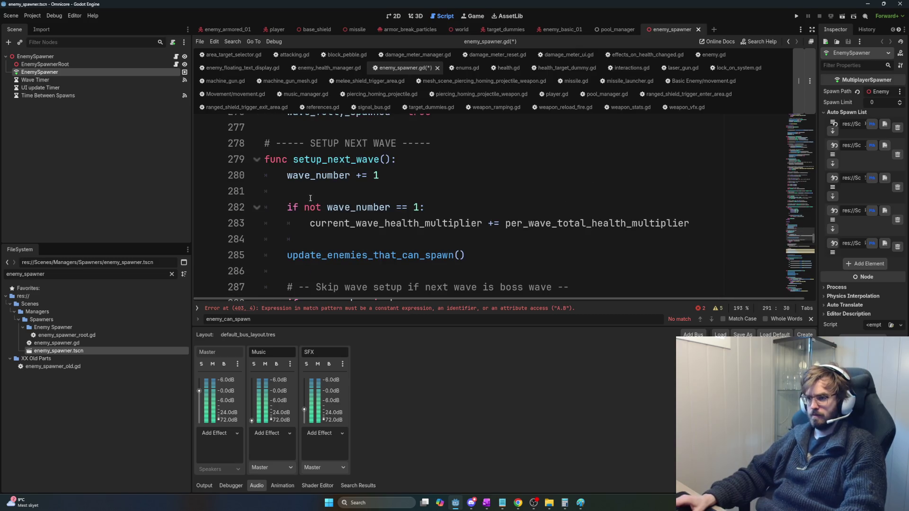
pyautogui.scroll(-4, 388, 212)
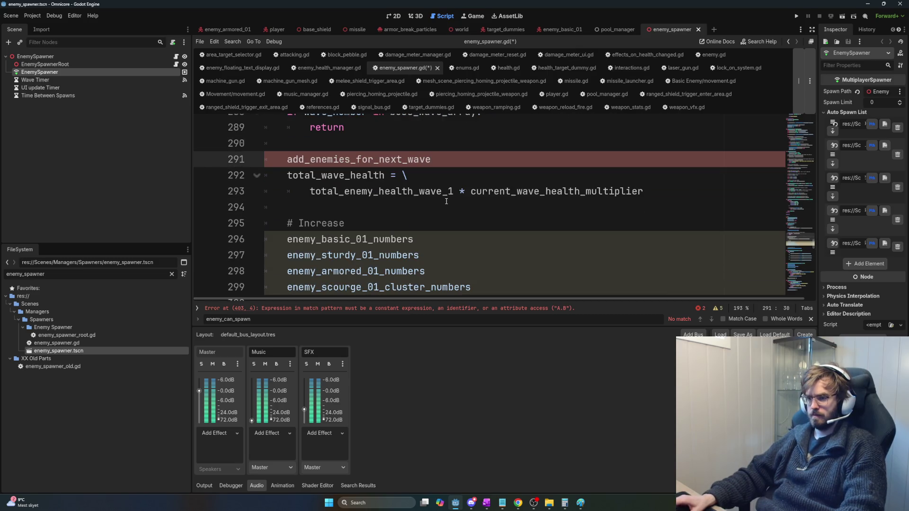
pyautogui.write('()')
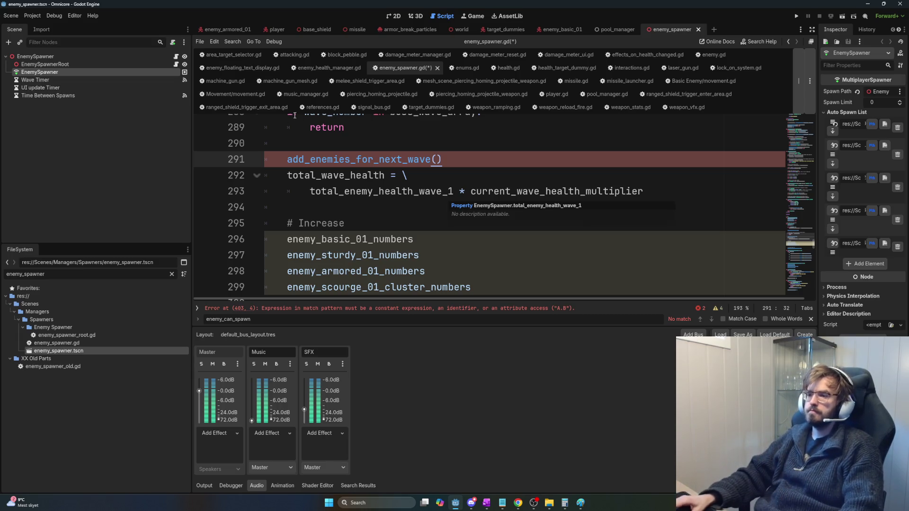
# Step: Add 'func add_enemies_for_next_wave() -> void:' two lines below the call on line 291
pyautogui.keyDown('shift'); pyautogui.click(281, 160); pyautogui.keyUp('shift')
pyautogui.click(454, 162)
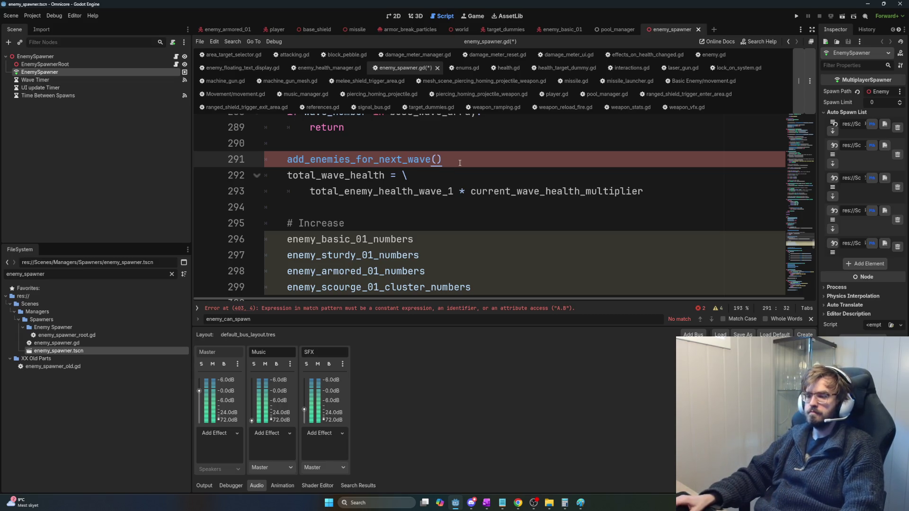
pyautogui.press('Delete')
pyautogui.hotkey('ctrl', 'z')
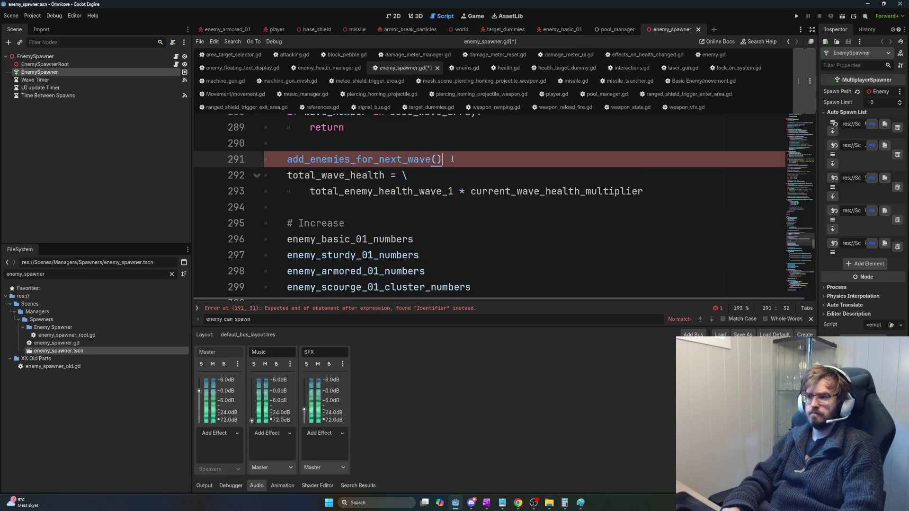
pyautogui.press('Return')
pyautogui.press('Return')
pyautogui.write('func add_enemies_for_next_wave():')
pyautogui.press('Return')
pyautogui.press('BackSpace')
pyautogui.press('BackSpace')
pyautogui.press('BackSpace')
pyautogui.write('-> void')
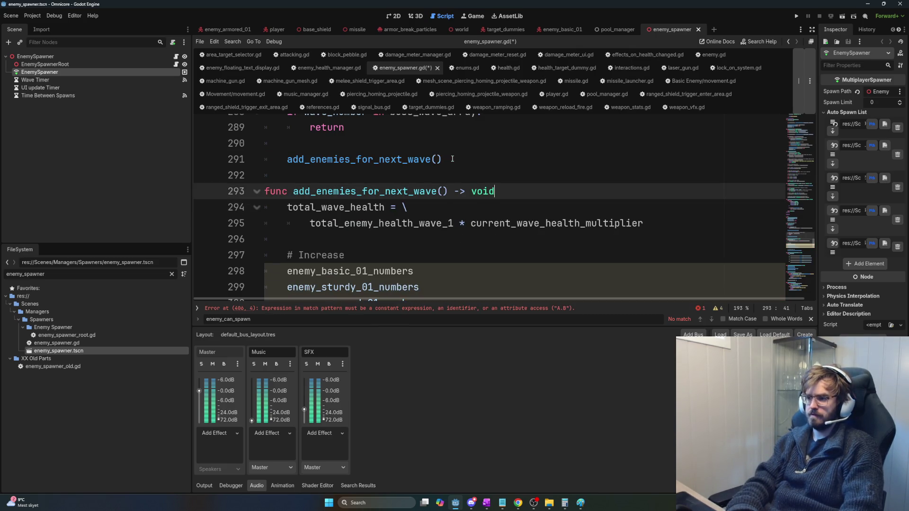
pyautogui.write(':')
pyautogui.press('Return')
pyautogui.press('BackSpace')
pyautogui.press('BackSpace')
# Step: Inspect the total_wave_health expression on line 295 and the # Increase comment inside the new function
pyautogui.scroll(-3, 425, 154)
pyautogui.scroll(3, 416, 180)
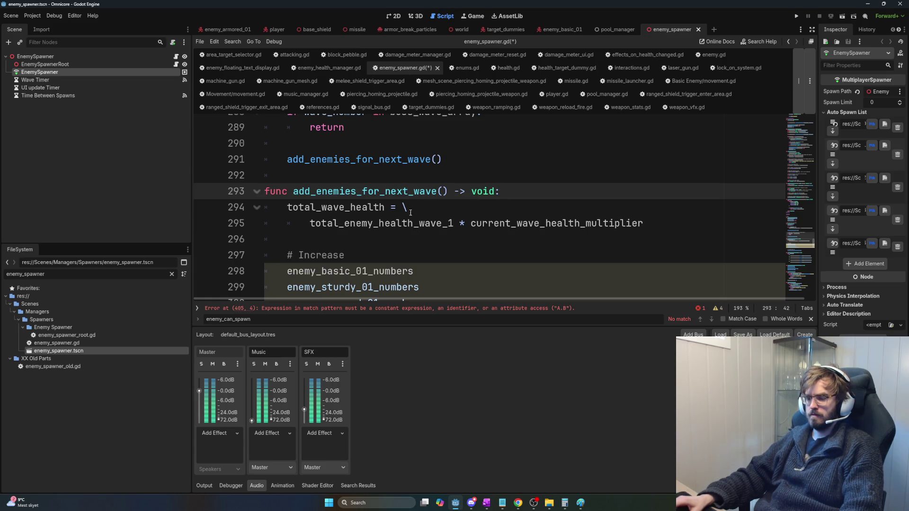
pyautogui.click(287, 207)
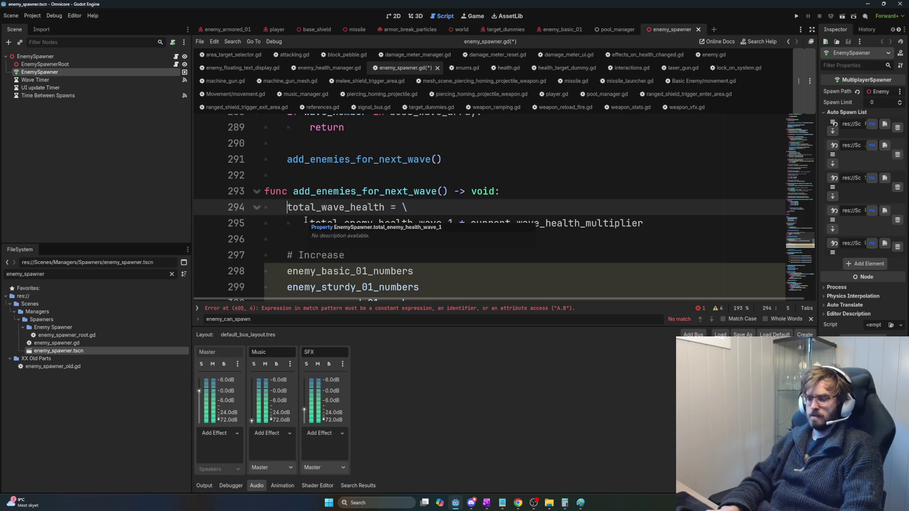
pyautogui.press('Up')
pyautogui.press('Up')
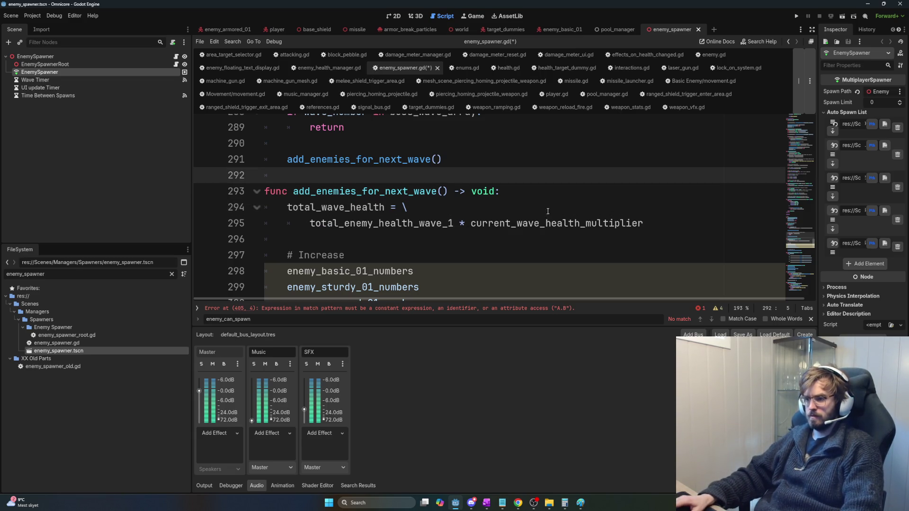
pyautogui.moveTo(645, 223); pyautogui.dragTo(300, 226)
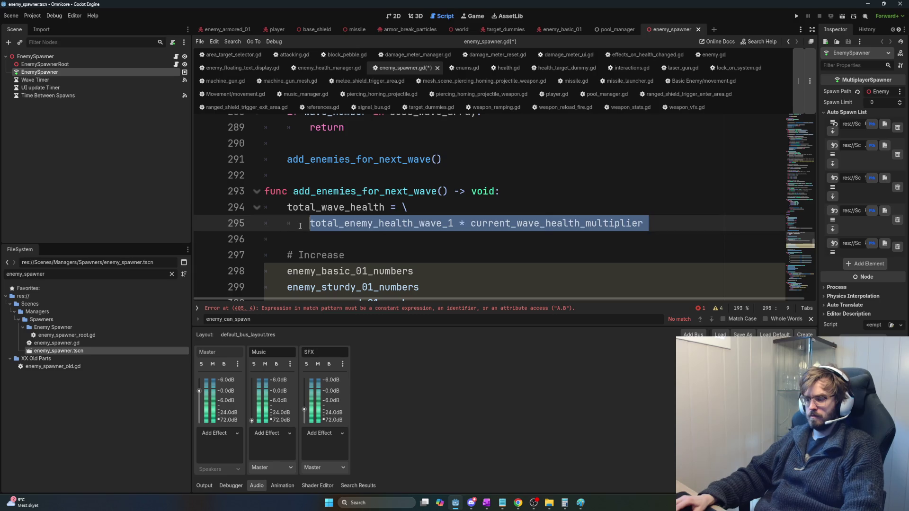
pyautogui.click(369, 255)
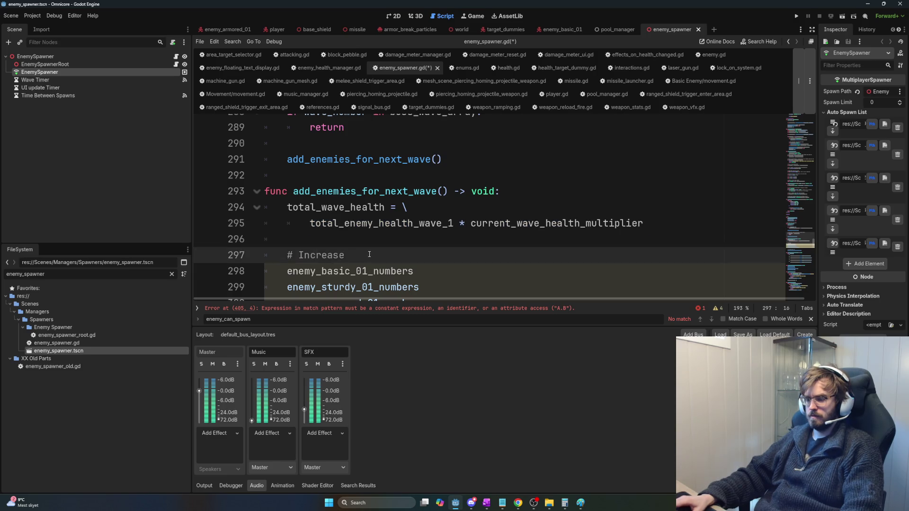
pyautogui.scroll(-1, 369, 255)
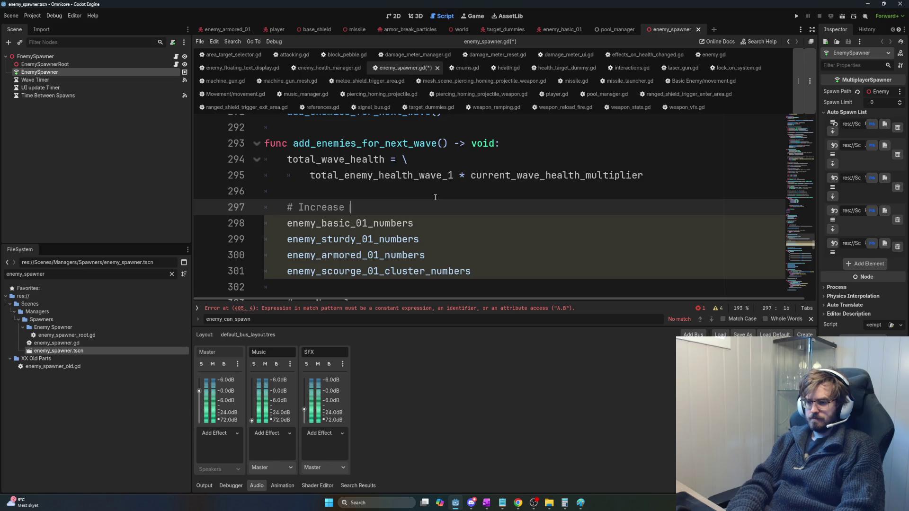
# Step: Begin a 'while current' line under # Increase, then locate the total_wave_health declaration on line 32
pyautogui.press('Return')
pyautogui.write('while ')
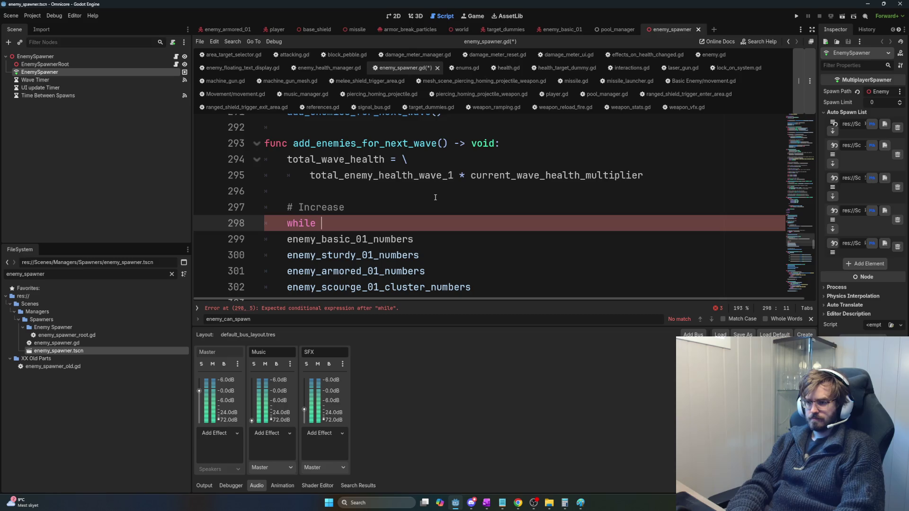
pyautogui.write('current')
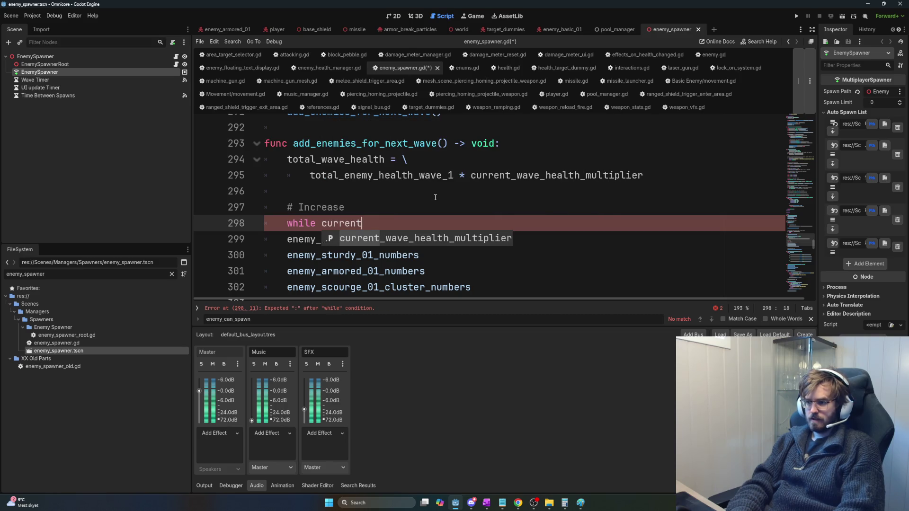
pyautogui.hotkey('ctrl', 'Home')
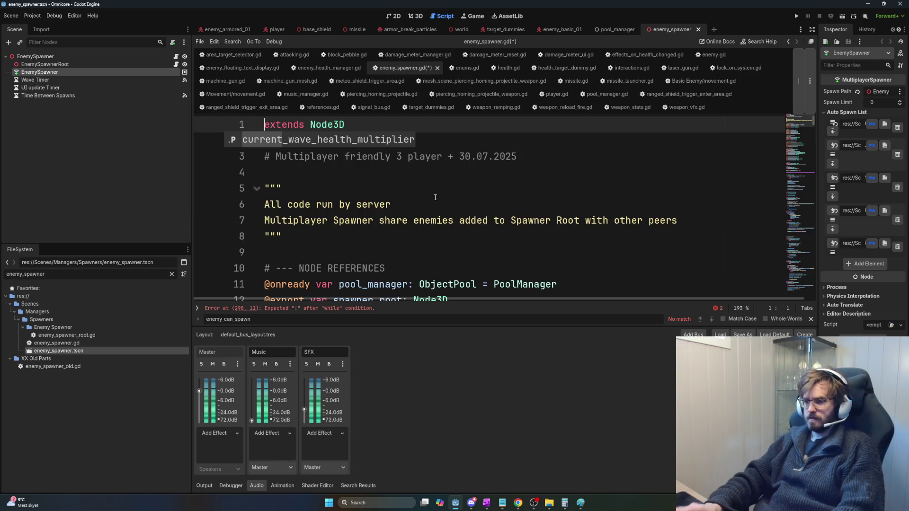
pyautogui.scroll(-8, 435, 197)
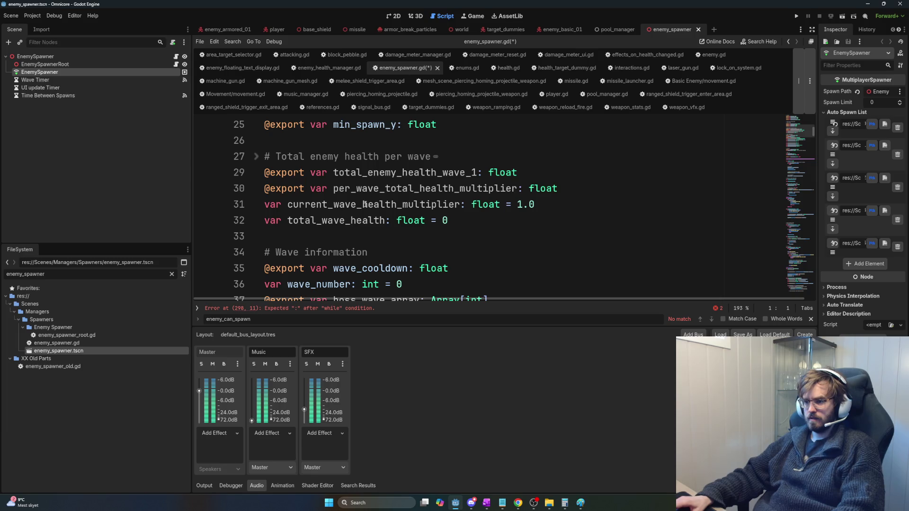
pyautogui.doubleClick(364, 220)
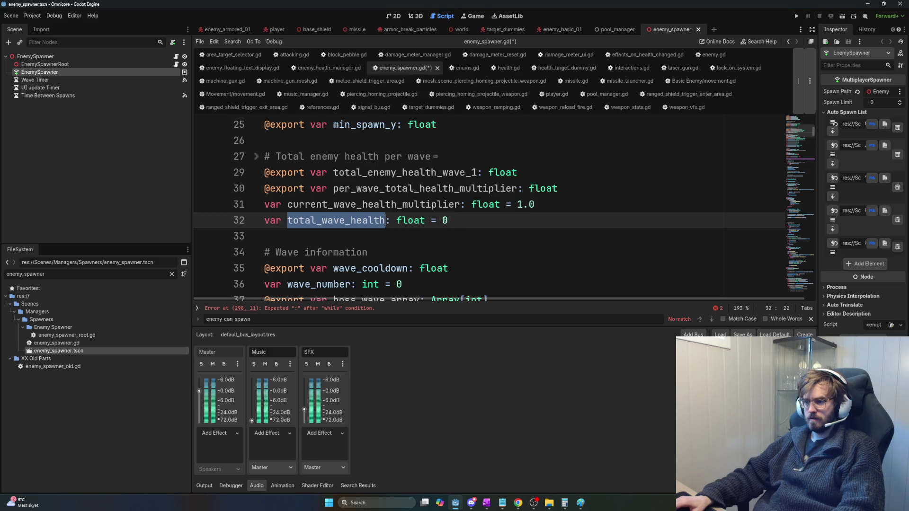
pyautogui.click(461, 220)
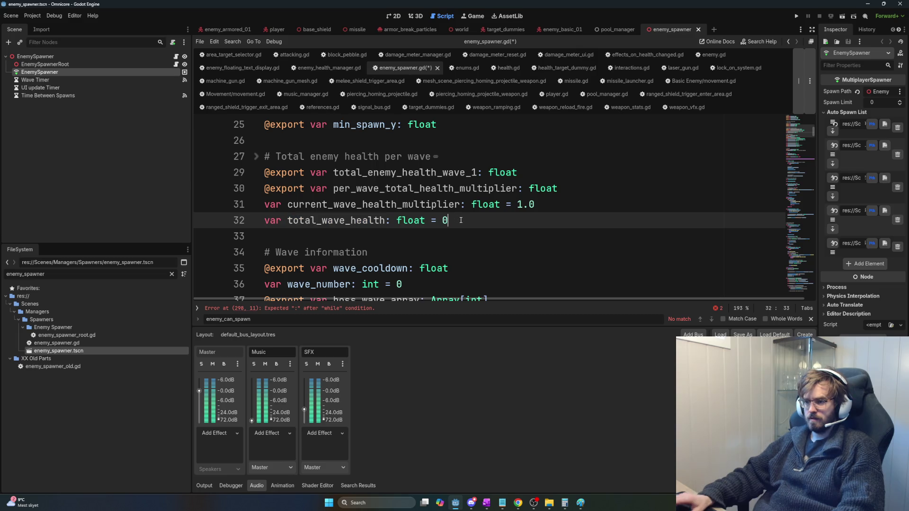
# Step: Briefly add a current_wave_health declaration below line 32, then delete it again
pyautogui.press('Return')
pyautogui.write('var current_wave')
pyautogui.press('BackSpace')
pyautogui.press('BackSpace')
pyautogui.press('BackSpace')
pyautogui.press('BackSpace')
pyautogui.write('wave_health:')
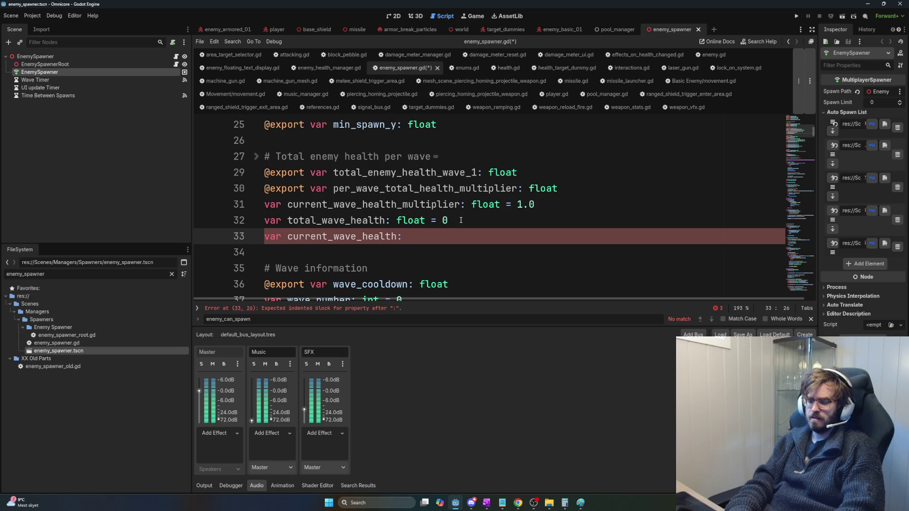
pyautogui.hotkey('shift', 'Home')
pyautogui.press('BackSpace')
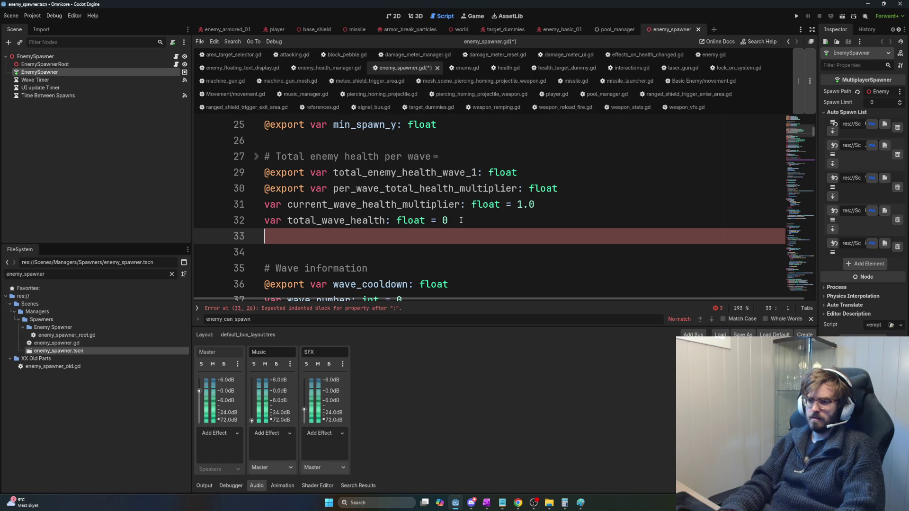
pyautogui.press('BackSpace')
# Step: Follow total_wave_health back to empty line 296 in add_enemies_for_next_wave
pyautogui.doubleClick(336, 220)
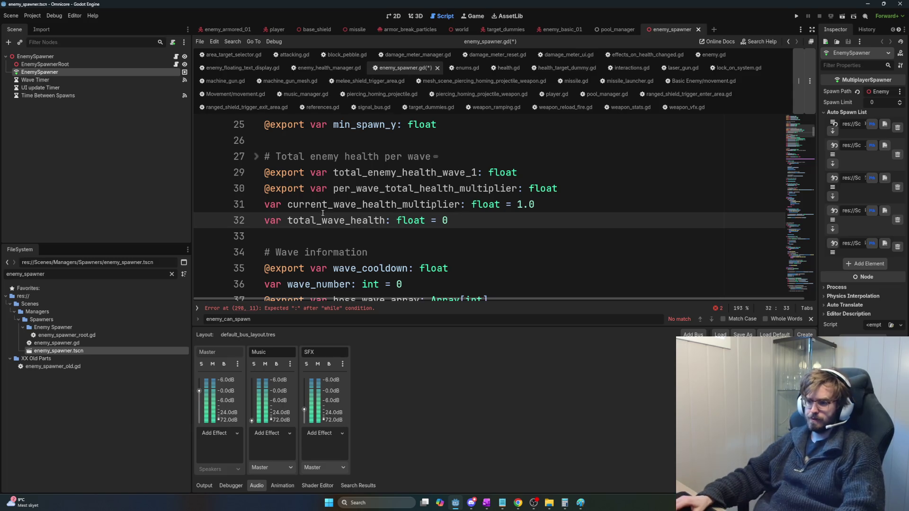
pyautogui.press('F3')
pyautogui.scroll(-1, 408, 269)
pyautogui.scroll(-2, 408, 269)
pyautogui.click(362, 207)
pyautogui.click(374, 182)
# Step: Declare 'var current_wave_health: float = 0.0' on a new line below line 296
pyautogui.press('Return')
pyautogui.write('v')
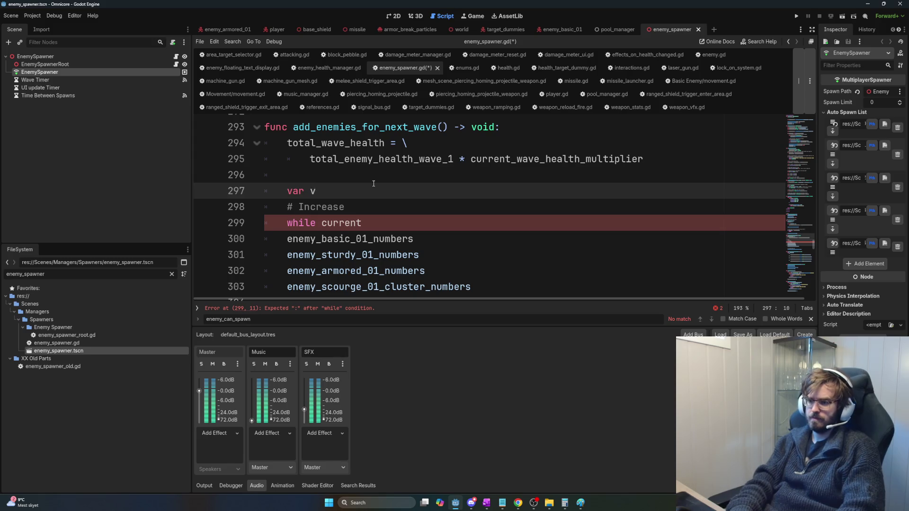
pyautogui.press('BackSpace')
pyautogui.write('current_wave_health: float')
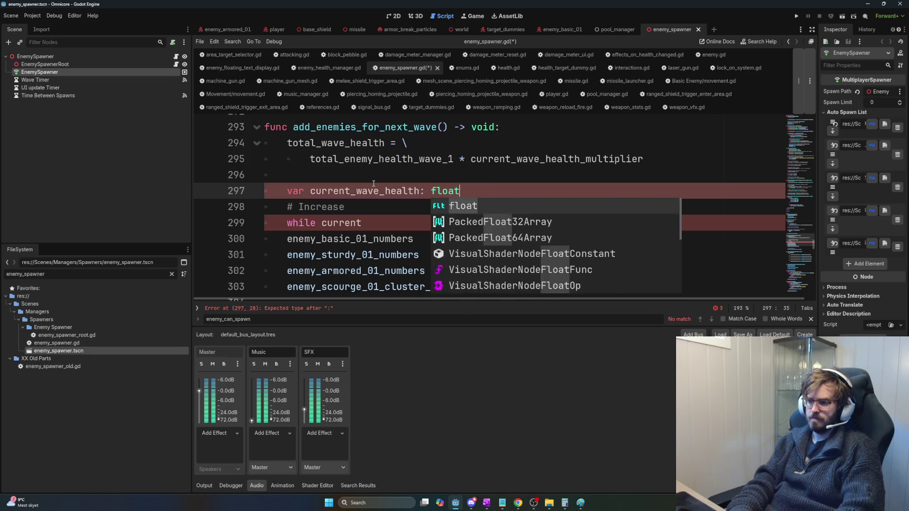
pyautogui.write(' ? ')
pyautogui.write('= 0.0')
pyautogui.press('Return')
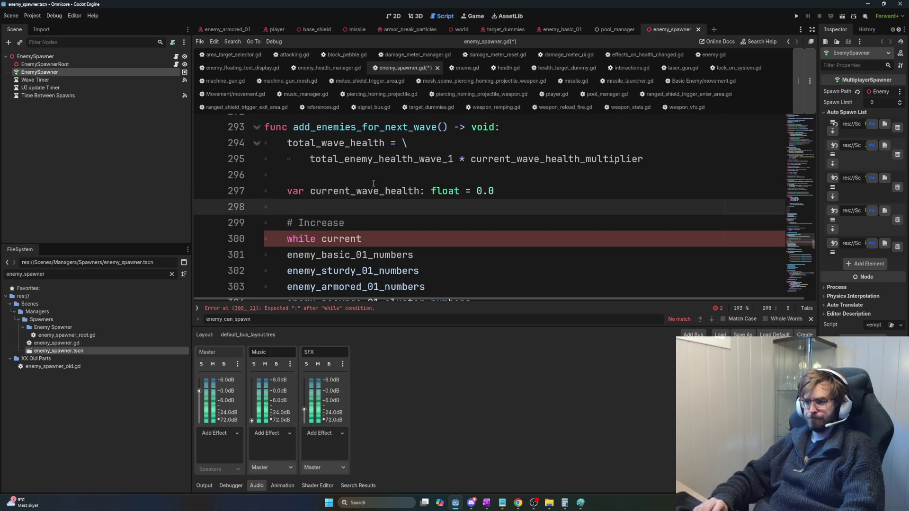
# Step: Complete the loop header as 'while current_wave_health < total_wave_health:' and open its body
pyautogui.click(411, 238)
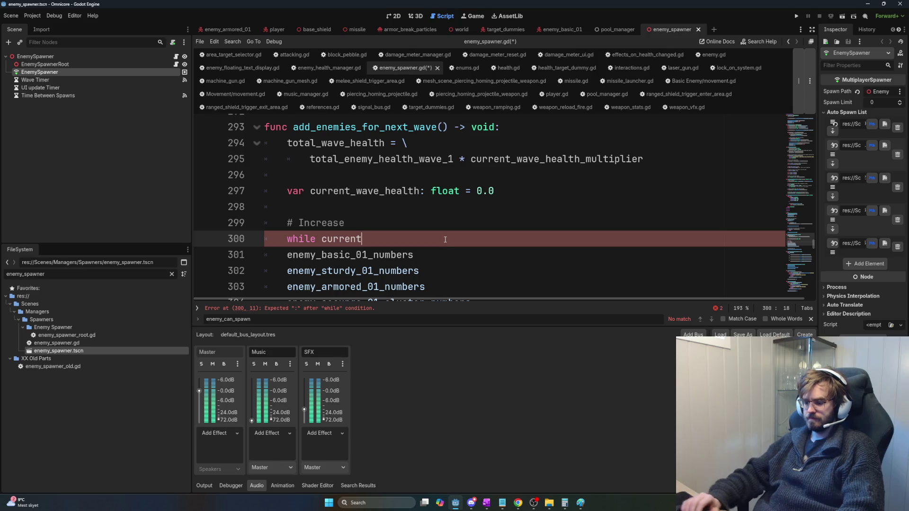
pyautogui.write('_wave_health <')
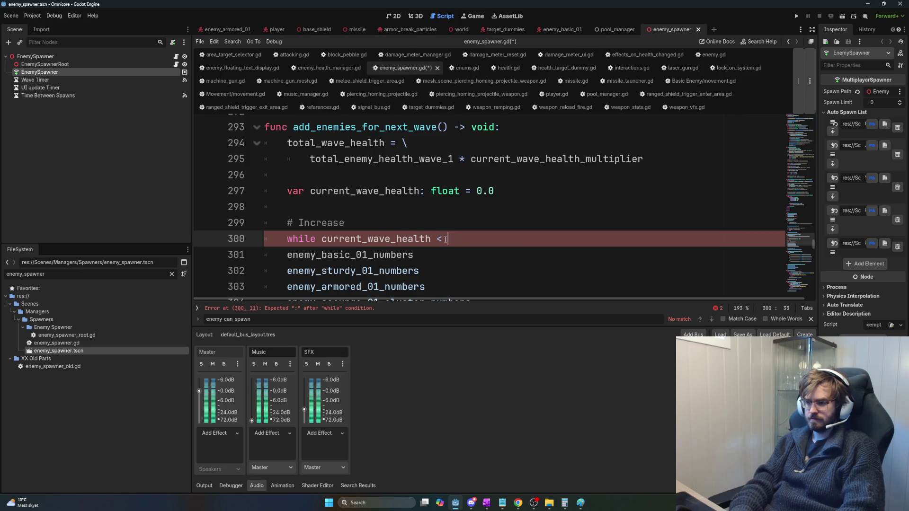
pyautogui.write('total_wave_health')
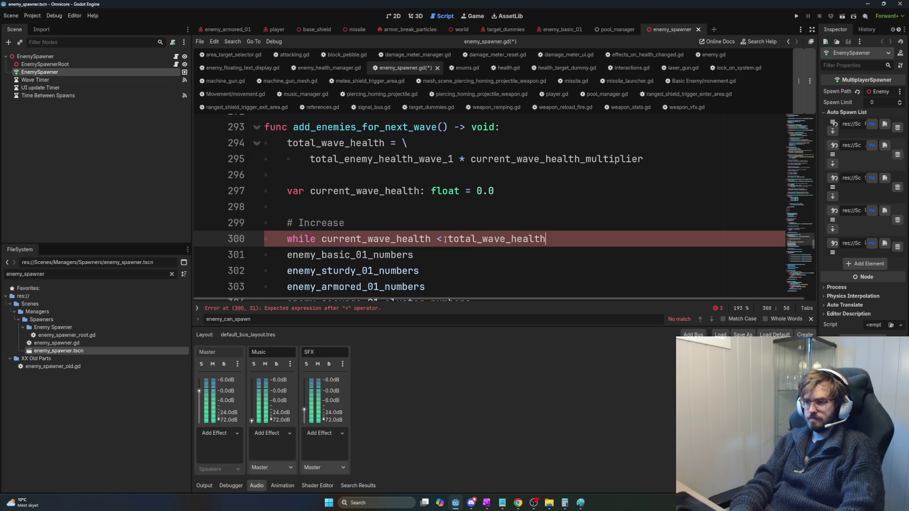
pyautogui.write(':')
pyautogui.press('Return')
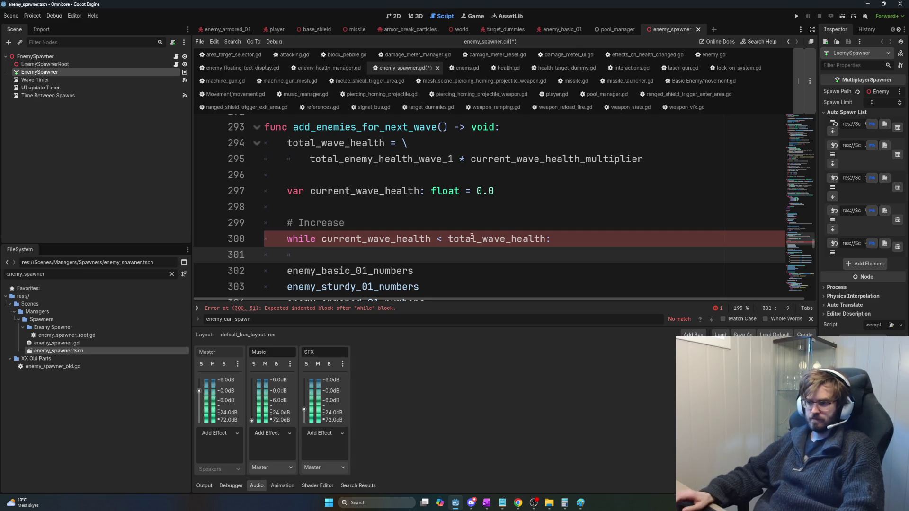
pyautogui.click(317, 143)
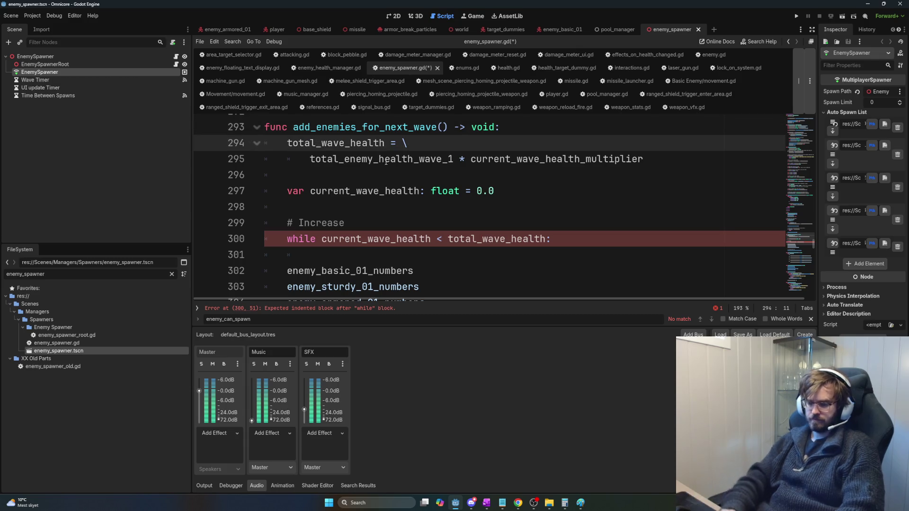
# Step: Rename total_wave_health to total_min_wave_health on line 294 and in the line 300 while condition
pyautogui.write('min')
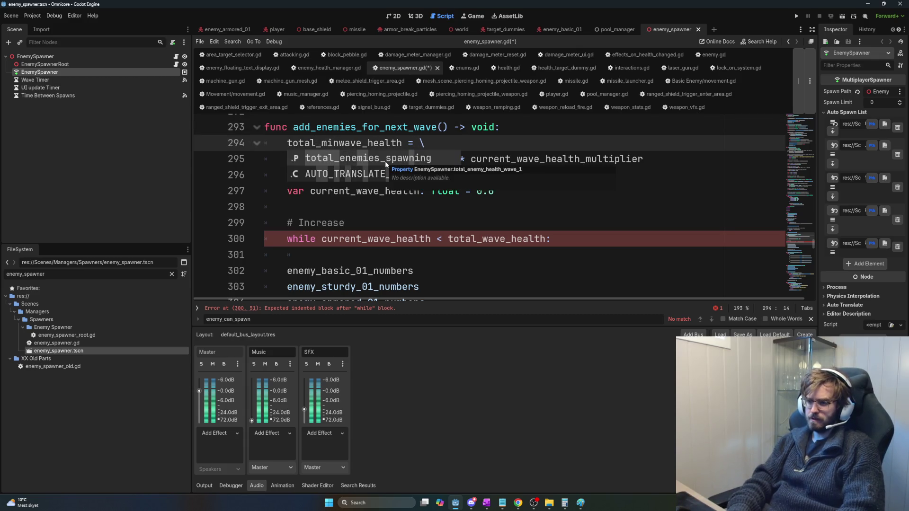
pyautogui.write('_')
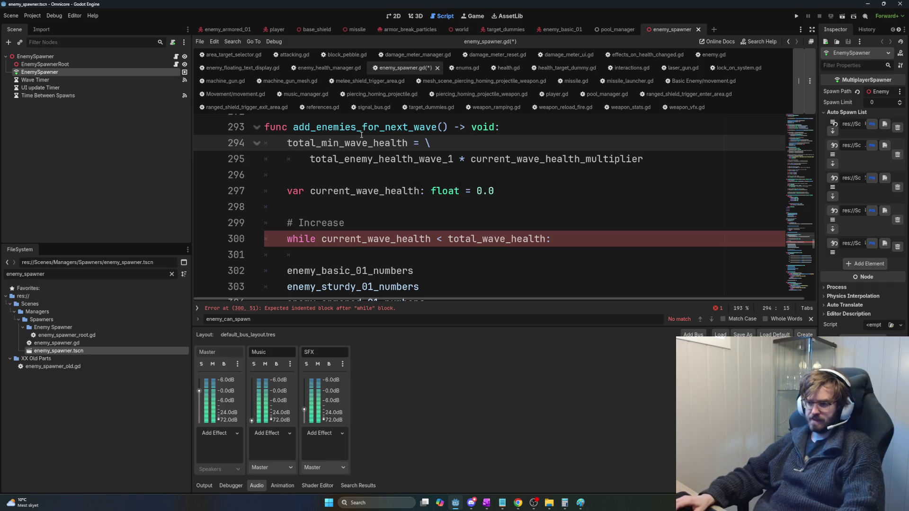
pyautogui.doubleClick(363, 142)
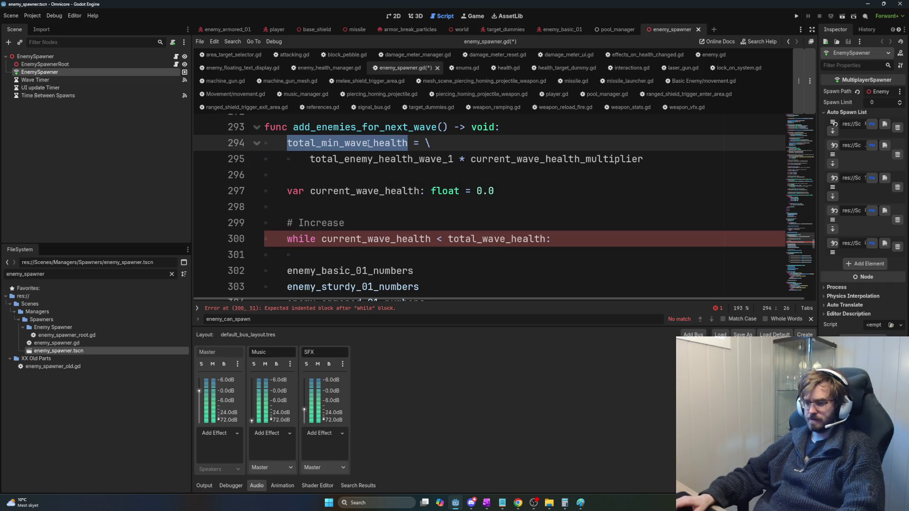
pyautogui.click(361, 143)
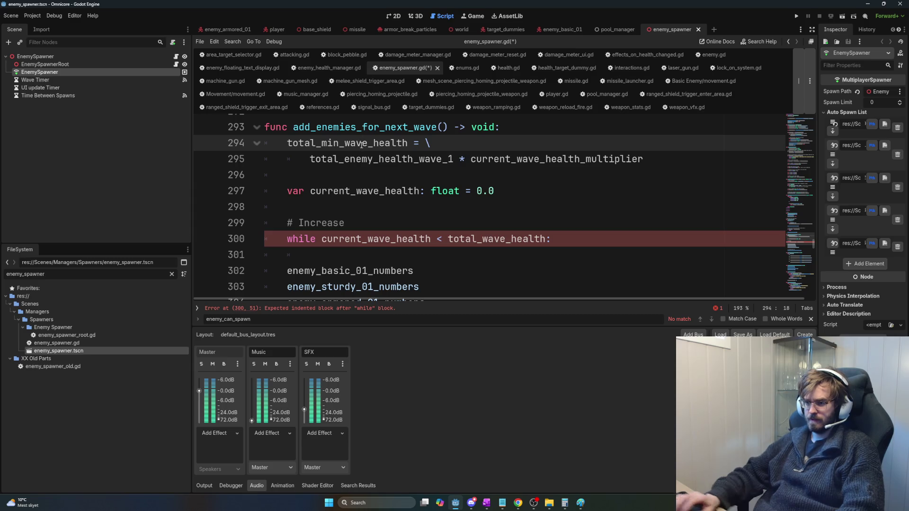
pyautogui.hotkey('ctrl', 'f')
pyautogui.write('total_wave_h')
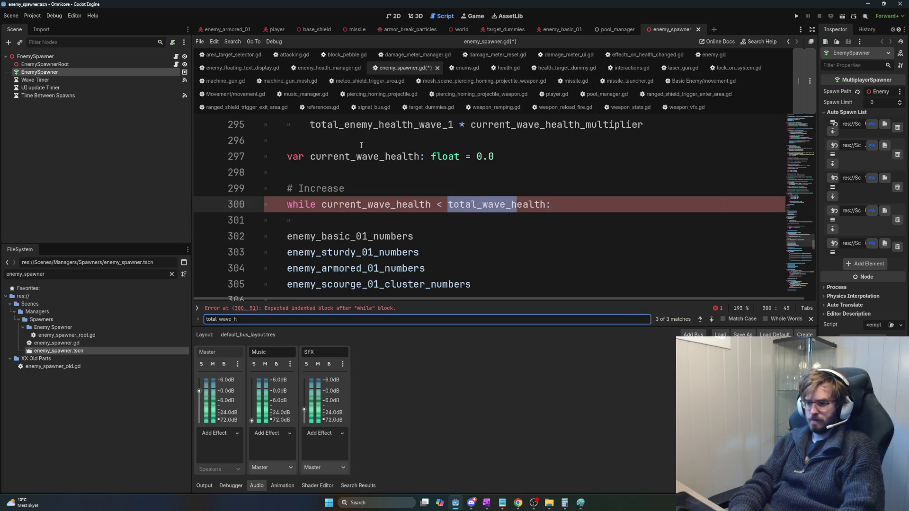
pyautogui.write('ealth')
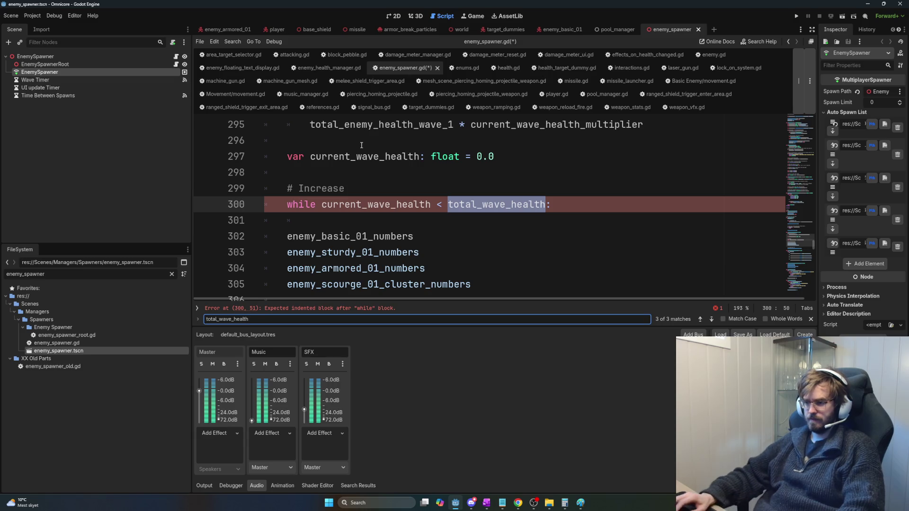
pyautogui.doubleClick(484, 204)
pyautogui.write('total_min_wave_health')
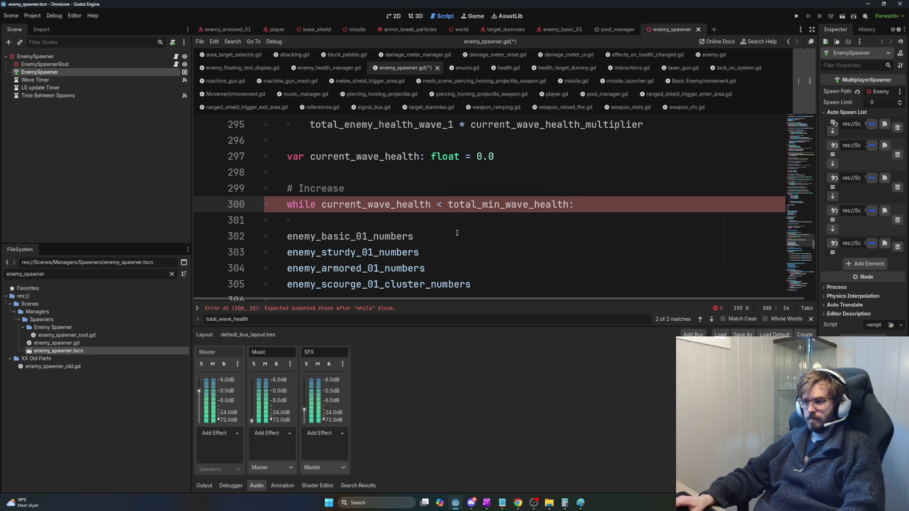
pyautogui.doubleClick(498, 208)
pyautogui.scroll(-1, 516, 237)
pyautogui.press('Down')
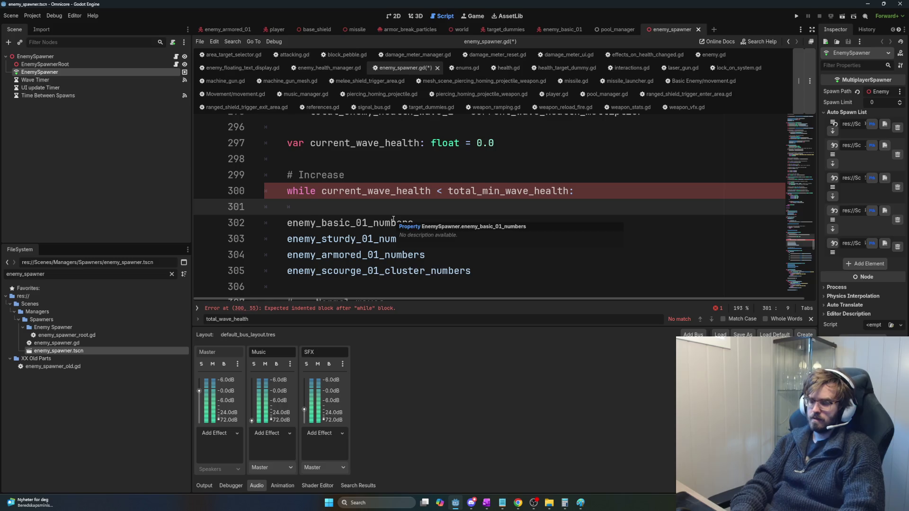
# Step: Start line 301 with 'var enemy_type: Enums.EnemyType =' inside the while loop
pyautogui.write('en')
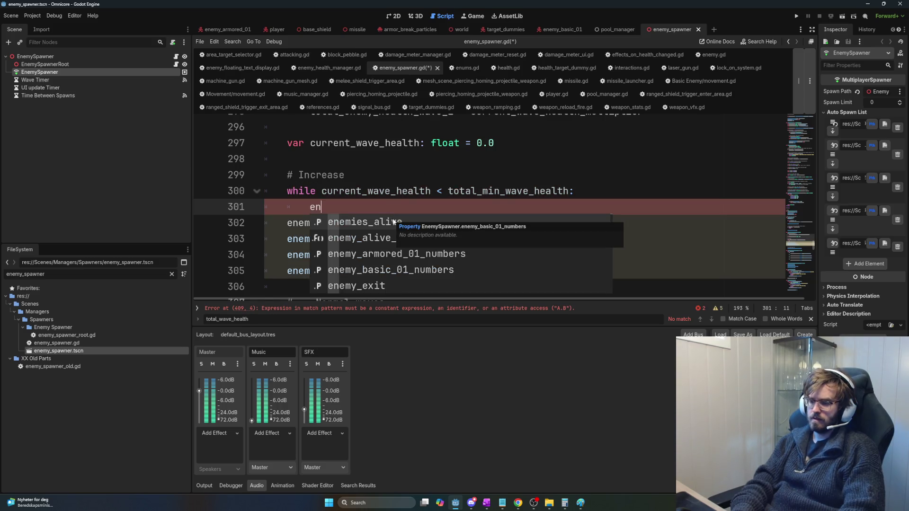
pyautogui.press('BackSpace')
pyautogui.press('BackSpace')
pyautogui.write('var enemy_type: ')
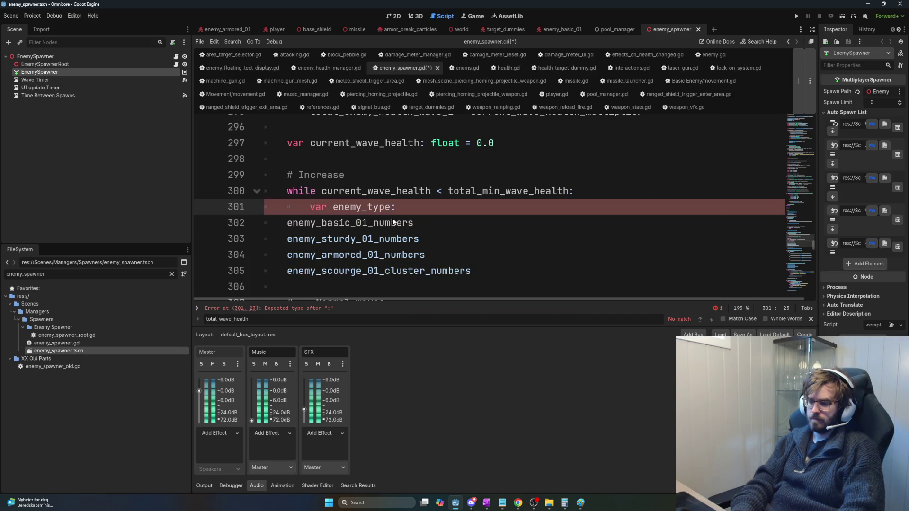
pyautogui.write('enums.')
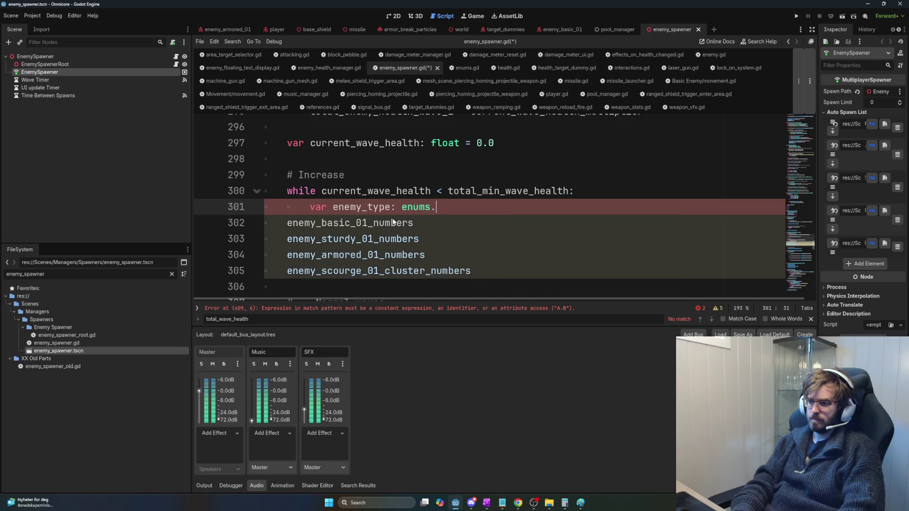
pyautogui.press('BackSpace')
pyautogui.press('BackSpace')
pyautogui.press('BackSpace')
pyautogui.write('Enums.')
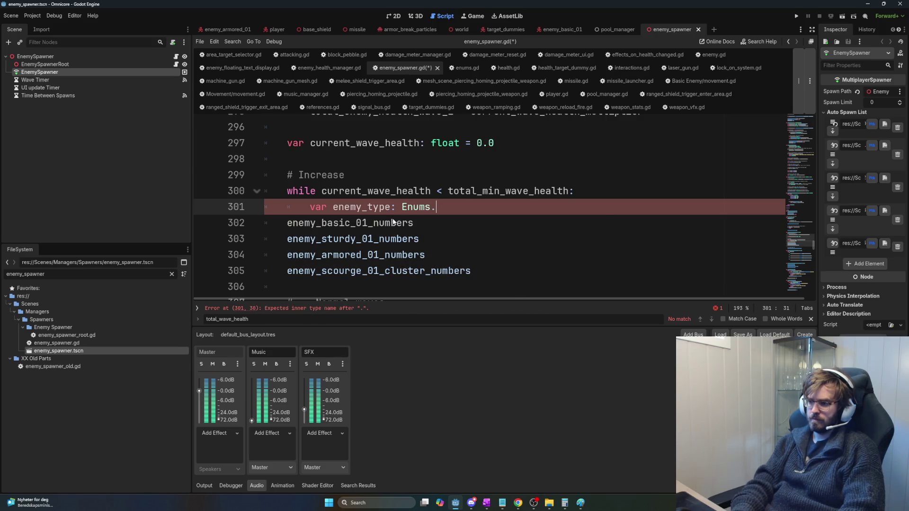
pyautogui.write('enem')
pyautogui.press('Return')
pyautogui.write('.')
pyautogui.write('=')
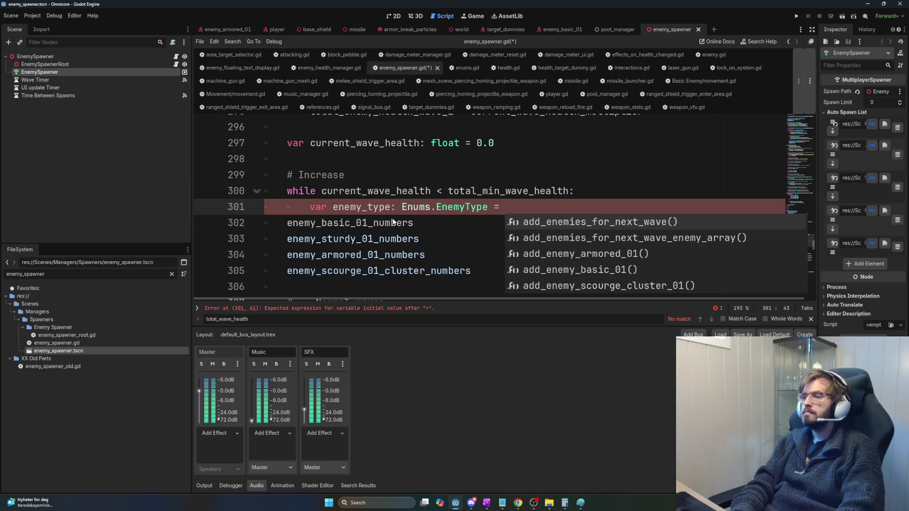
# Step: Try and erase candidate values like 'eligible' and 'spawn', leaving the assignment blank
pyautogui.write('allowed')
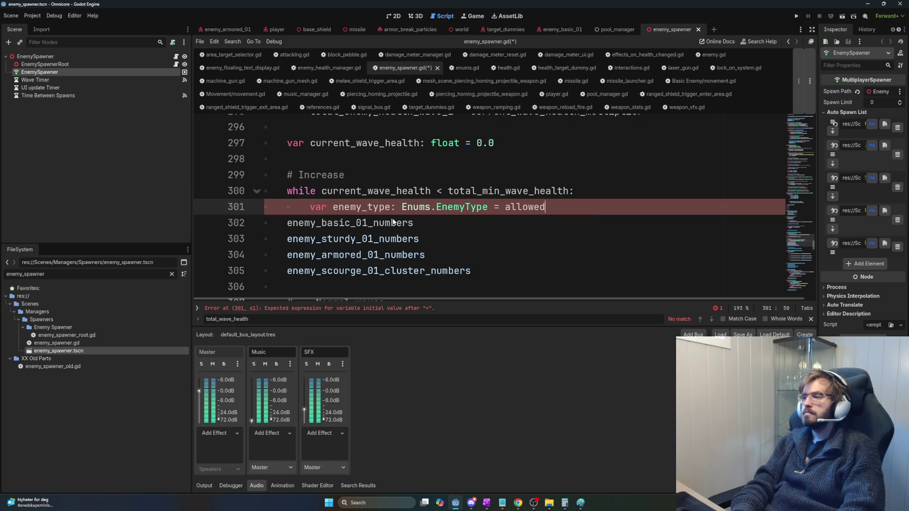
pyautogui.press('BackSpace')
pyautogui.press('BackSpace')
pyautogui.press('BackSpace')
pyautogui.press('BackSpace')
pyautogui.press('BackSpace')
pyautogui.press('BackSpace')
pyautogui.press('BackSpace')
pyautogui.write('elib')
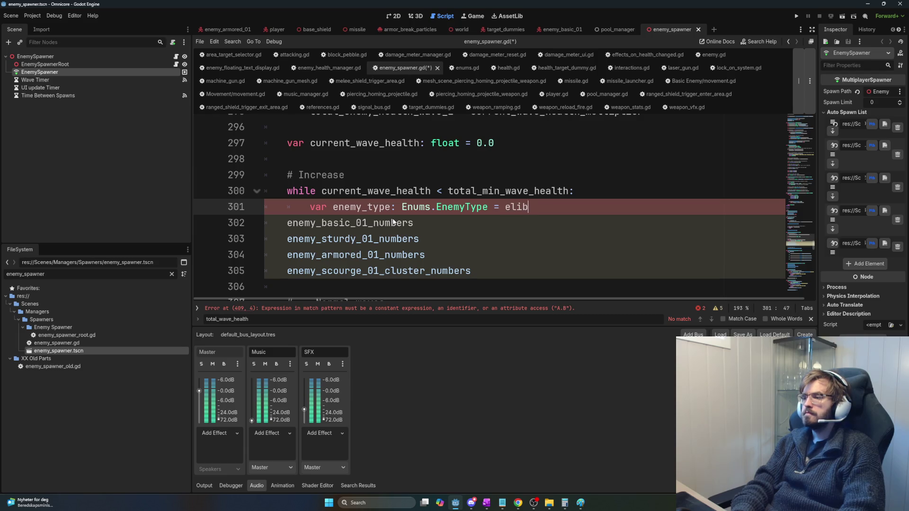
pyautogui.press('BackSpace')
pyautogui.press('BackSpace')
pyautogui.press('BackSpace')
pyautogui.write('gible')
pyautogui.press('BackSpace')
pyautogui.press('BackSpace')
pyautogui.press('BackSpace')
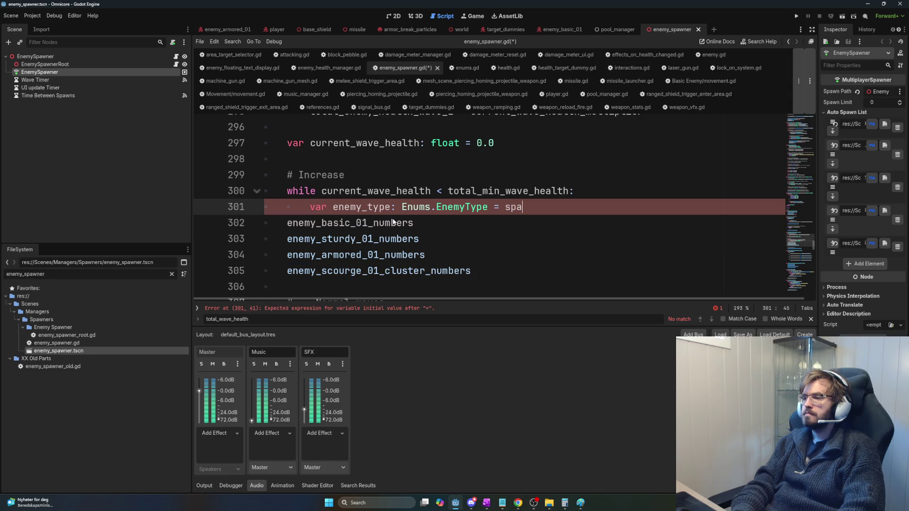
pyautogui.write('awn')
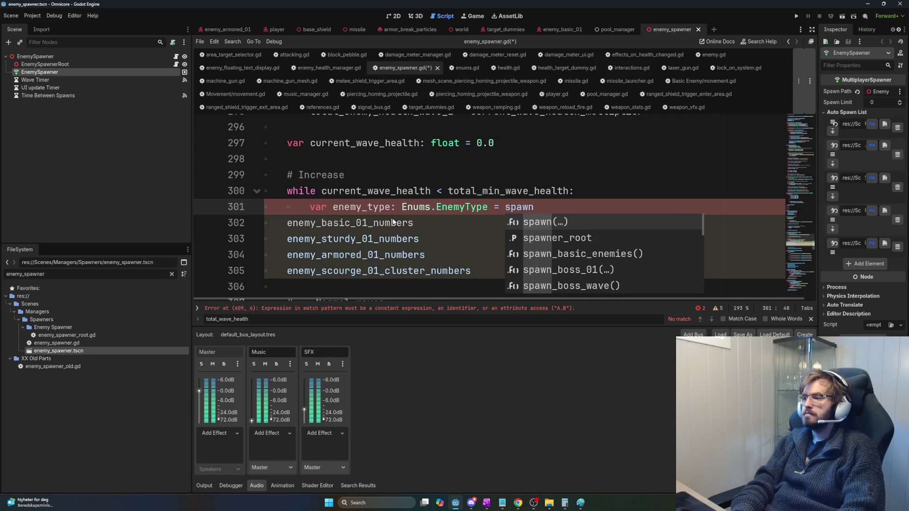
pyautogui.press('BackSpace')
pyautogui.press('BackSpace')
pyautogui.press('BackSpace')
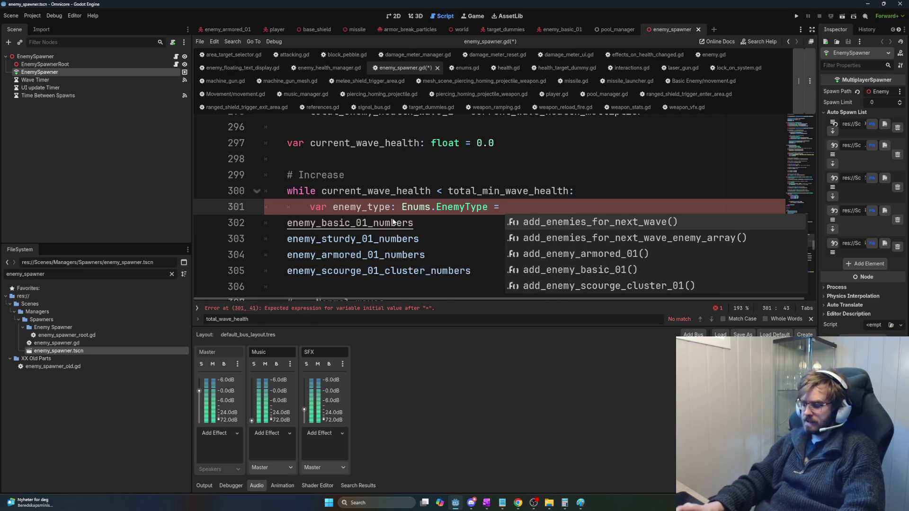
pyautogui.hotkey('ctrl', 'Home')
pyautogui.scroll(-12, 519, 244)
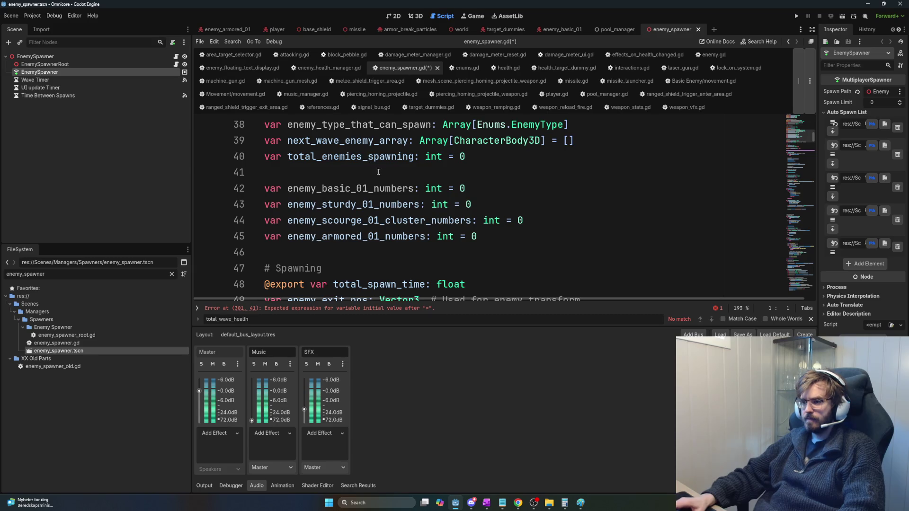
pyautogui.scroll(1, 379, 180)
pyautogui.doubleClick(377, 177)
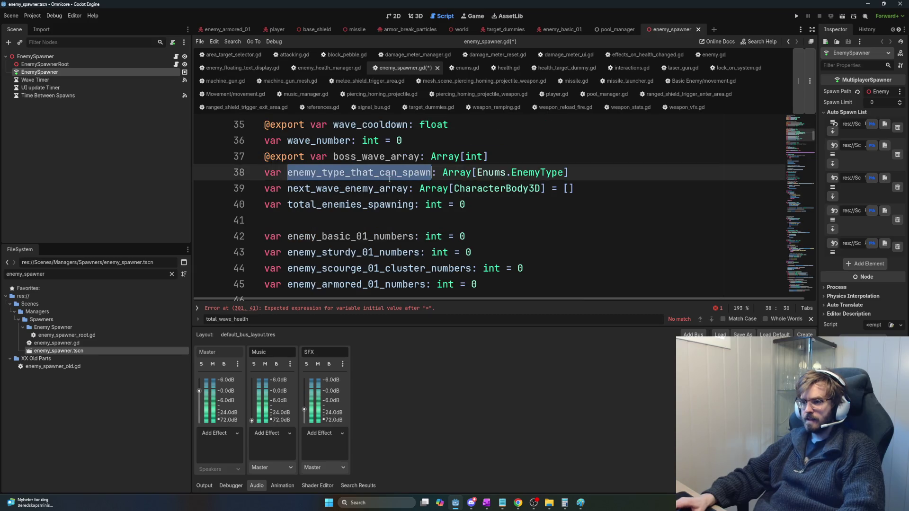
pyautogui.hotkey('ctrl', 'End')
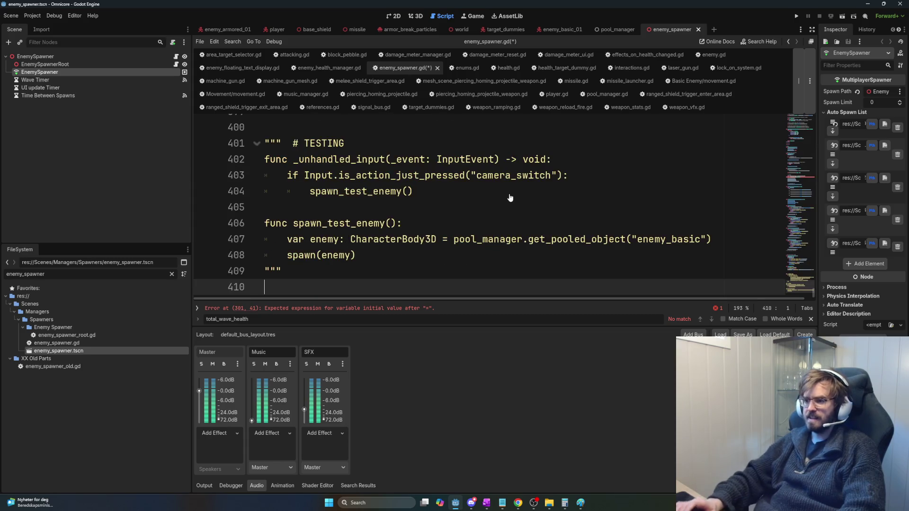
pyautogui.scroll(4, 520, 196)
pyautogui.scroll(13, 522, 196)
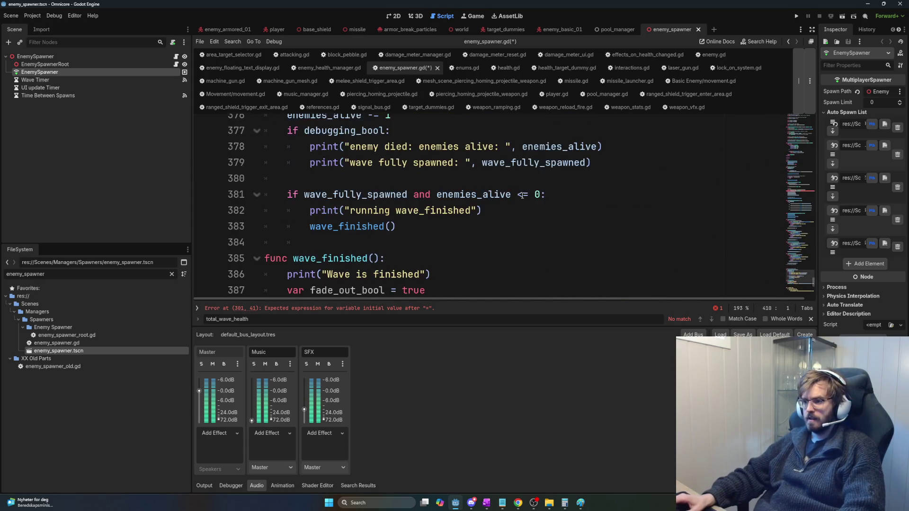
pyautogui.scroll(12, 525, 199)
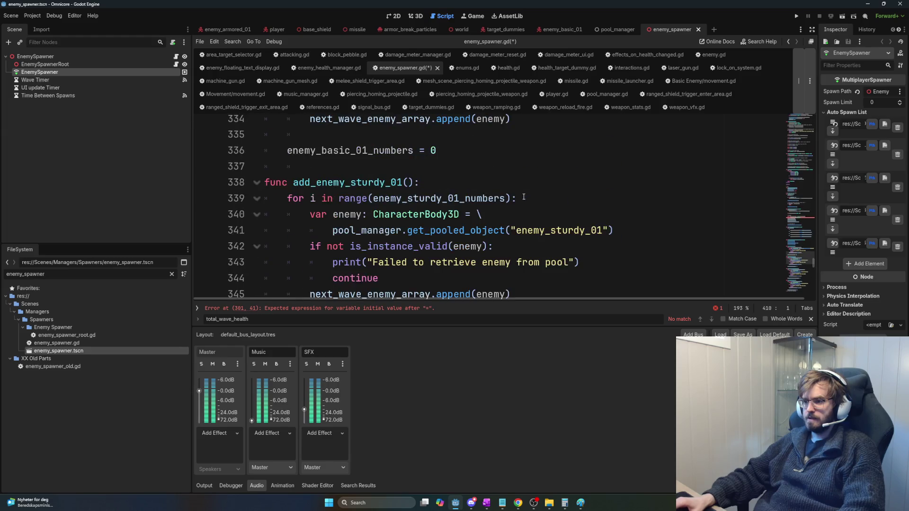
pyautogui.scroll(6, 532, 202)
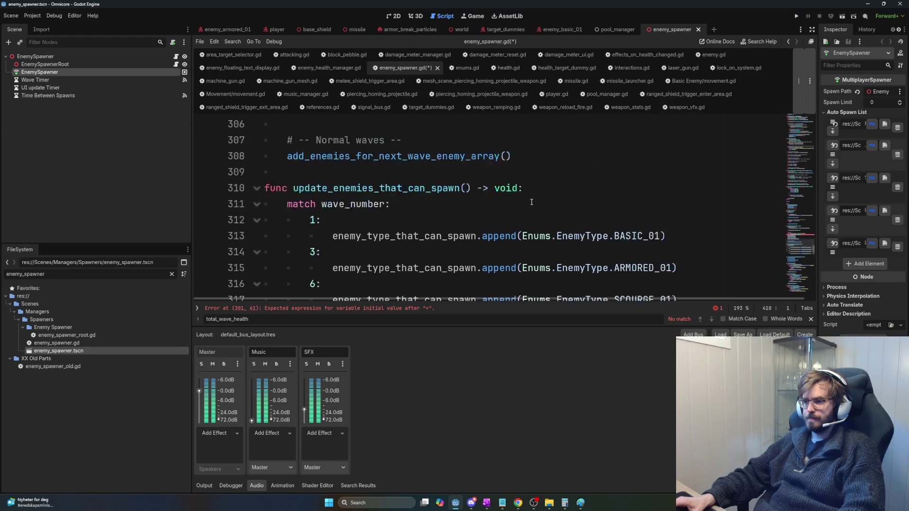
# Step: Assign enemy_type to enemy_type_that_can_spawn.pick_random()
pyautogui.click(663, 219)
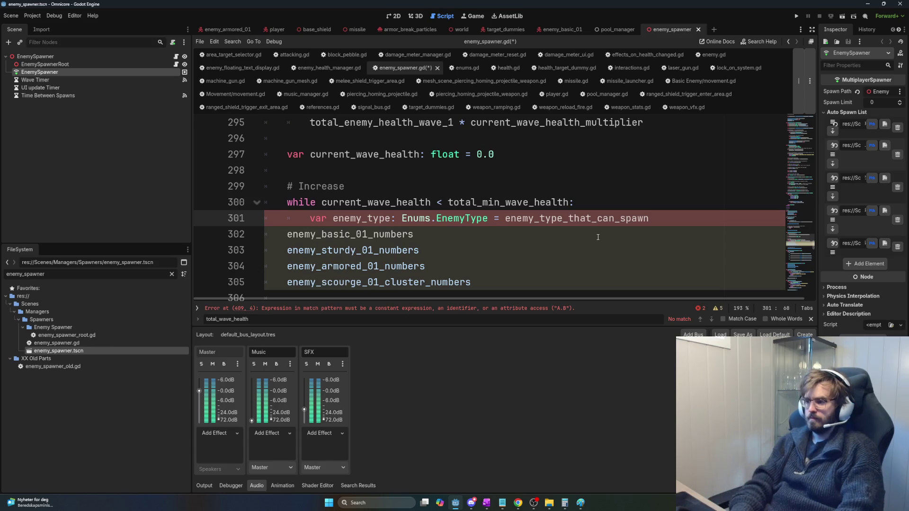
pyautogui.write('.pick')
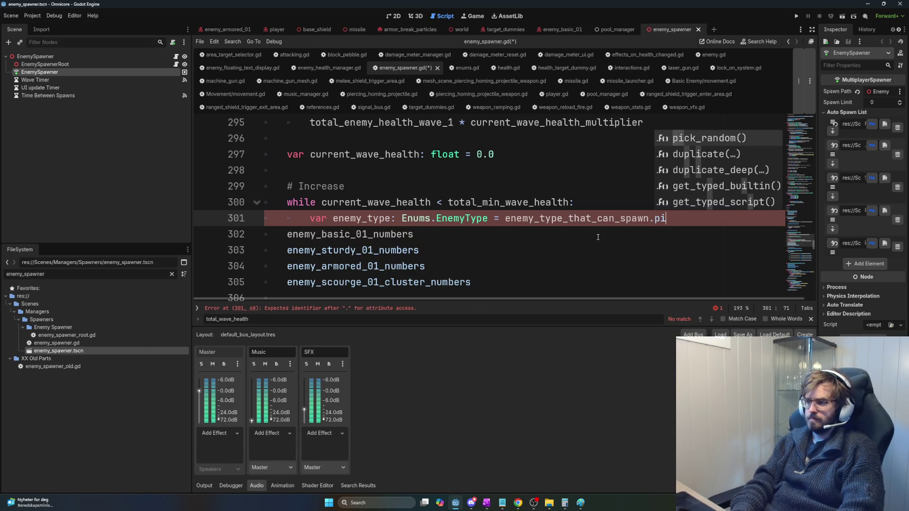
pyautogui.press('Return')
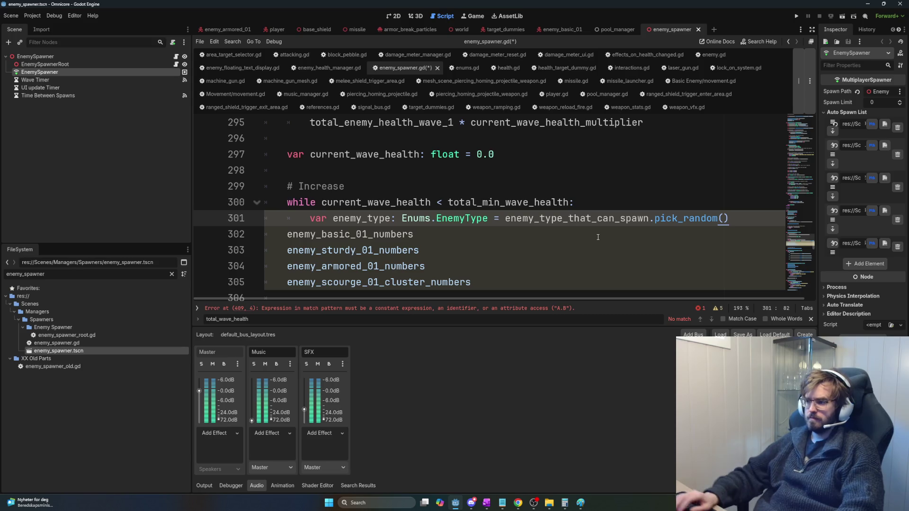
# Step: Wrap the statement onto line 302 with ' \' and add blank lines below
pyautogui.click(525, 222)
pyautogui.write('\\')
pyautogui.press('Return')
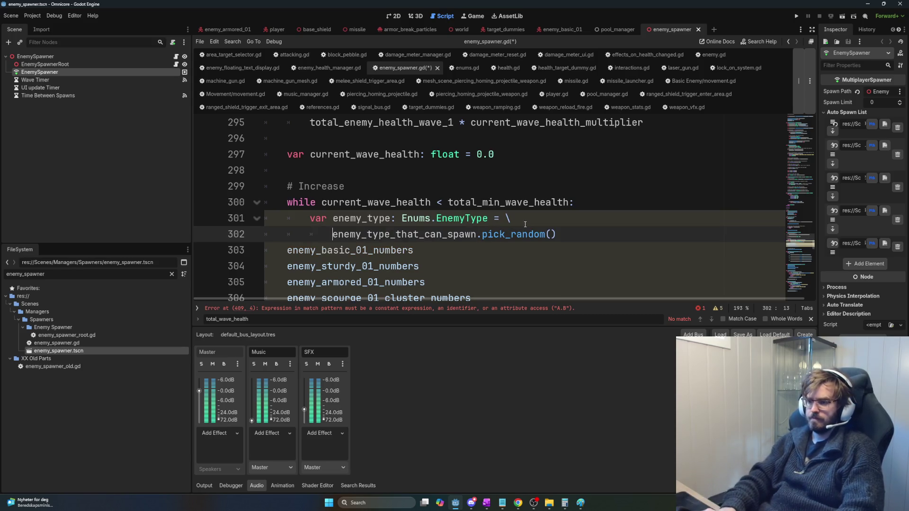
pyautogui.click(592, 234)
pyautogui.press('Return')
pyautogui.press('BackSpace')
pyautogui.press('Return')
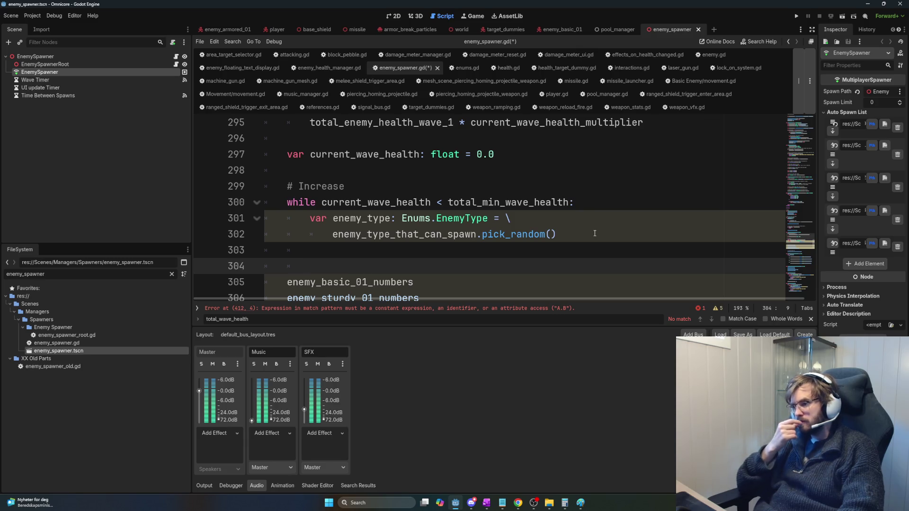
# Step: Add a line after current_wave_health and start typing a new enemy health variable
pyautogui.click(529, 153)
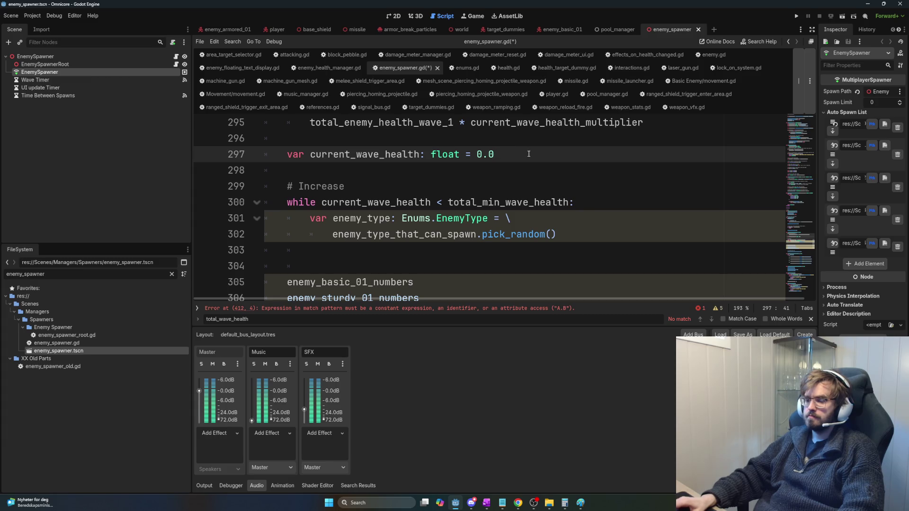
pyautogui.press('Return')
pyautogui.press('Return')
pyautogui.write('var')
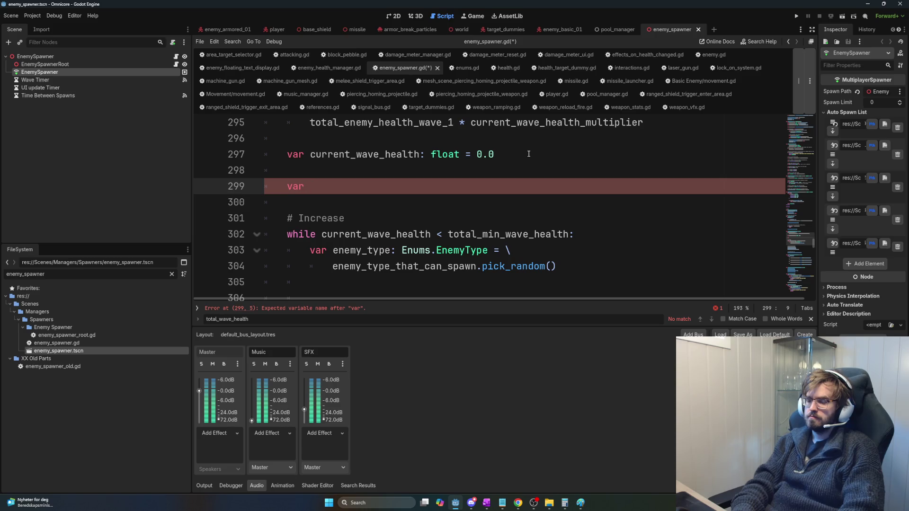
pyautogui.write('enemy_h')
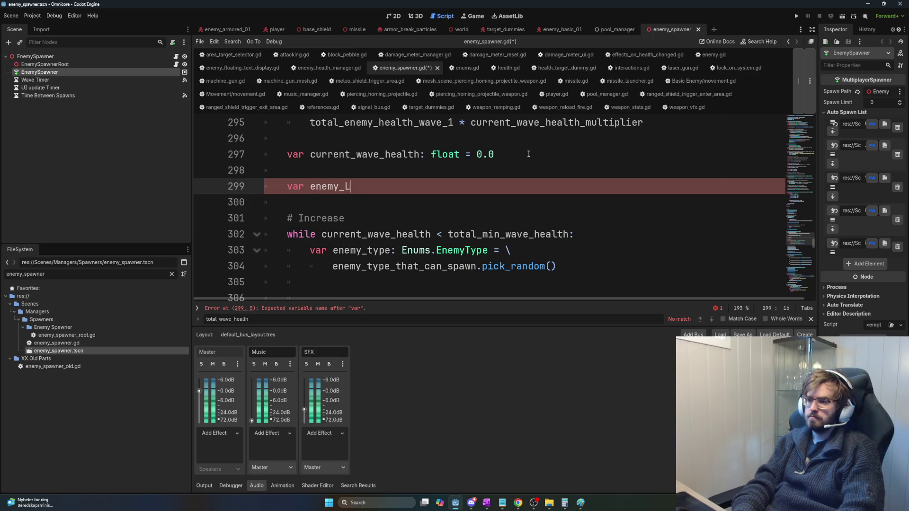
pyautogui.write('ealth_eli')
pyautogui.press('BackSpace')
pyautogui.press('BackSpace')
pyautogui.press('BackSpace')
pyautogui.write('list')
pyautogui.press('BackSpace')
pyautogui.press('BackSpace')
pyautogui.press('BackSpace')
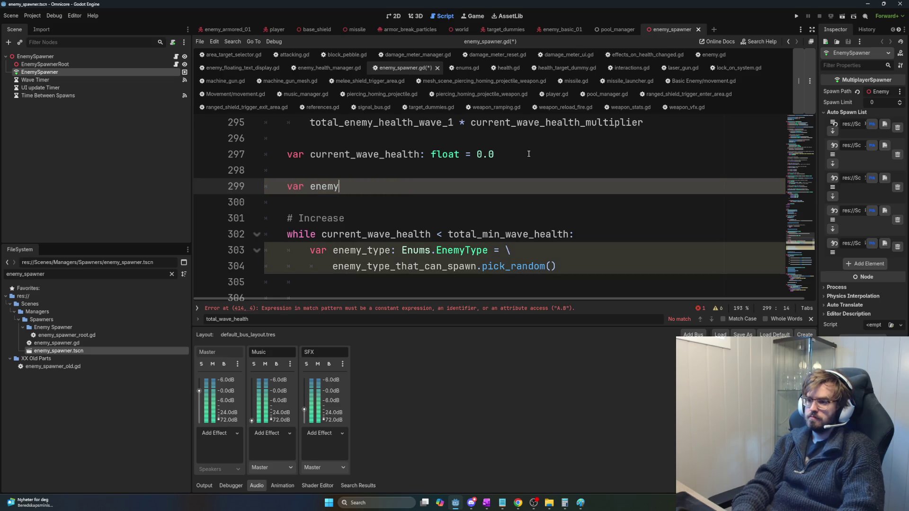
pyautogui.write('type_vs')
pyautogui.write('_He')
# Step: Rework the trial variable name into 'enemy_health_by_type:'
pyautogui.press('BackSpace')
pyautogui.write('e')
pyautogui.press('BackSpace')
pyautogui.write('health')
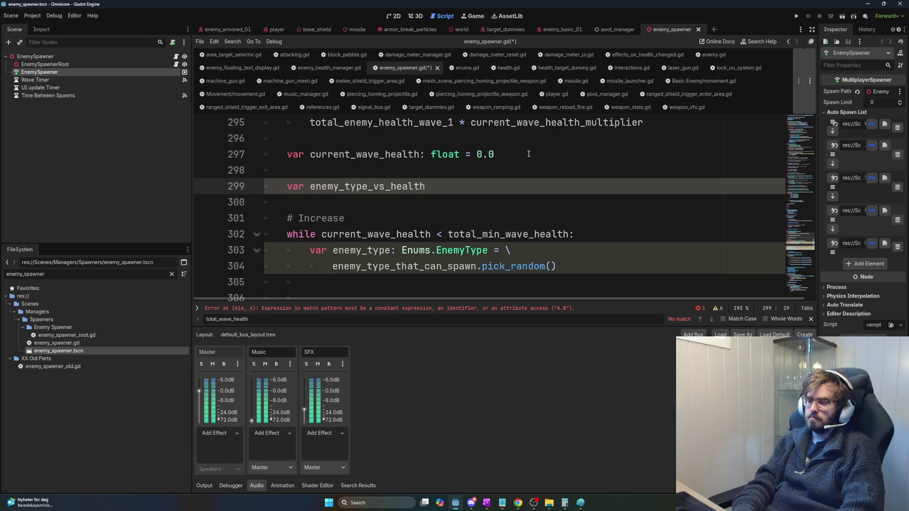
pyautogui.press('BackSpace')
pyautogui.press('BackSpace')
pyautogui.press('BackSpace')
pyautogui.write('health_by:')
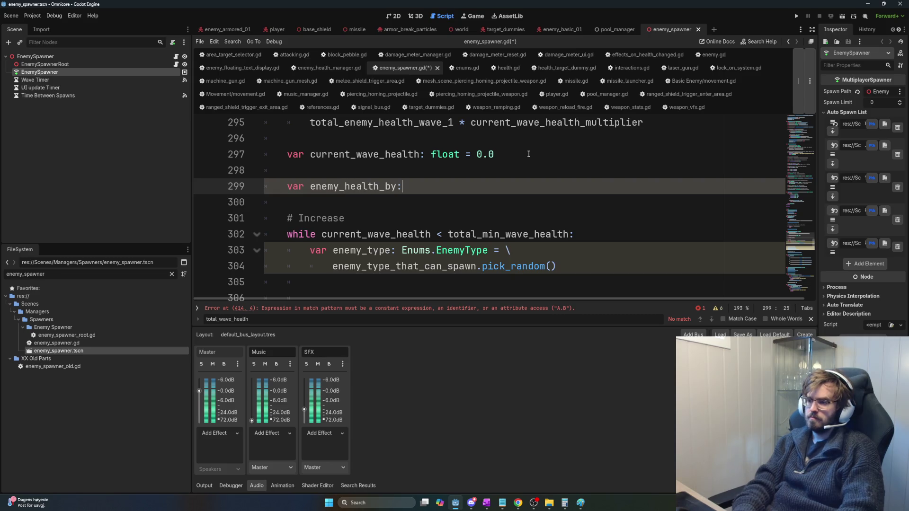
pyautogui.press('BackSpace')
pyautogui.write('_type')
pyautogui.write('Arra')
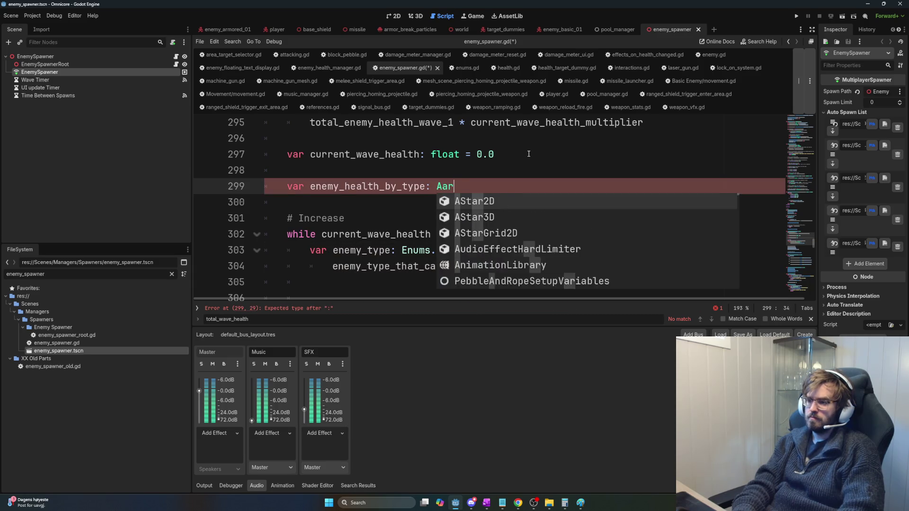
pyautogui.press('BackSpace')
pyautogui.press('BackSpace')
pyautogui.press('BackSpace')
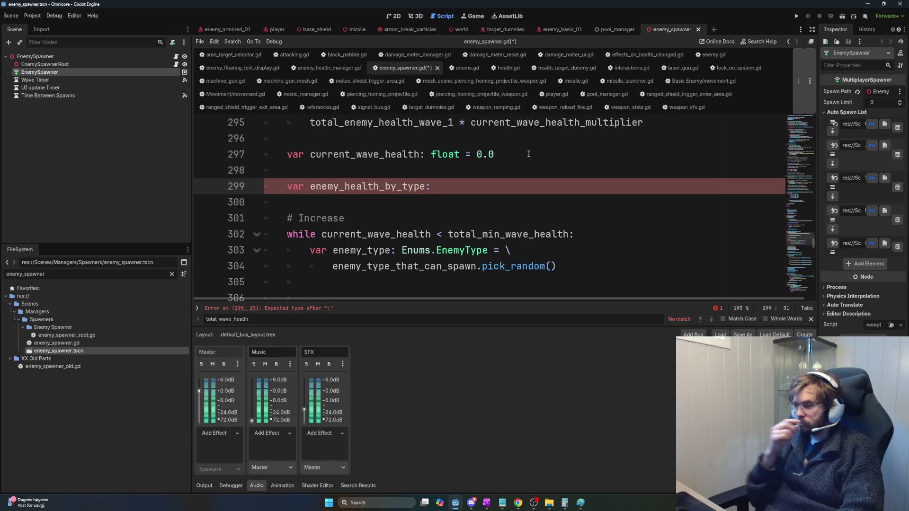
# Step: Delete the enemy_health_by_type line and bring up the Filter Scripts list
pyautogui.doubleClick(373, 188)
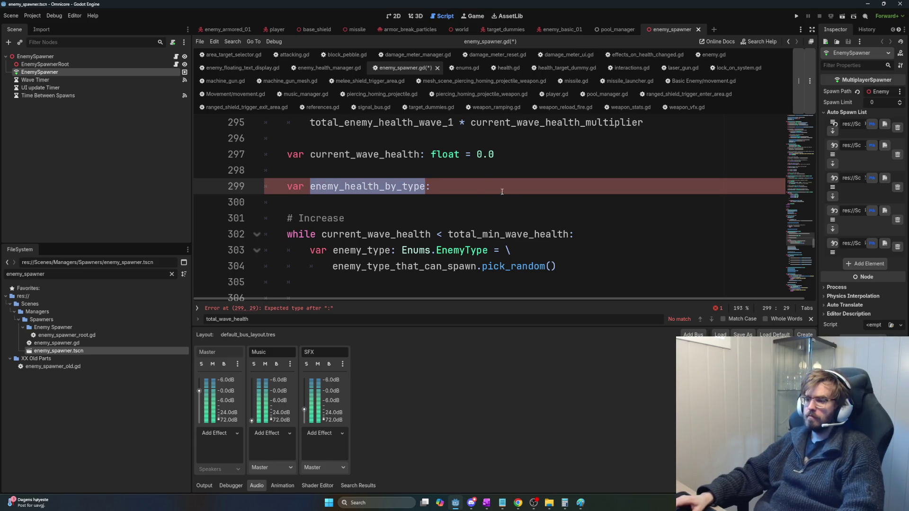
pyautogui.tripleClick(469, 185)
pyautogui.press('BackSpace')
pyautogui.hotkey('ctrl', '\\')
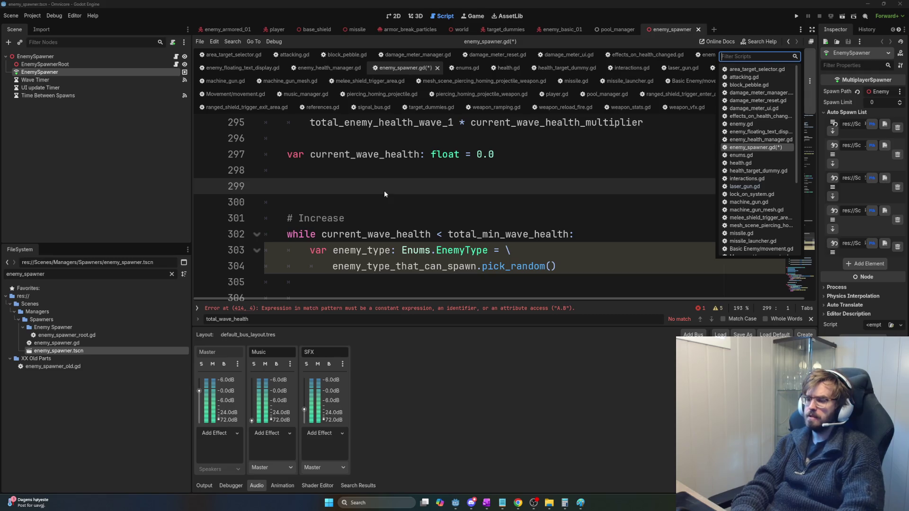
# Step: Filter the script list by 'health' and open enemy_health_manager.gd
pyautogui.write('health')
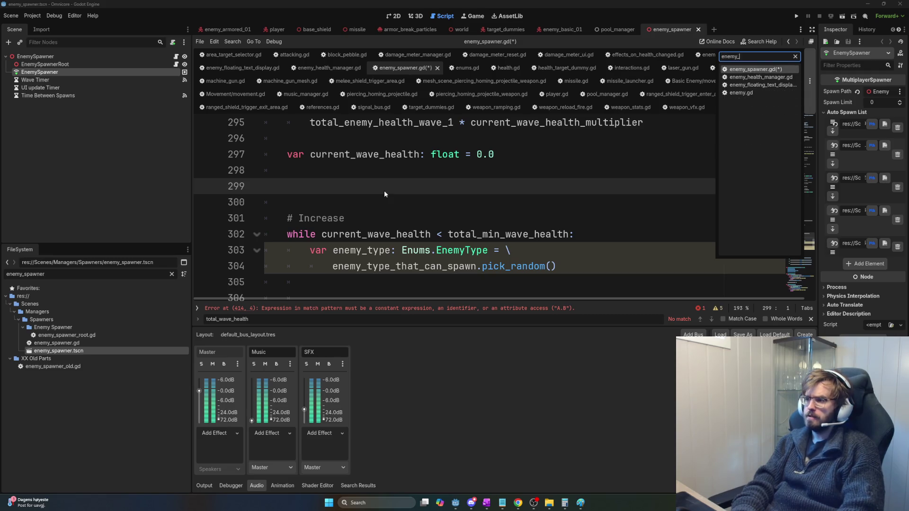
pyautogui.press('Return')
pyautogui.scroll(-6, 512, 186)
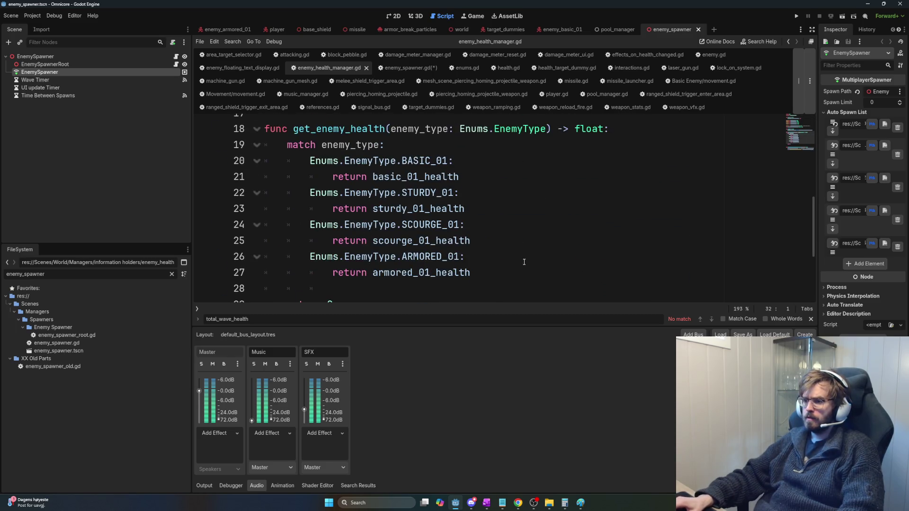
# Step: Select the whole get_enemy_health function, lines 18–27, to copy it elsewhere
pyautogui.moveTo(526, 262); pyautogui.dragTo(266, 128)
pyautogui.hotkey('ctrl', 'c')
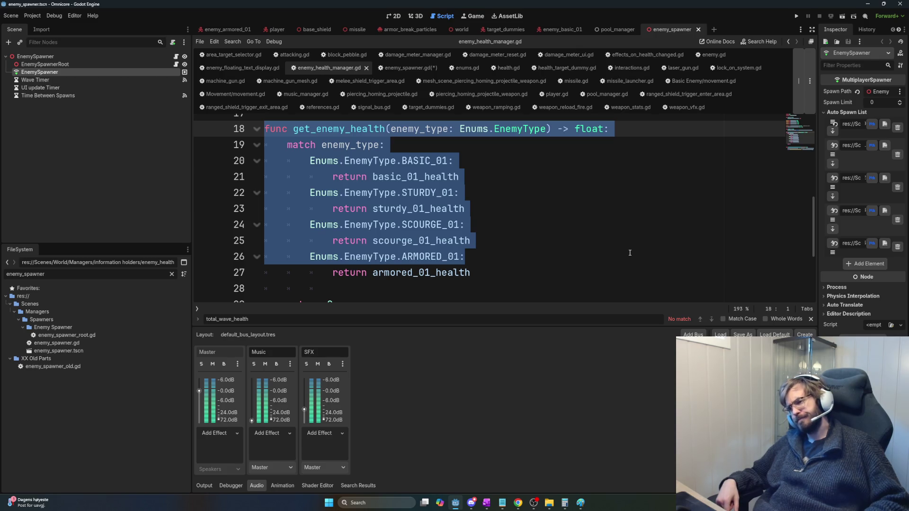
pyautogui.moveTo(597, 273); pyautogui.dragTo(431, 224)
pyautogui.keyDown('shift'); pyautogui.click(265, 129); pyautogui.keyUp('shift')
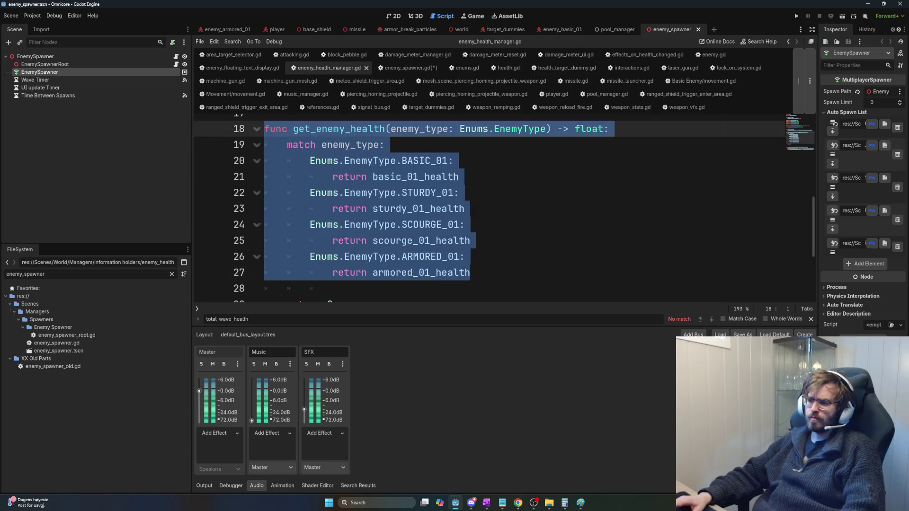
pyautogui.hotkey('alt', 'Tab')
pyautogui.hotkey('alt', 'Tab')
pyautogui.hotkey('alt', 'Tab')
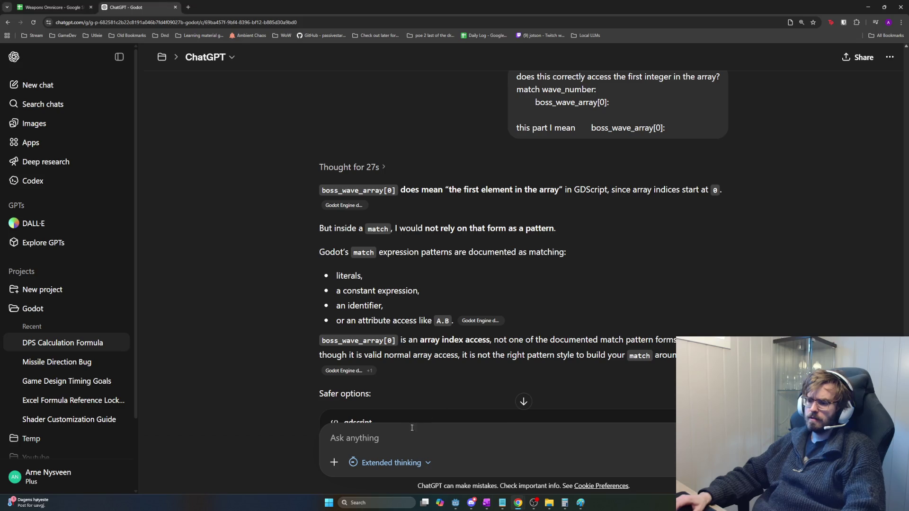
# Step: Paste get_enemy_health into ChatGPT and ask if a dictionary beats the match for hundreds of spawns
pyautogui.click(440, 453)
pyautogui.hotkey('ctrl', 'v')
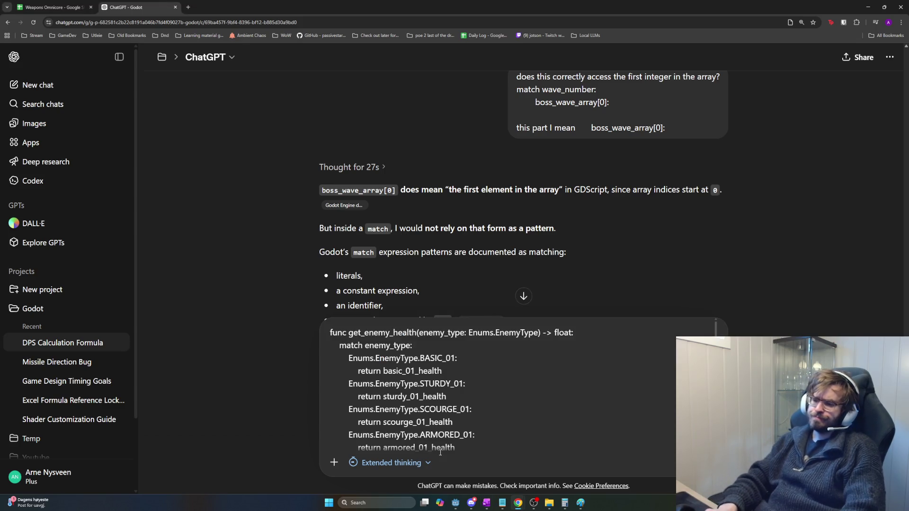
pyautogui.write('Woi')
pyautogui.write(' I save a lot of p')
pyautogui.write('erformance f')
pyautogui.press('BackSpace')
pyautogui.write('when spawning')
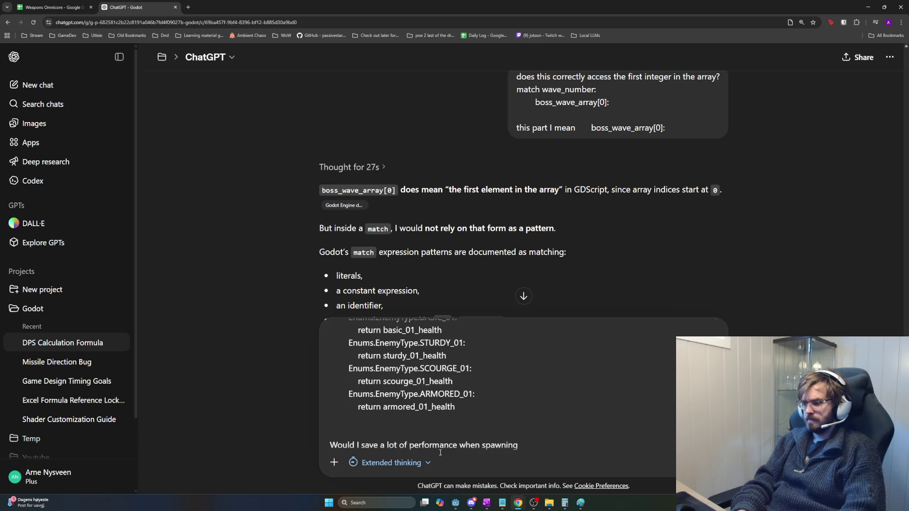
pyautogui.write(' a few hundreds e')
pyautogui.write('nemy')
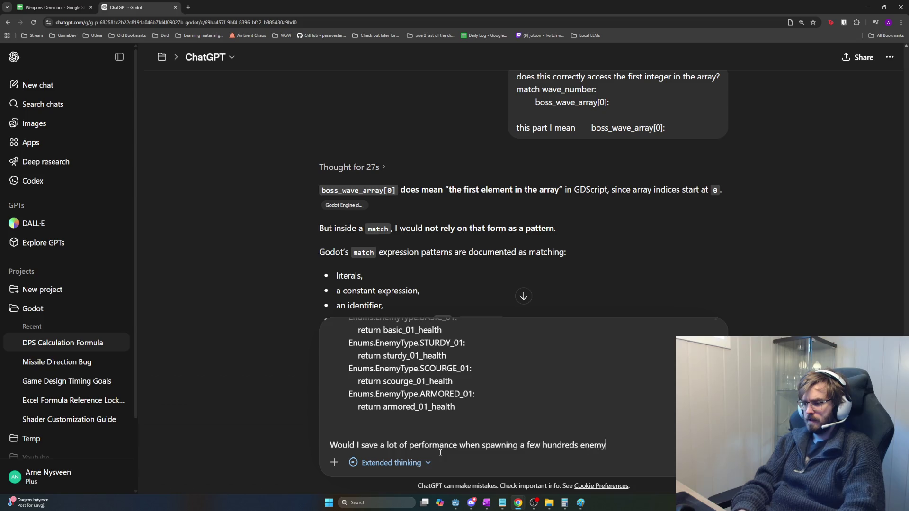
pyautogui.press('BackSpace')
pyautogui.write('io')
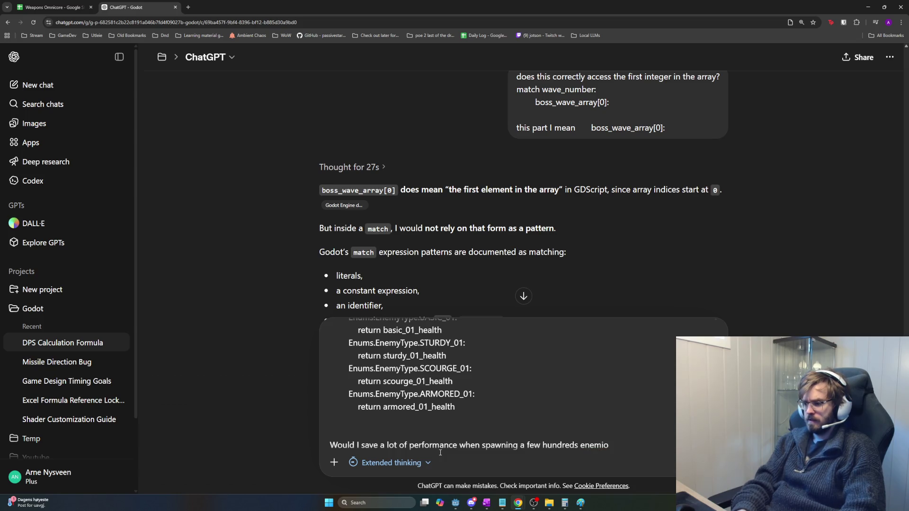
pyautogui.write('es pread out')
pyautogui.write('over')
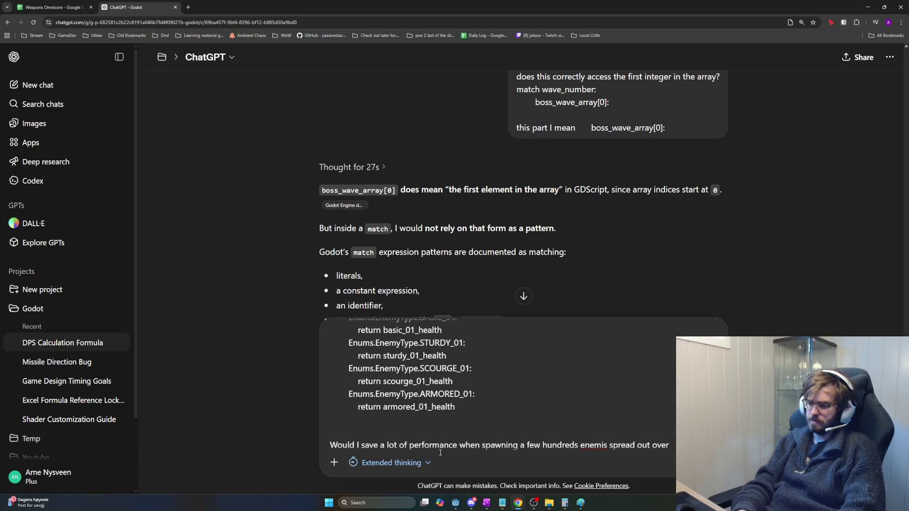
pyautogui.write(' 2')
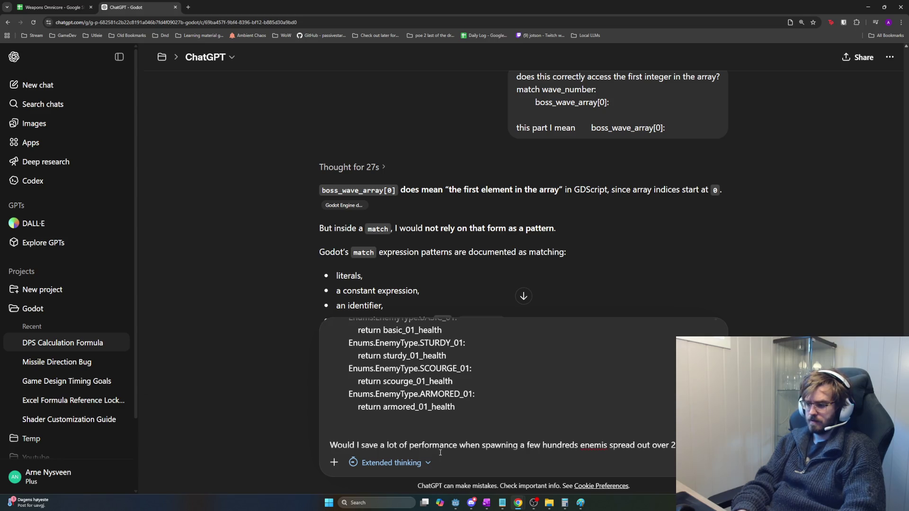
pyautogui.write(' and ')
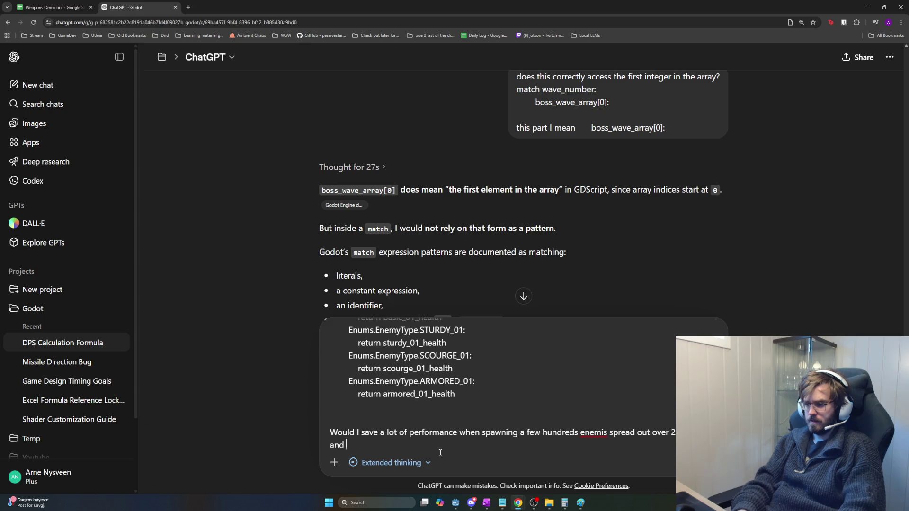
pyautogui.write('they have to looktheir health,')
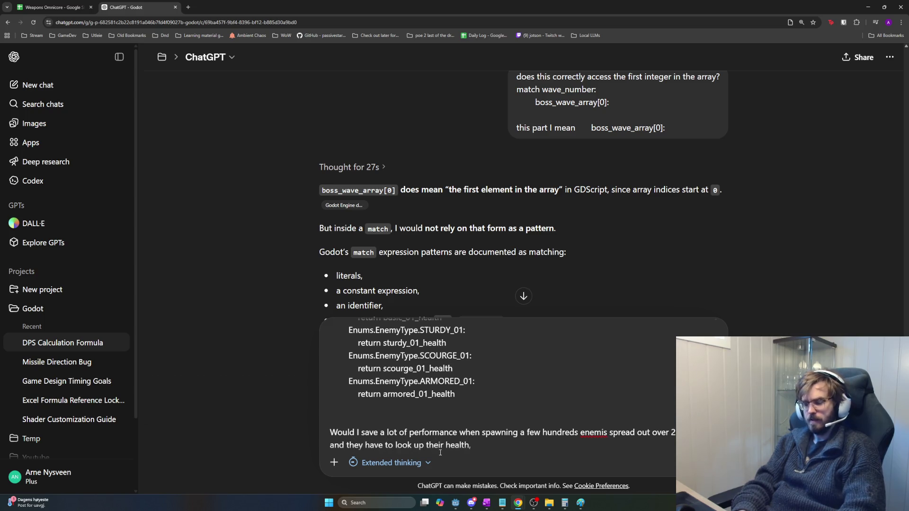
pyautogui.write('used adictionary instead of this function')
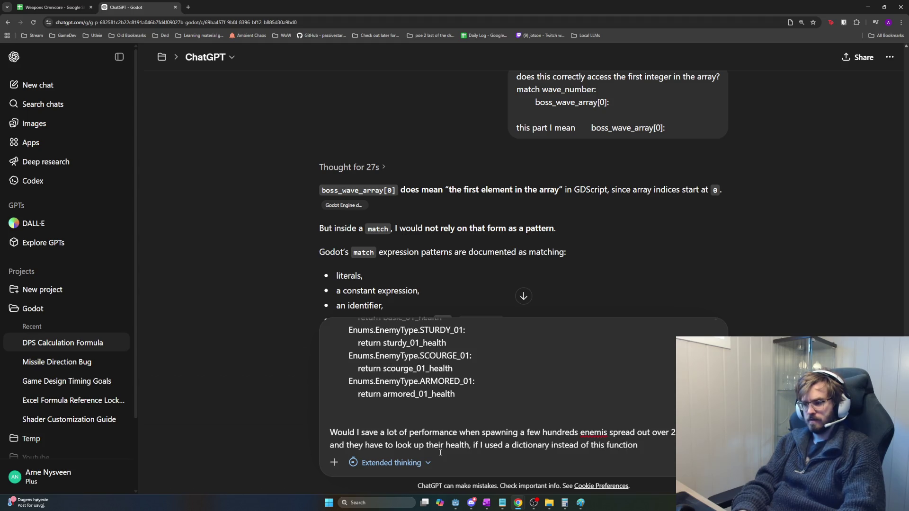
pyautogui.press('Return')
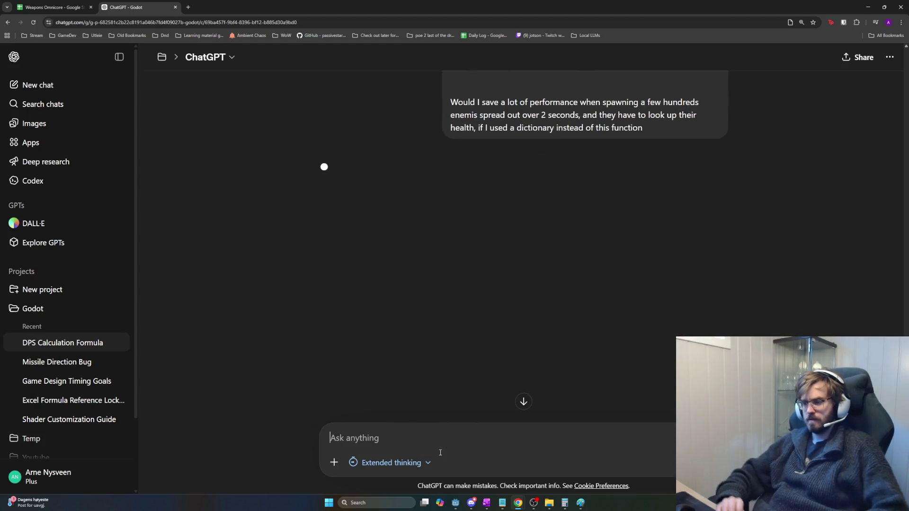
# Step: Scroll up through the chat, then return to the Godot editor
pyautogui.scroll(4, 606, 320)
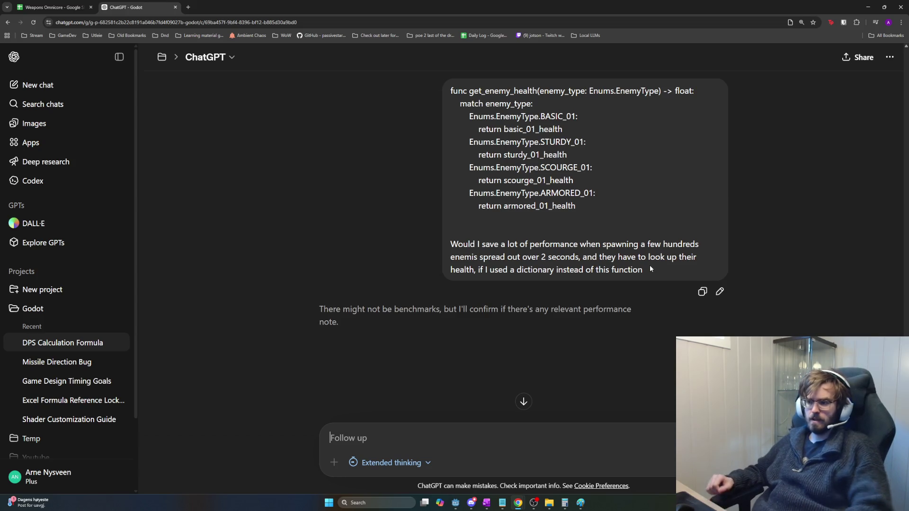
pyautogui.hotkey('alt', 'Tab')
pyautogui.click(650, 266)
# Step: Return to enemy_spawner.gd and undo an accidental edit to the # Increase comment
pyautogui.hotkey('alt', 'Tab')
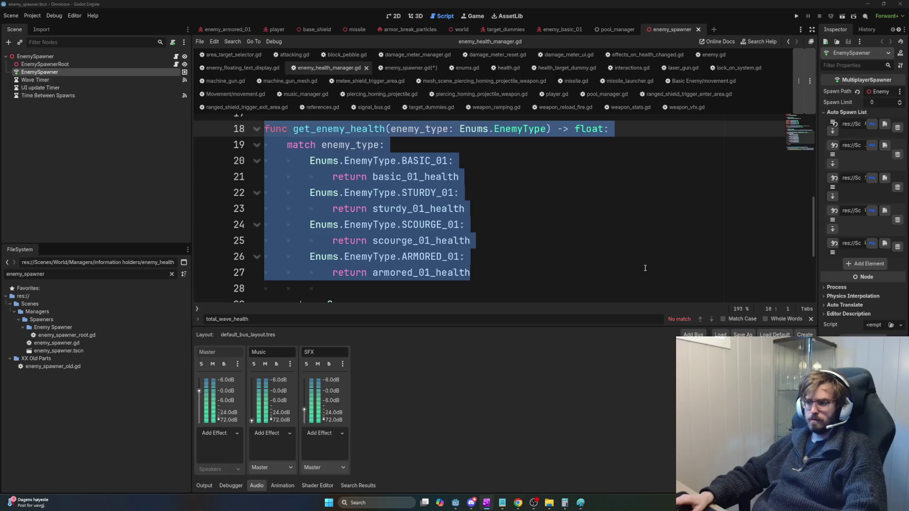
pyautogui.click(528, 248)
pyautogui.hotkey('alt', 'Left')
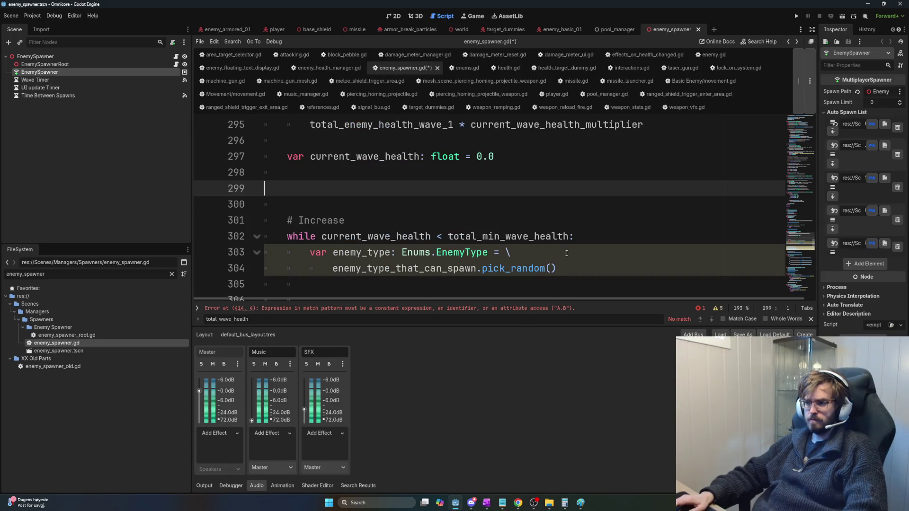
pyautogui.press('Tab')
pyautogui.scroll(2, 404, 204)
pyautogui.scroll(-4, 412, 210)
pyautogui.scroll(1, 414, 213)
pyautogui.tripleClick(376, 213)
pyautogui.press('BackSpace')
pyautogui.press('BackSpace')
pyautogui.write('e')
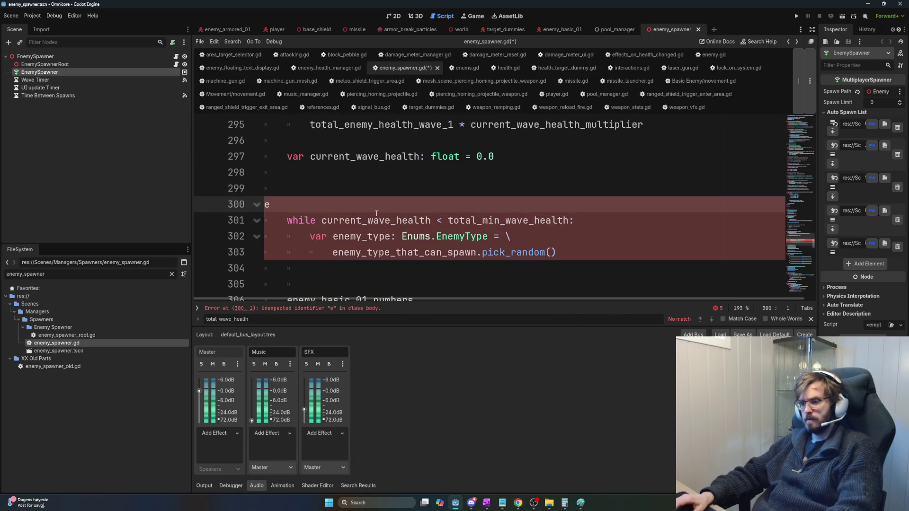
pyautogui.hotkey('ctrl', 'z')
pyautogui.hotkey('ctrl', 'z')
pyautogui.hotkey('ctrl', 'z')
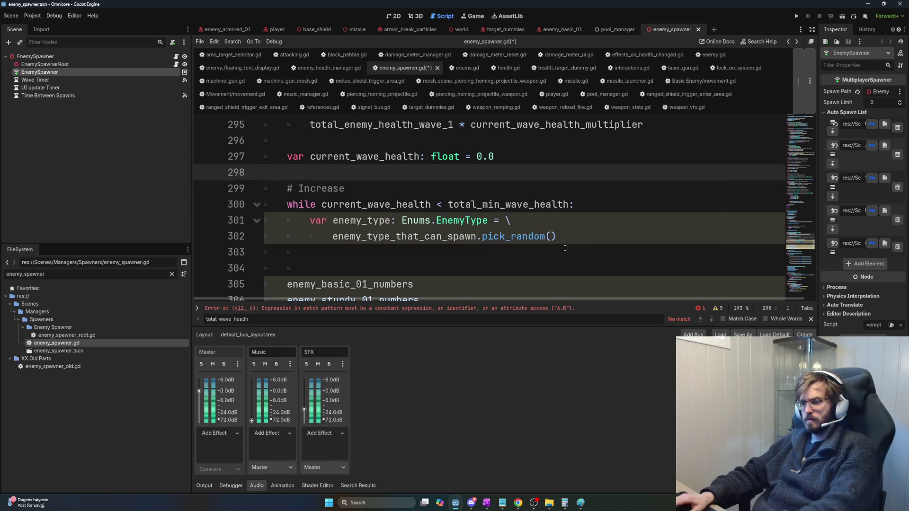
# Step: Start a new loop line reading 'current_wave_health +=' after the pick_random() line
pyautogui.click(584, 237)
pyautogui.press('Return')
pyautogui.press('Return')
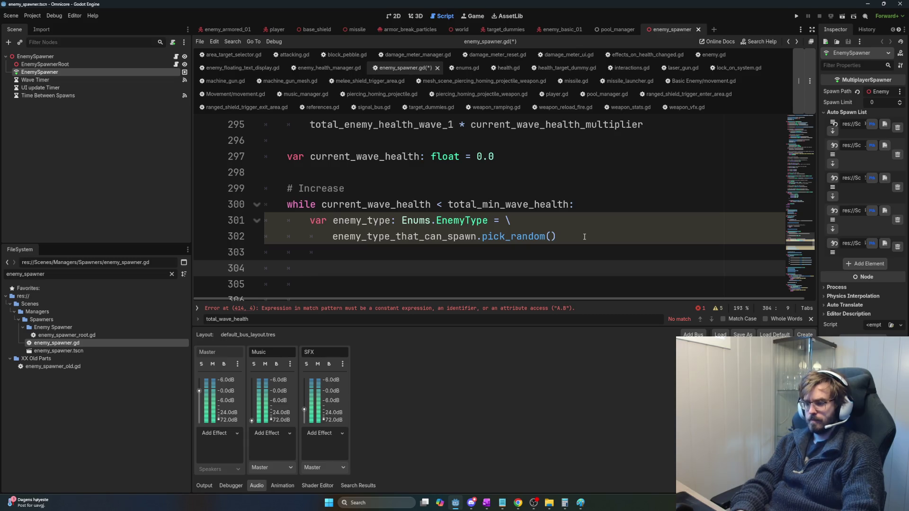
pyautogui.write('current_heal')
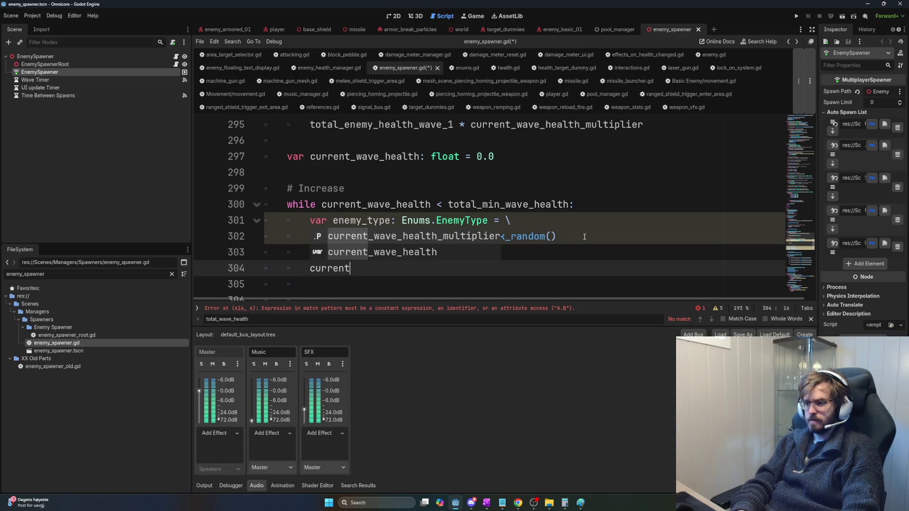
pyautogui.press('BackSpace')
pyautogui.press('BackSpace')
pyautogui.press('BackSpace')
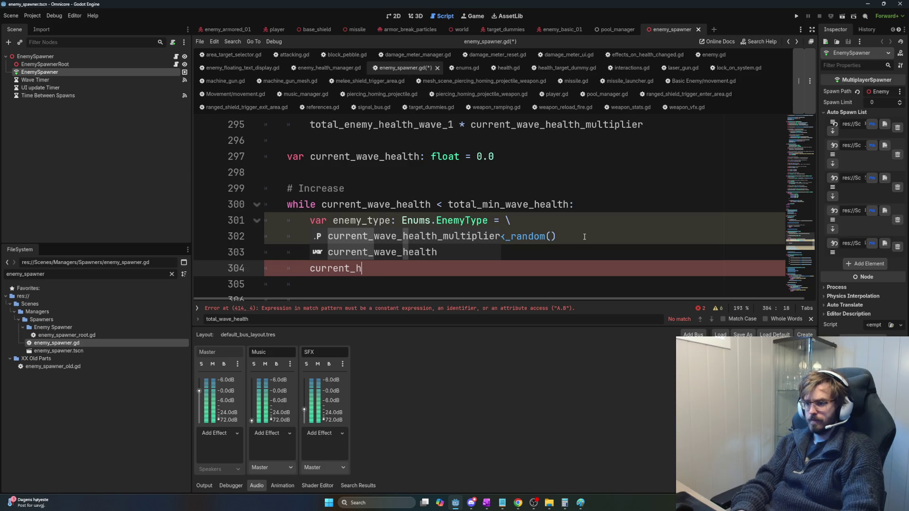
pyautogui.press('BackSpace')
pyautogui.write('wave')
pyautogui.press('BackSpace')
pyautogui.press('BackSpace')
pyautogui.press('BackSpace')
pyautogui.write('wave')
pyautogui.press('Down')
pyautogui.press('Return')
pyautogui.write('+= ')
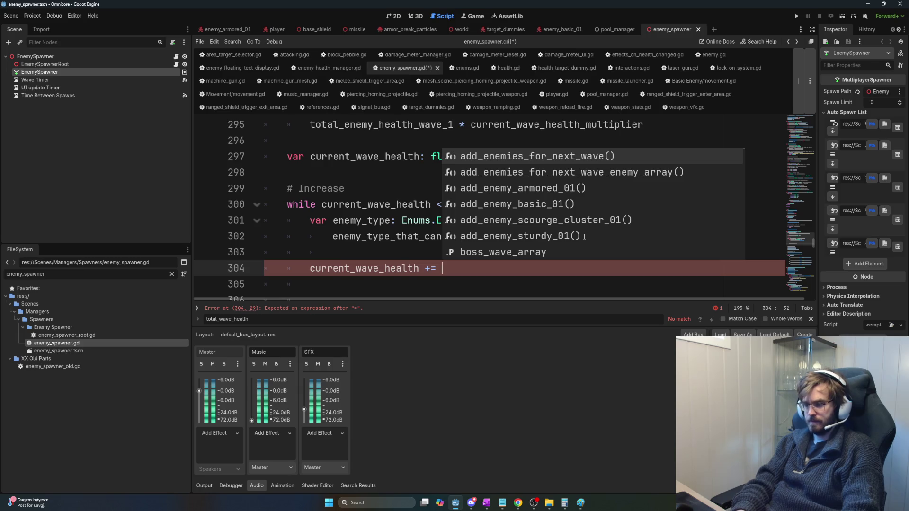
pyautogui.write('enemy_')
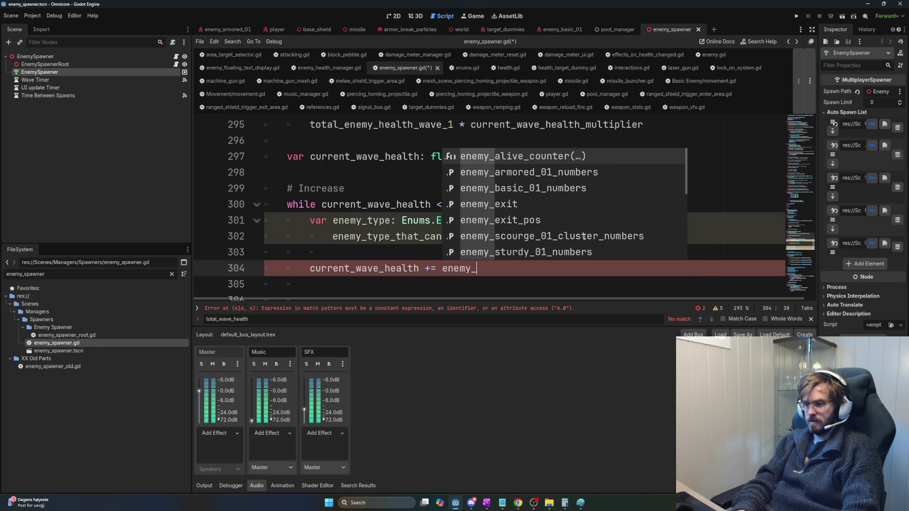
pyautogui.write('healtrh')
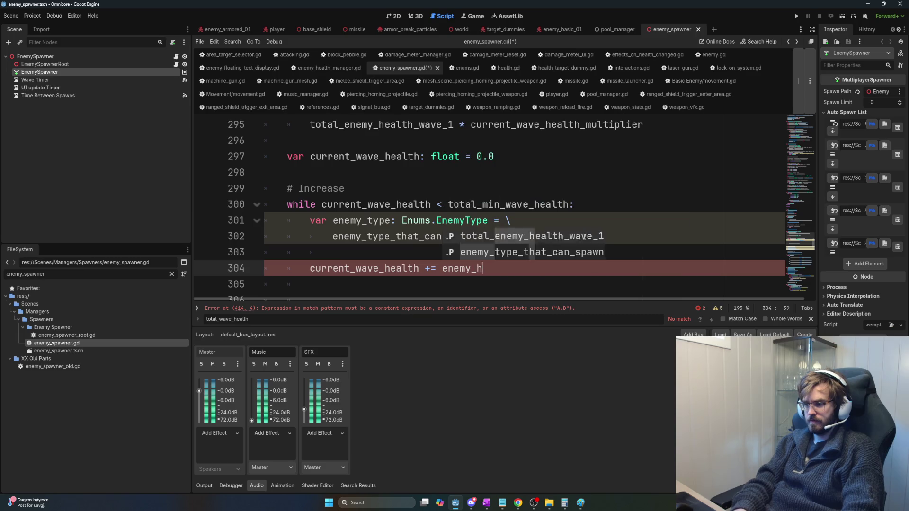
pyautogui.press('BackSpace')
pyautogui.press('BackSpace')
pyautogui.press('BackSpace')
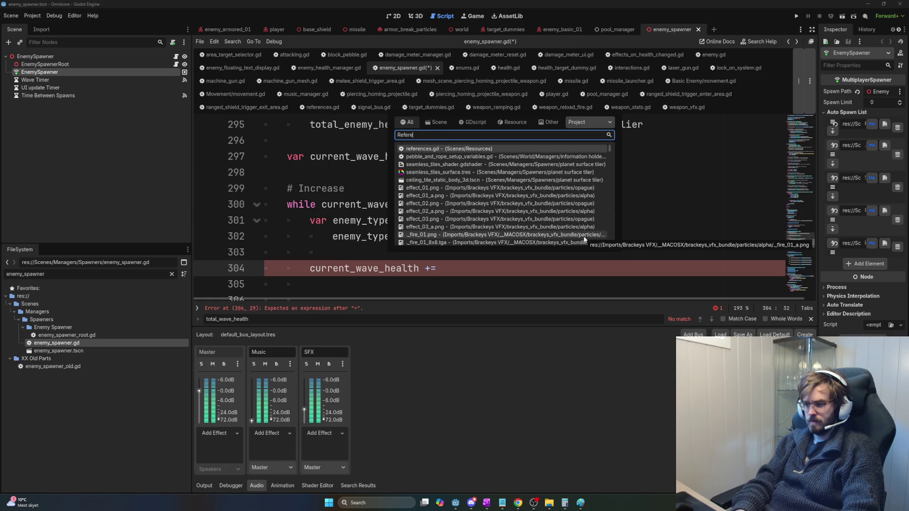
# Step: Complete it with References.enemy_health_manager.get_enemy_health() via autocomplete
pyautogui.press('Escape')
pyautogui.write('Refer')
pyautogui.press('Return')
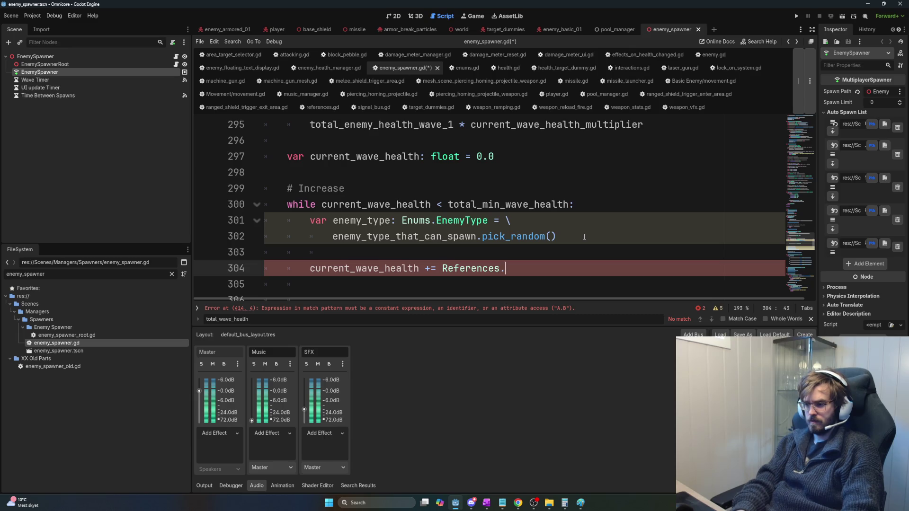
pyautogui.write('enemy_heal')
pyautogui.press('Return')
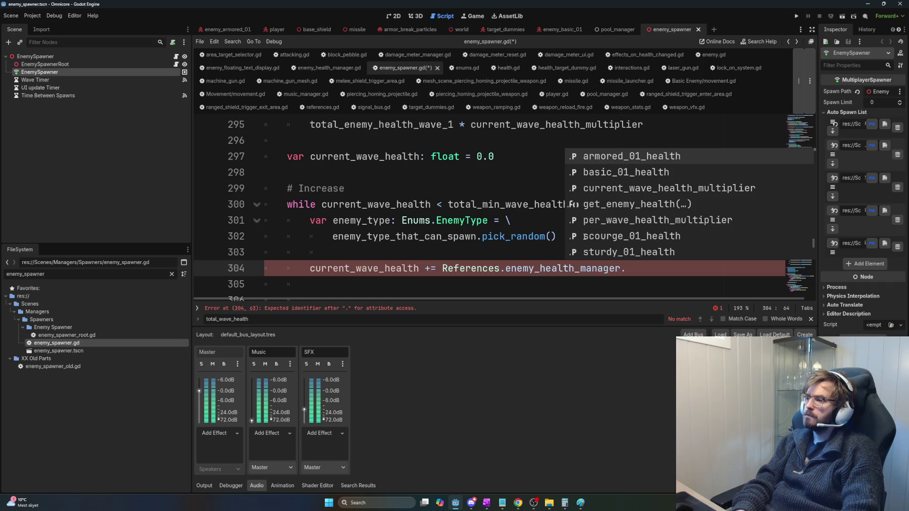
pyautogui.press('Down')
pyautogui.press('Down')
pyautogui.press('Down')
pyautogui.press('Return')
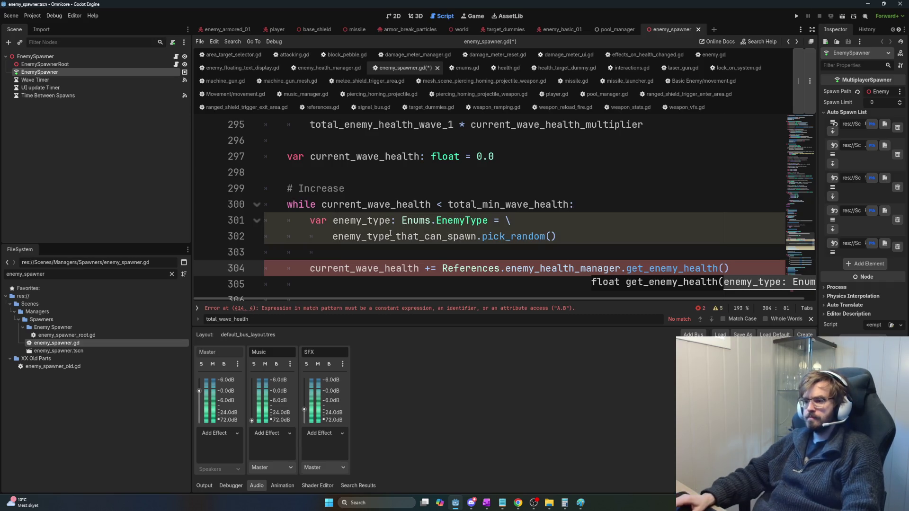
# Step: Pass enemy_type as the get_enemy_health argument and select References.enemy_health_manager on line 304
pyautogui.click(372, 220)
pyautogui.doubleClick(372, 220)
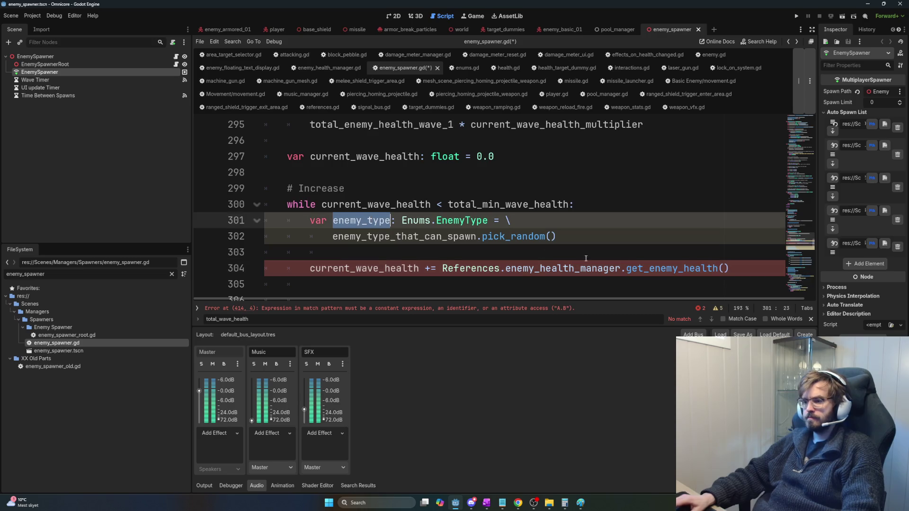
pyautogui.hotkey('ctrl', 'c')
pyautogui.click(725, 268)
pyautogui.hotkey('ctrl', 'v')
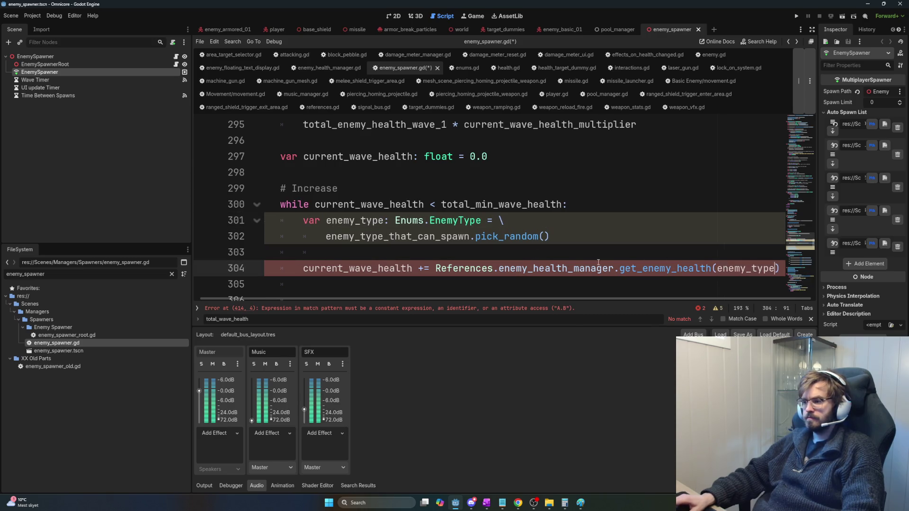
pyautogui.press('Down')
pyautogui.moveTo(436, 268)
pyautogui.mouseDown()
pyautogui.moveTo(777, 268)
pyautogui.moveTo(615, 268)
pyautogui.mouseUp()
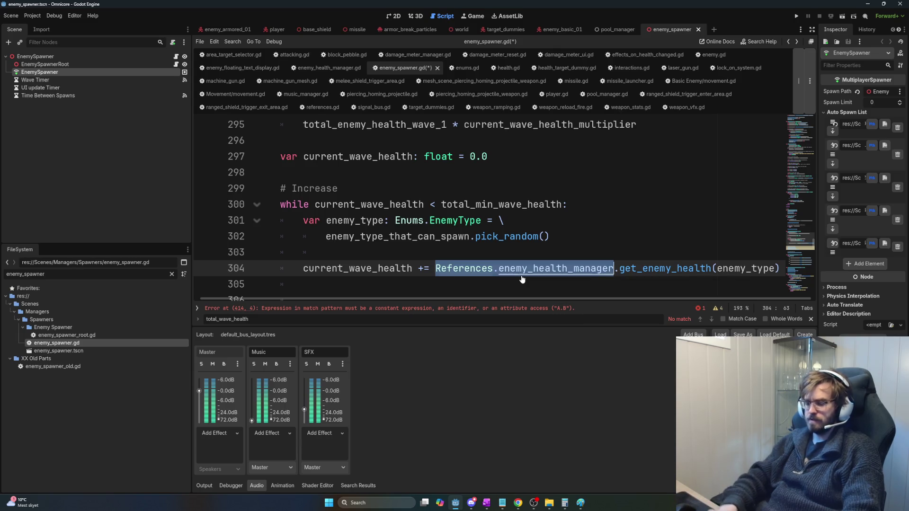
pyautogui.hotkey('ctrl', 'f')
# Step: In _ready(), write 'var enemy_health_manager: EnemyHealthManager' before References.enemy_health_manager
pyautogui.write('ready')
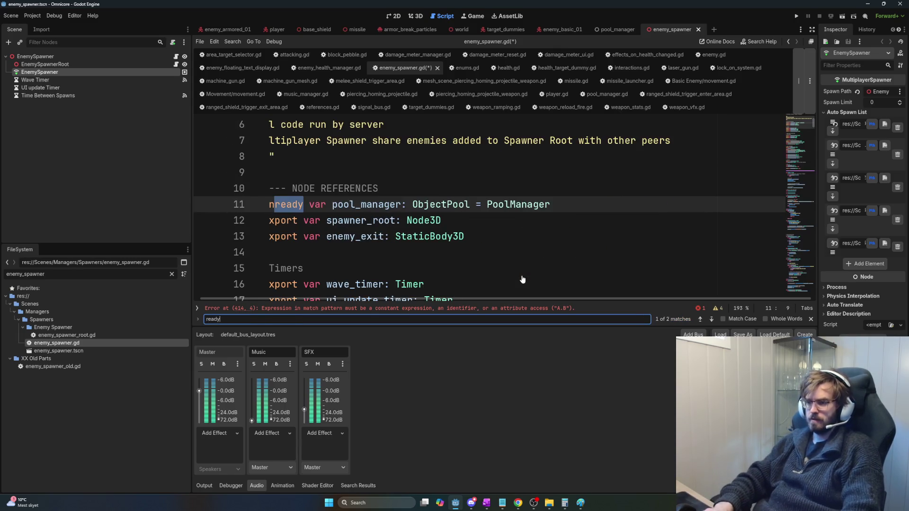
pyautogui.press('Return')
pyautogui.click(377, 259)
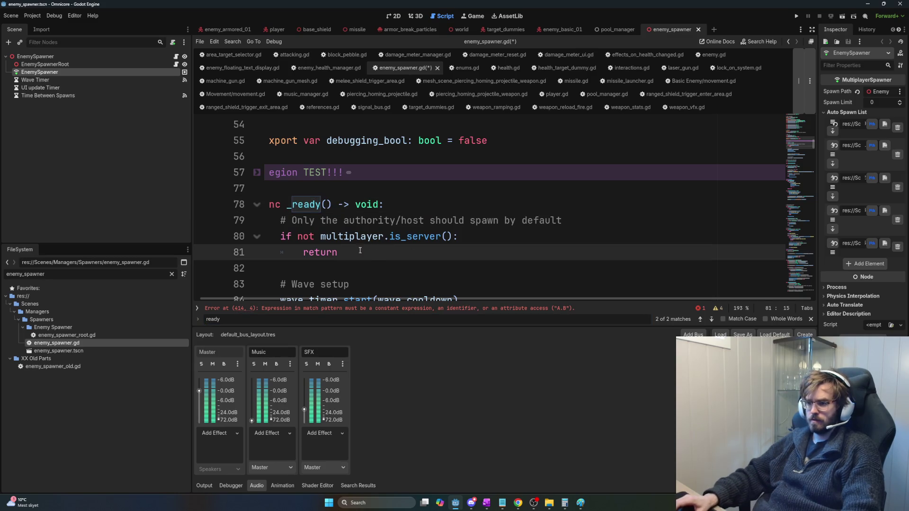
pyautogui.press('Return')
pyautogui.press('Return')
pyautogui.write('References.enemy_health_manager')
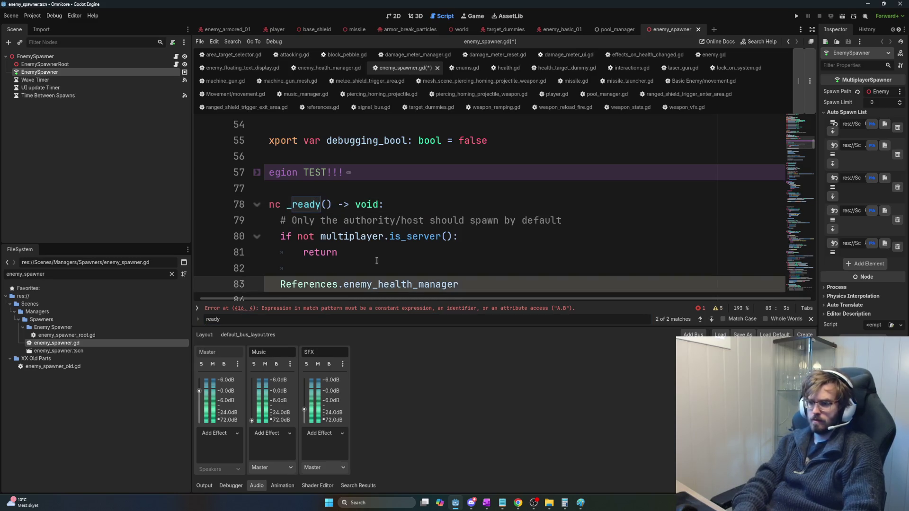
pyautogui.press('Home')
pyautogui.write('var enemy_health_manager: ')
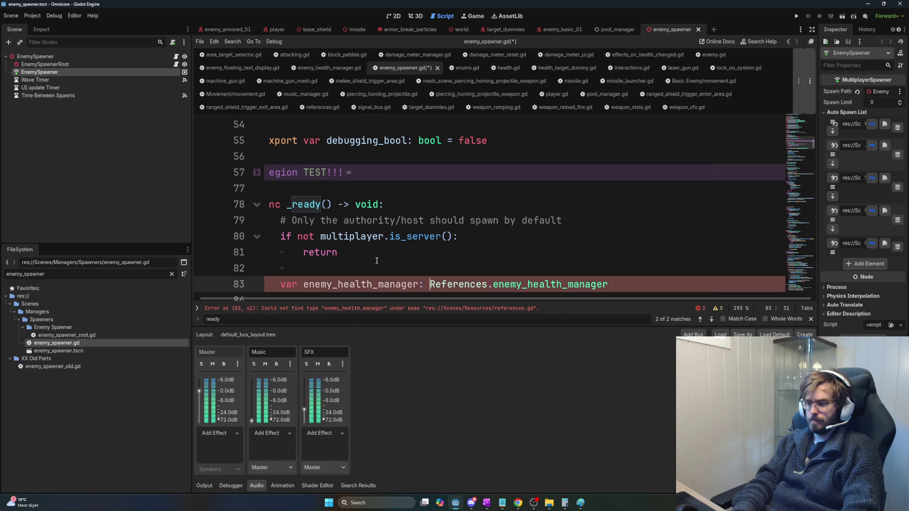
pyautogui.write('Enemy')
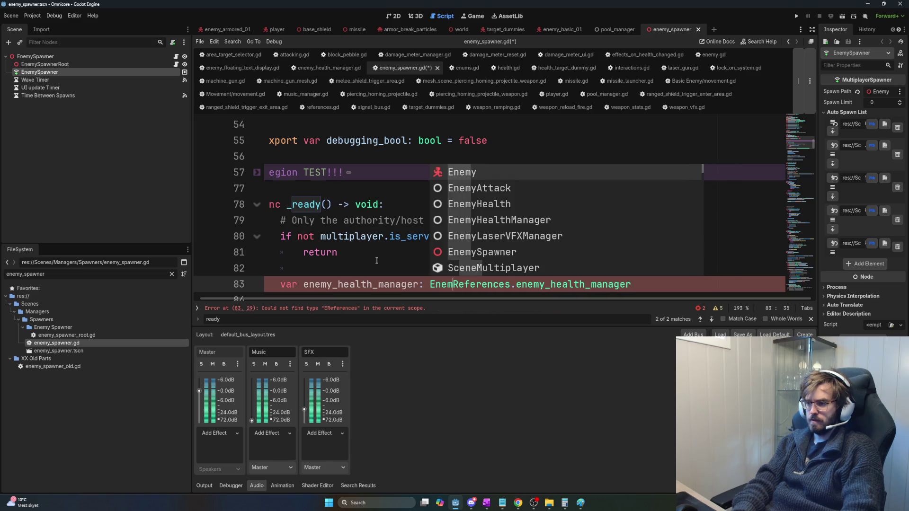
pyautogui.write('Health')
pyautogui.press('Down')
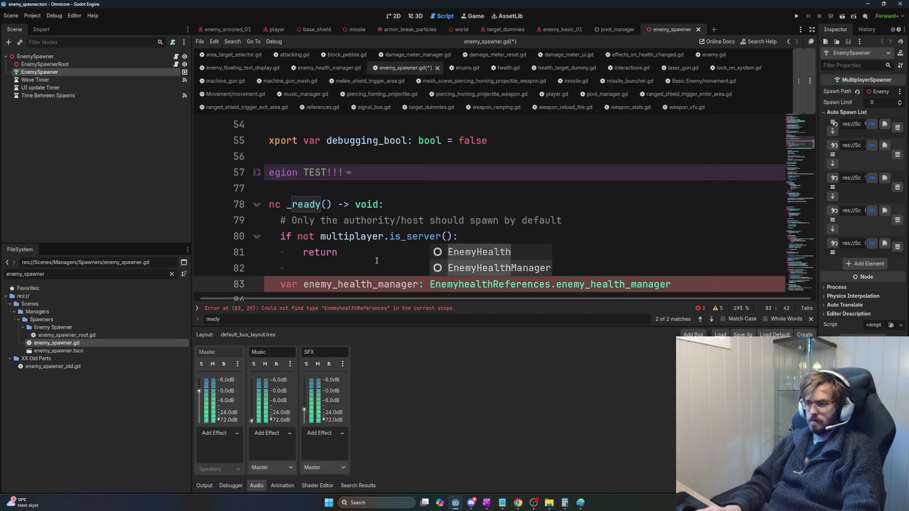
pyautogui.press('Tab')
# Step: Move the enemy_health_manager declaration out of _ready to a script-level line after line 32
pyautogui.hotkey('shift', 'Home')
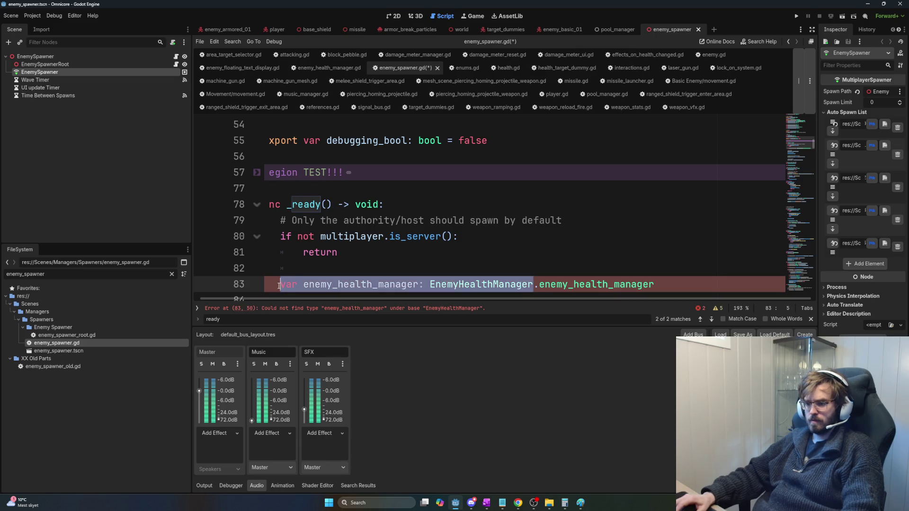
pyautogui.press('BackSpace')
pyautogui.scroll(-1, 346, 247)
pyautogui.scroll(4, 346, 247)
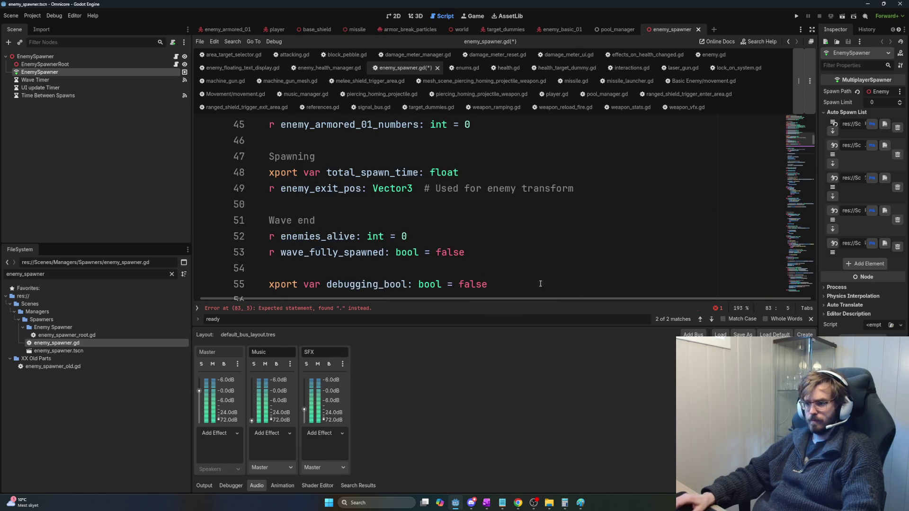
pyautogui.hscroll(-1, 525, 279)
pyautogui.scroll(2, 485, 261)
pyautogui.scroll(4, 484, 261)
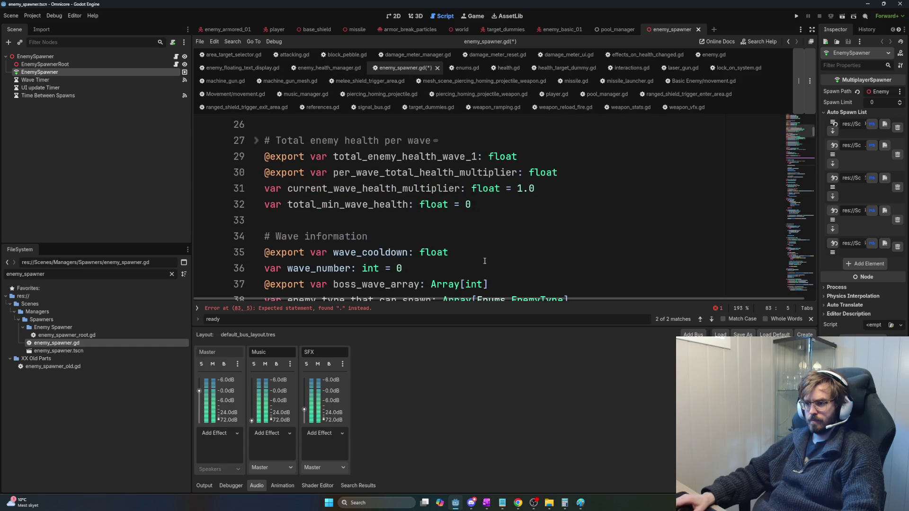
pyautogui.click(493, 205)
pyautogui.press('Return')
pyautogui.hotkey('ctrl', 'v')
# Step: Make line 84 in _ready read 'enemy_health_manager = References.enemy_health_manager'
pyautogui.doubleClick(347, 220)
pyautogui.scroll(-7, 466, 280)
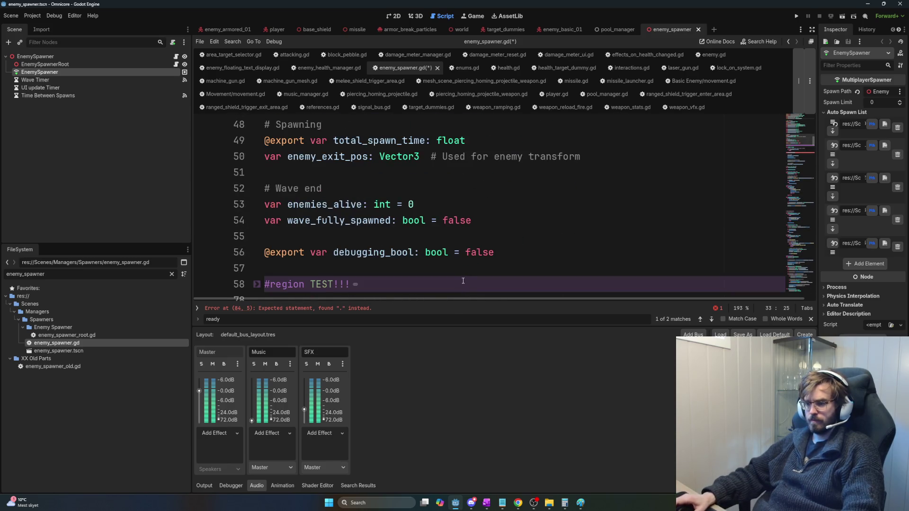
pyautogui.scroll(-3, 458, 280)
pyautogui.click(289, 252)
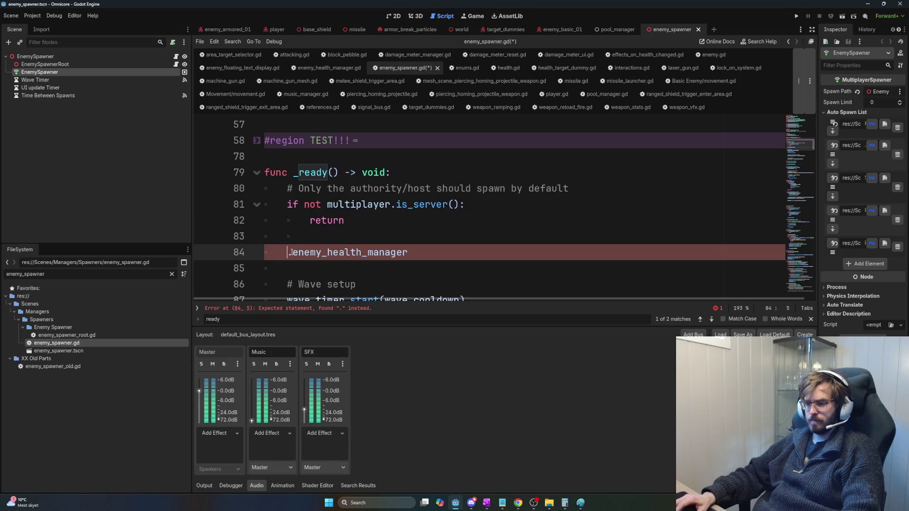
pyautogui.press('Delete')
pyautogui.click(408, 252)
pyautogui.write('= References.')
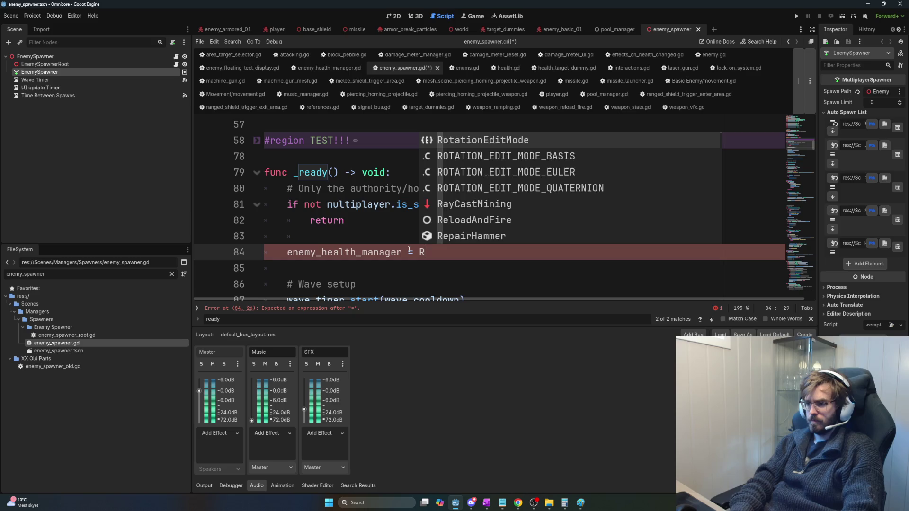
pyautogui.write('enemy')
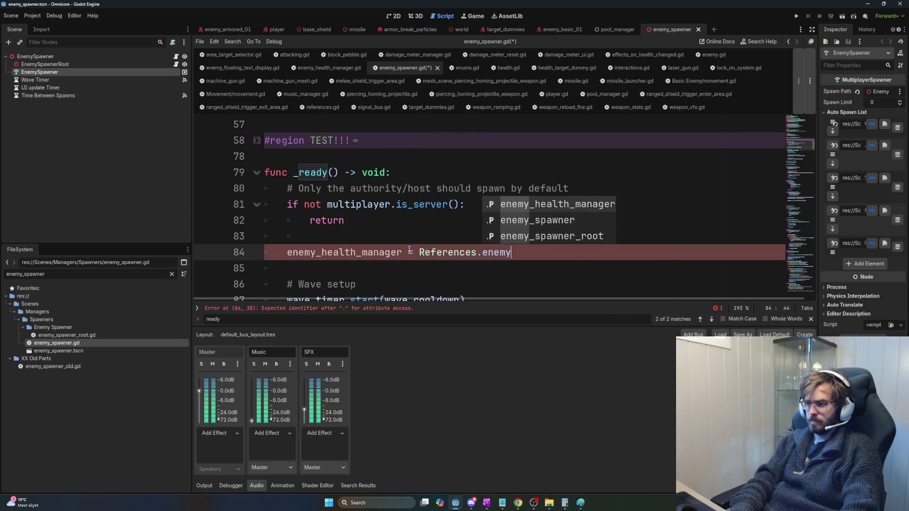
pyautogui.press('Return')
# Step: Remove 'References.' from the while loop's get_enemy_health call on line 307
pyautogui.doubleClick(409, 250)
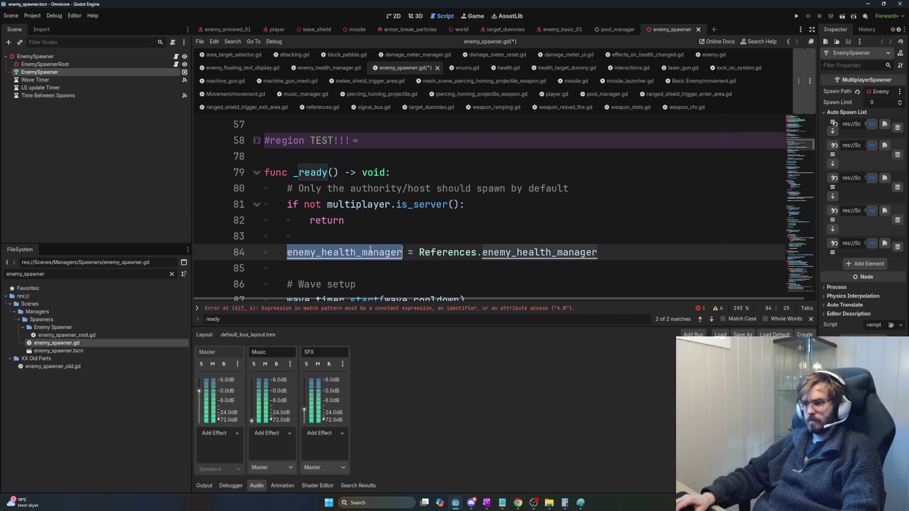
pyautogui.hotkey('ctrl', 'd')
pyautogui.moveTo(443, 192); pyautogui.dragTo(506, 192)
pyautogui.press('BackSpace')
# Step: Remove 'References.' so line 307 reads current_wave_health += enemy_health_manager.get_enemy_health(enemy_type)
pyautogui.click(516, 223)
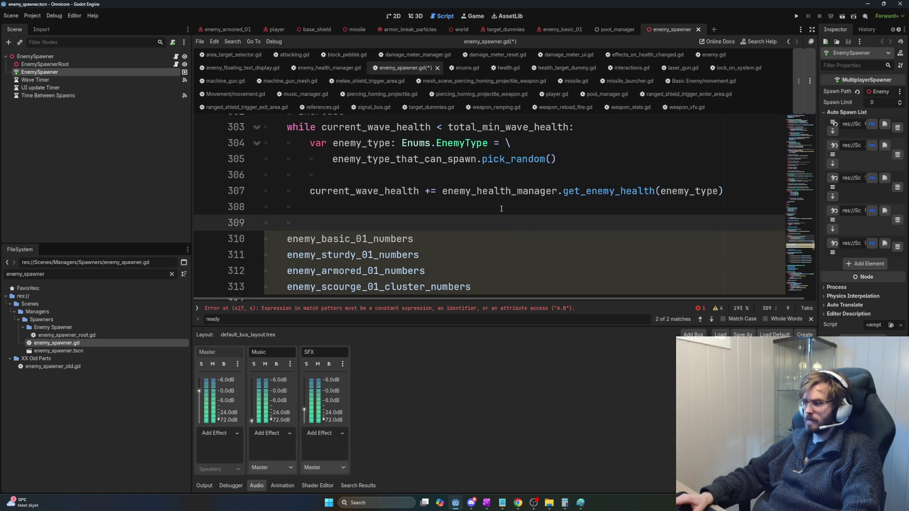
pyautogui.click(734, 196)
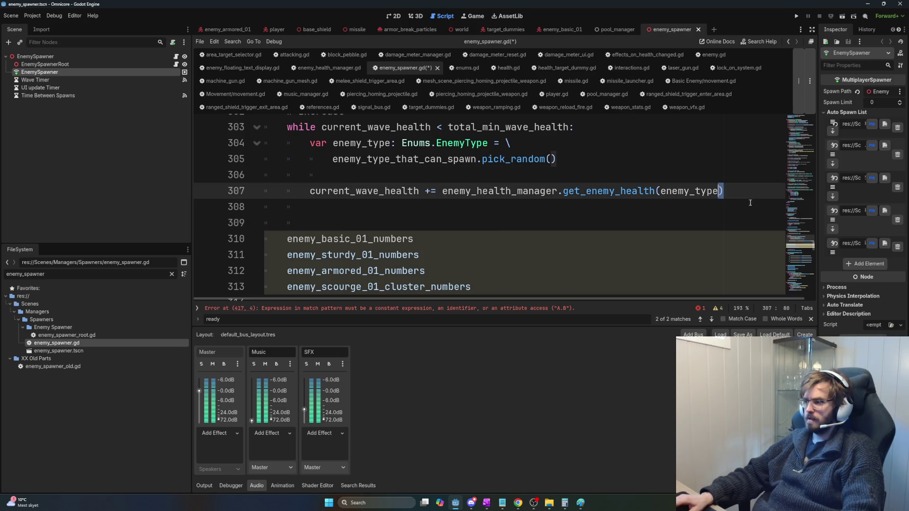
pyautogui.keyDown('ctrl'); pyautogui.scroll(3, 734, 199); pyautogui.keyUp('ctrl')
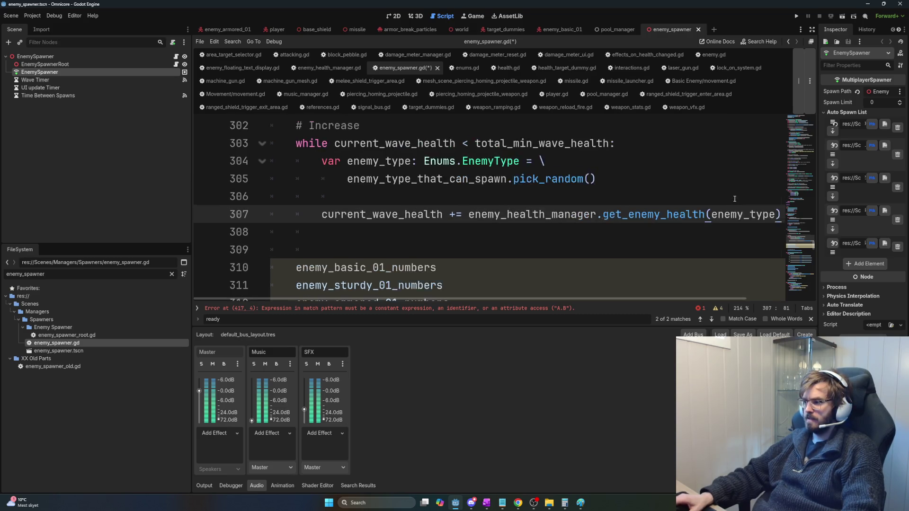
pyautogui.moveTo(562, 299); pyautogui.dragTo(774, 299)
pyautogui.keyDown('ctrl'); pyautogui.scroll(2, 692, 289); pyautogui.keyUp('ctrl')
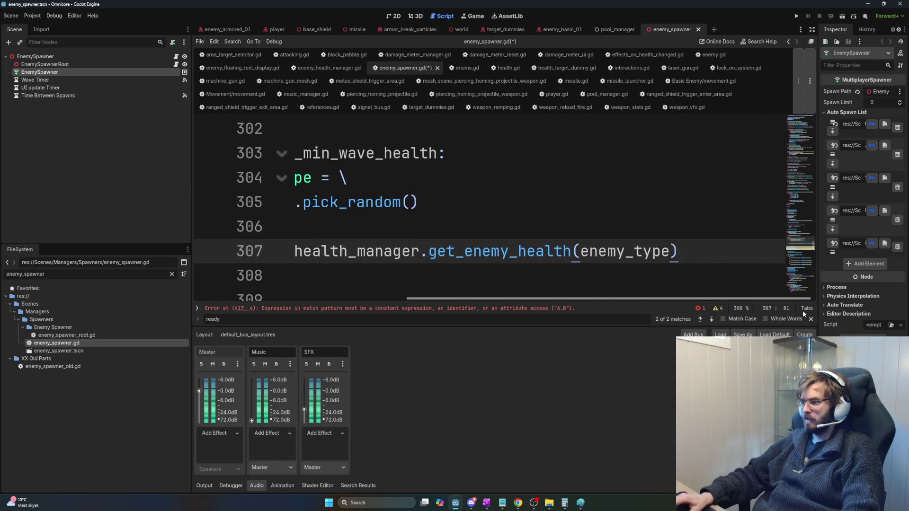
pyautogui.press('Down')
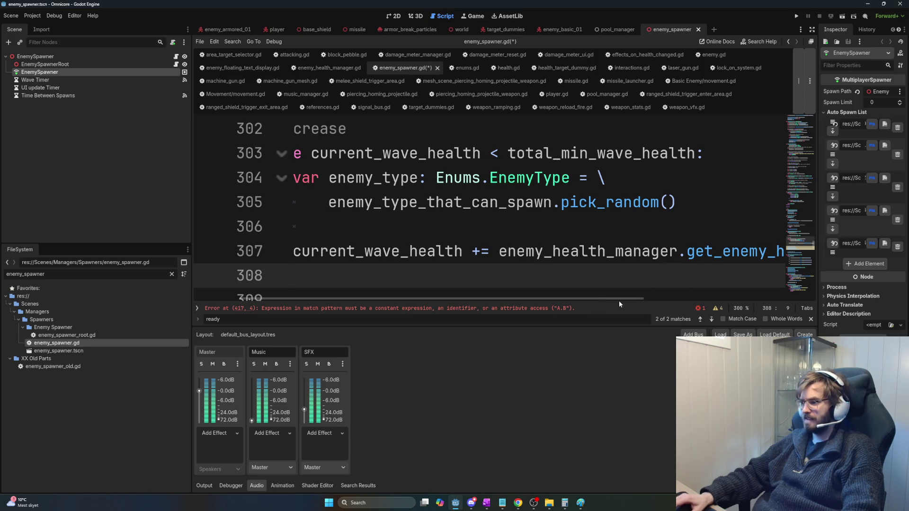
pyautogui.moveTo(624, 299); pyautogui.dragTo(796, 305)
pyautogui.click(720, 272)
pyautogui.moveTo(629, 300); pyautogui.dragTo(771, 308)
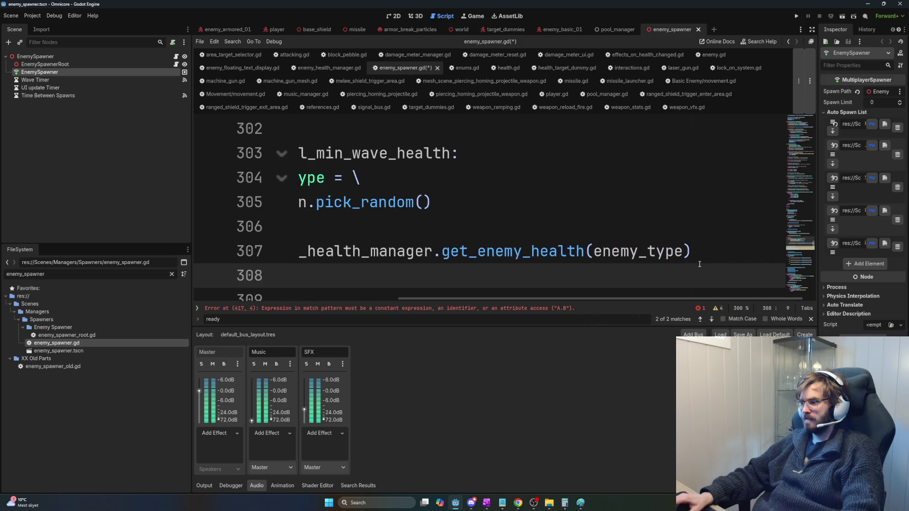
pyautogui.click(674, 256)
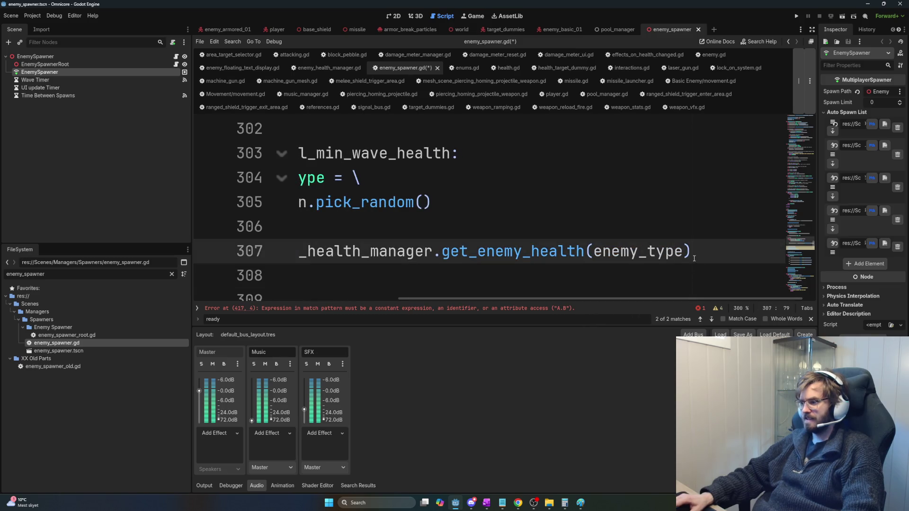
pyautogui.press('End')
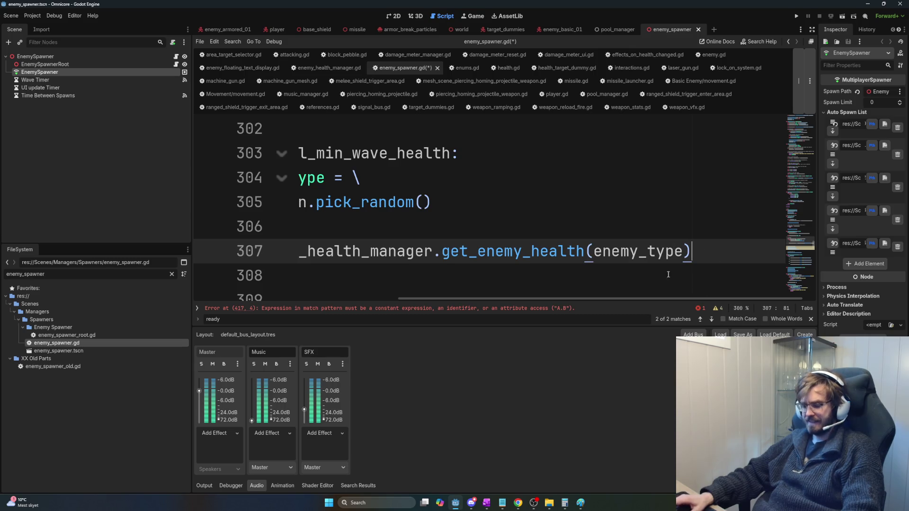
pyautogui.moveTo(456, 300); pyautogui.dragTo(328, 300)
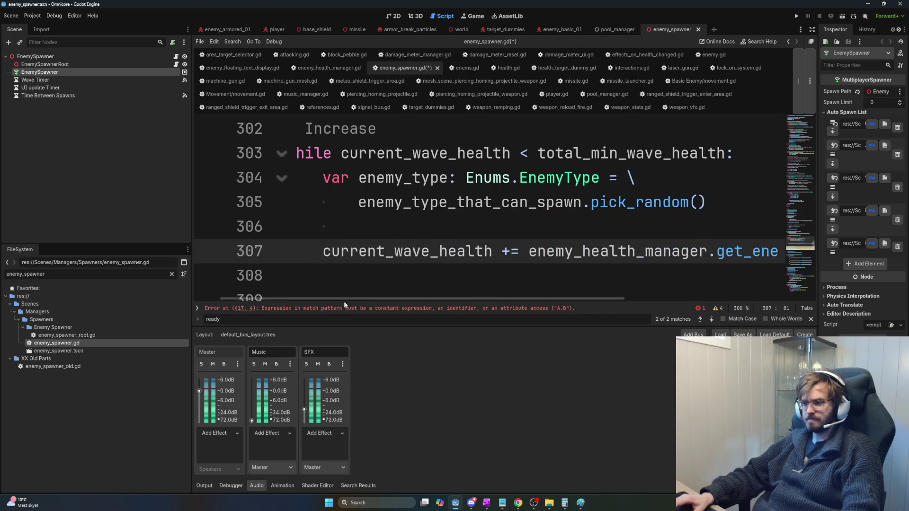
pyautogui.scroll(-3, 392, 286)
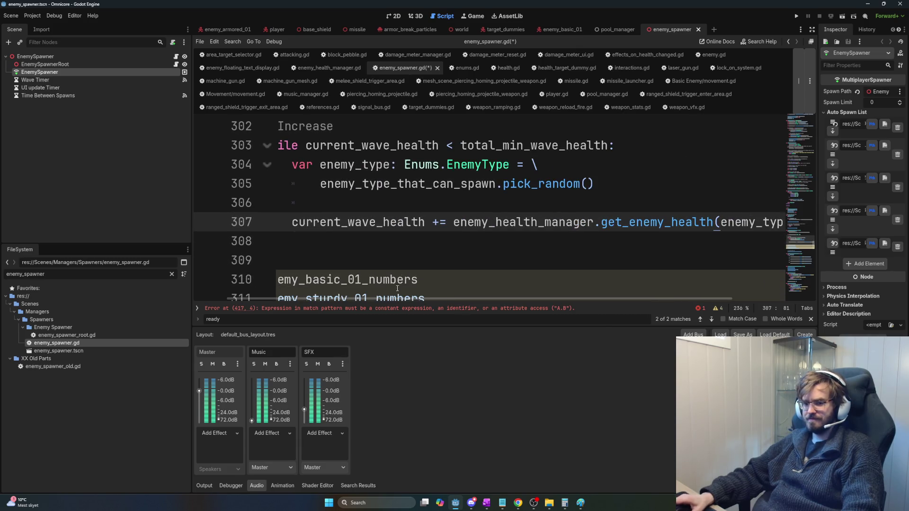
# Step: Indent the enemy number lines 310–313 one level
pyautogui.click(355, 295)
pyautogui.moveTo(355, 295); pyautogui.dragTo(313, 286)
pyautogui.scroll(5, 312, 286)
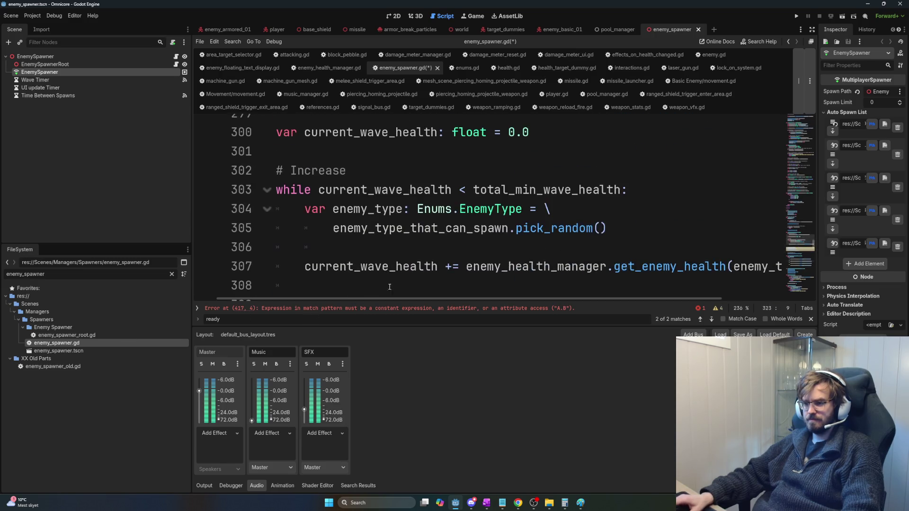
pyautogui.scroll(-2, 312, 286)
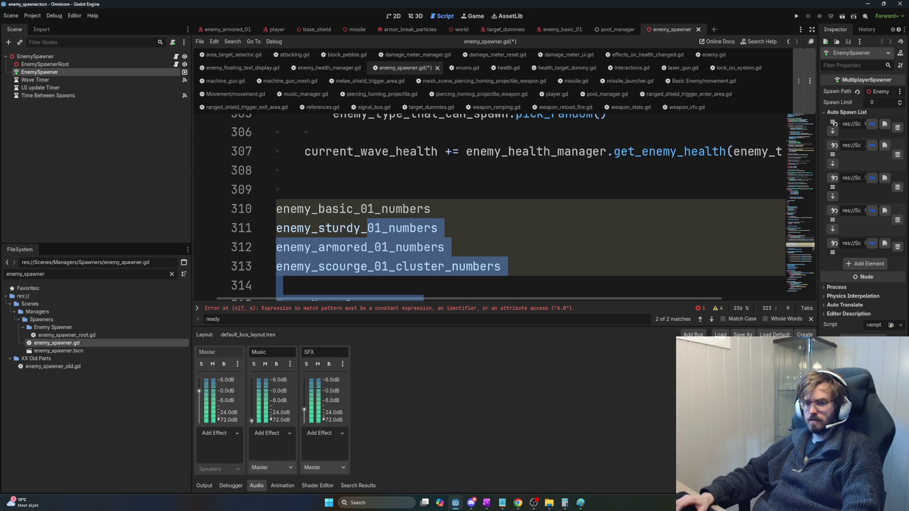
pyautogui.press('Tab')
pyautogui.scroll(3, 402, 213)
pyautogui.scroll(-2, 424, 245)
# Step: Highlight current_wave_health to check where it is used in the script
pyautogui.click(384, 242)
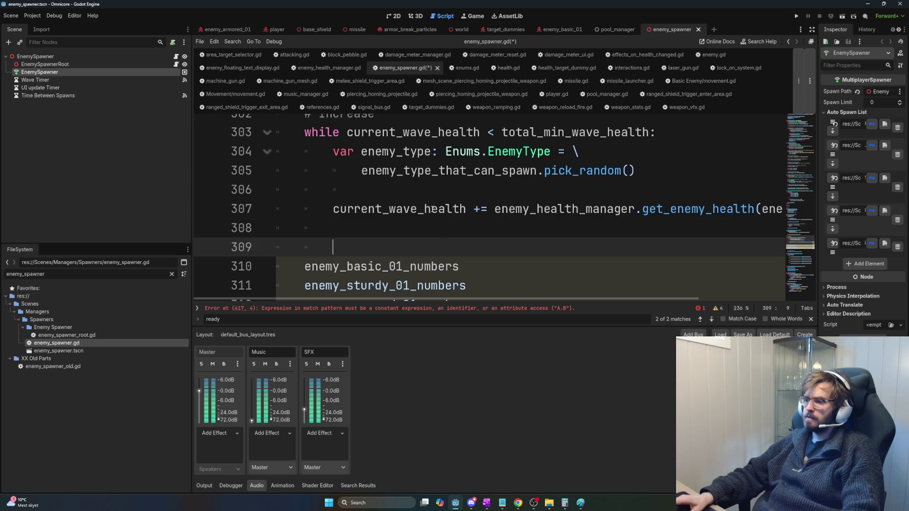
pyautogui.doubleClick(378, 203)
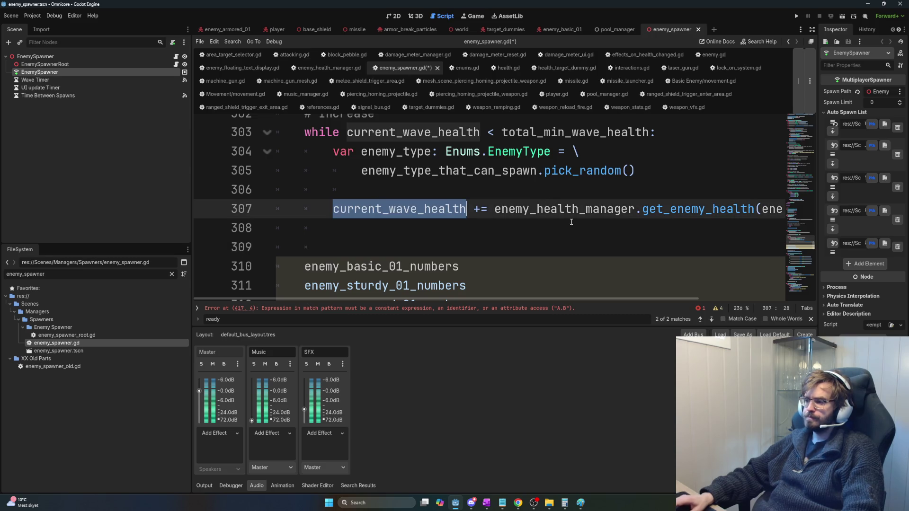
pyautogui.keyDown('ctrl'); pyautogui.scroll(-2, 495, 238); pyautogui.keyUp('ctrl')
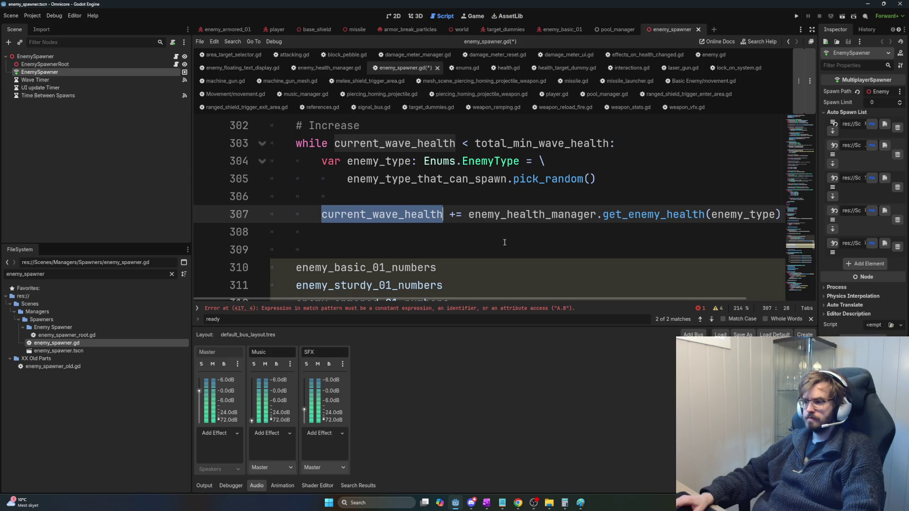
pyautogui.click(458, 239)
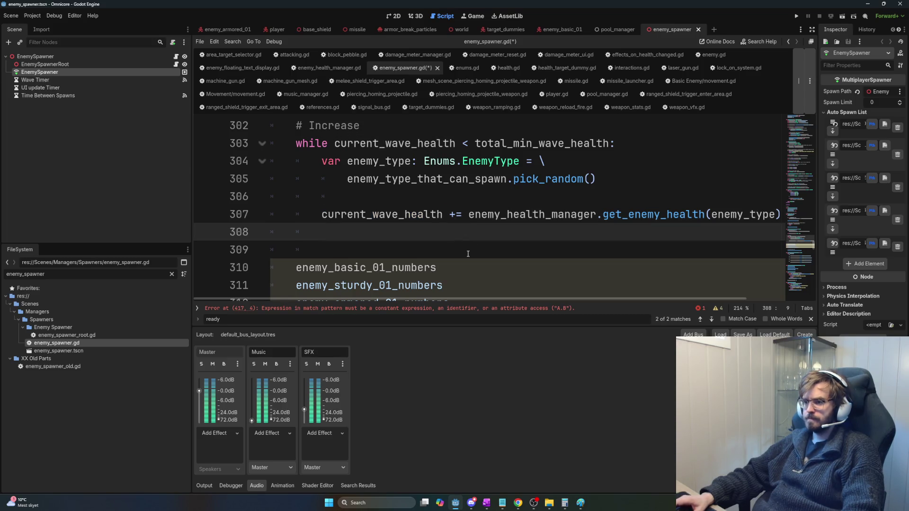
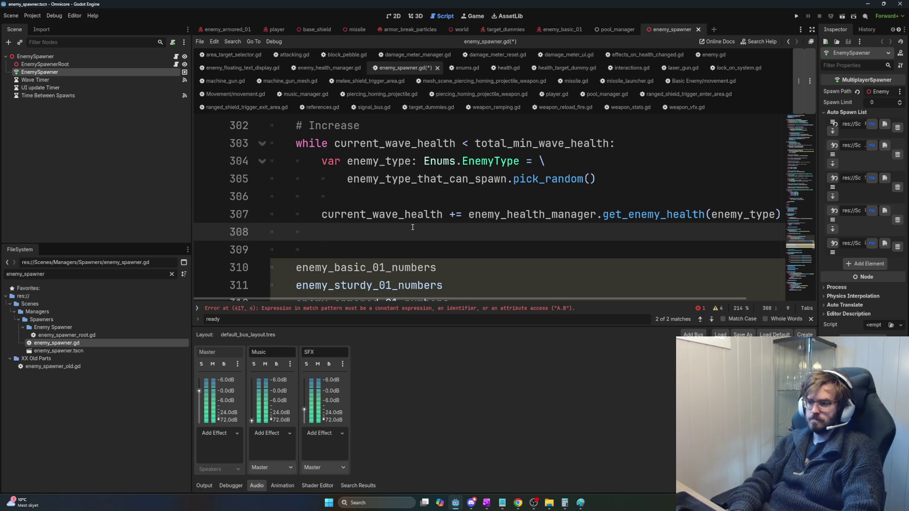
# Step: Add a next_wave_enemy_array.append() call on a new line below the wave health increment
pyautogui.press('Return')
pyautogui.write('var')
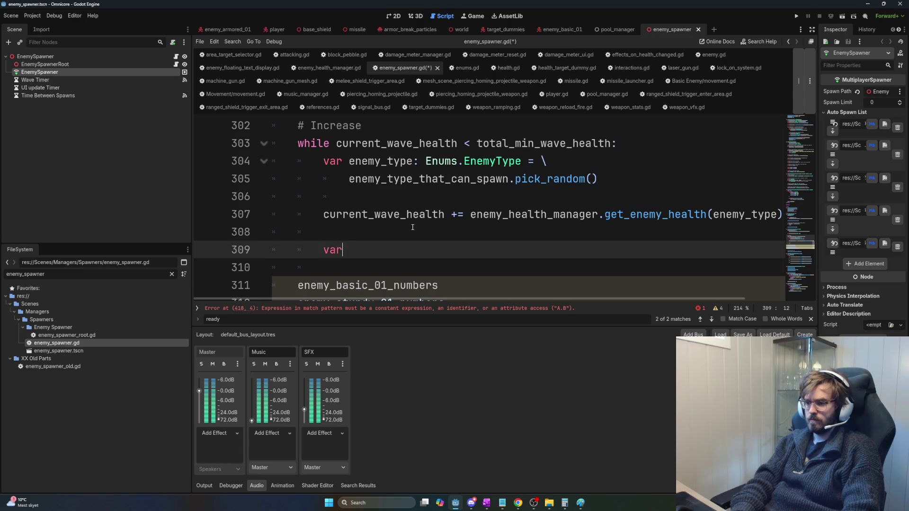
pyautogui.press('BackSpace')
pyautogui.press('BackSpace')
pyautogui.press('BackSpace')
pyautogui.write('enemy')
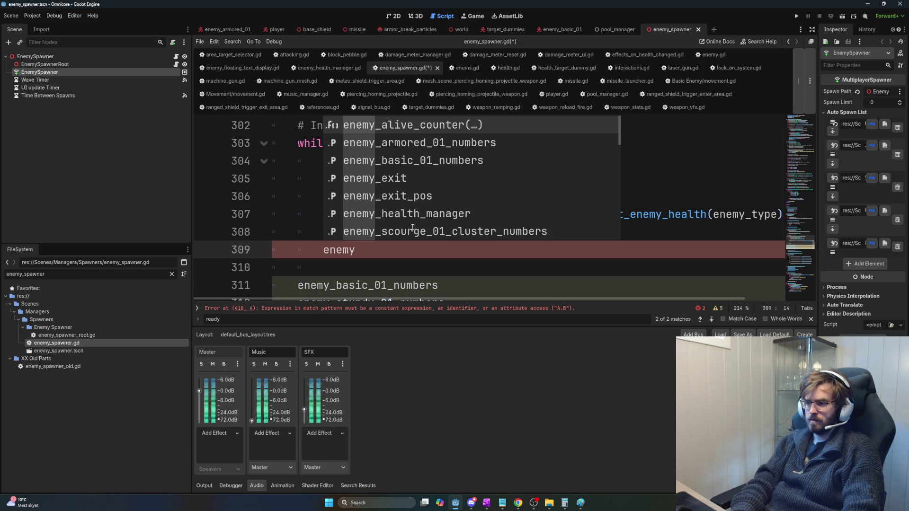
pyautogui.scroll(-8, 427, 200)
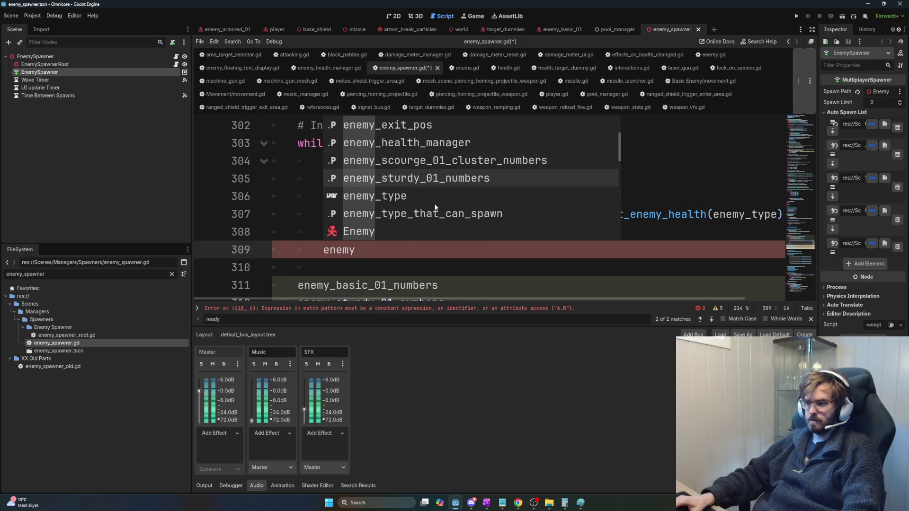
pyautogui.scroll(-14, 455, 190)
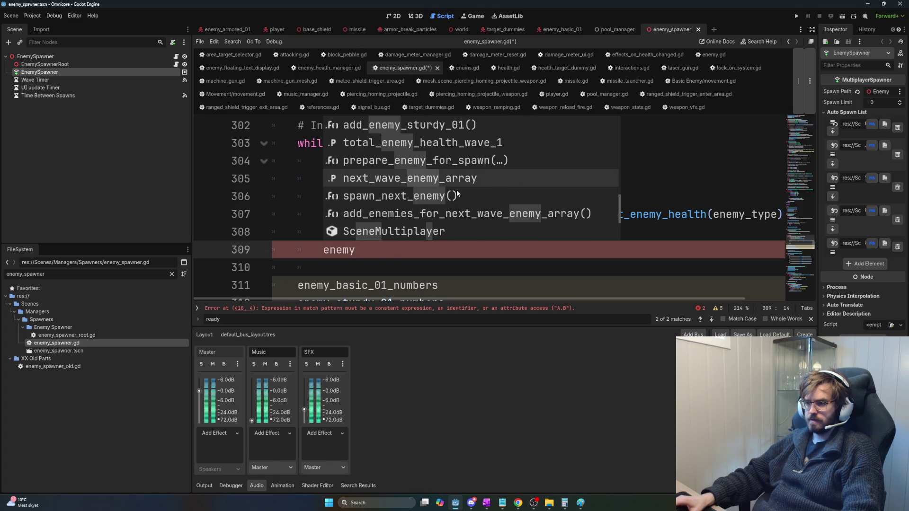
pyautogui.press('Return')
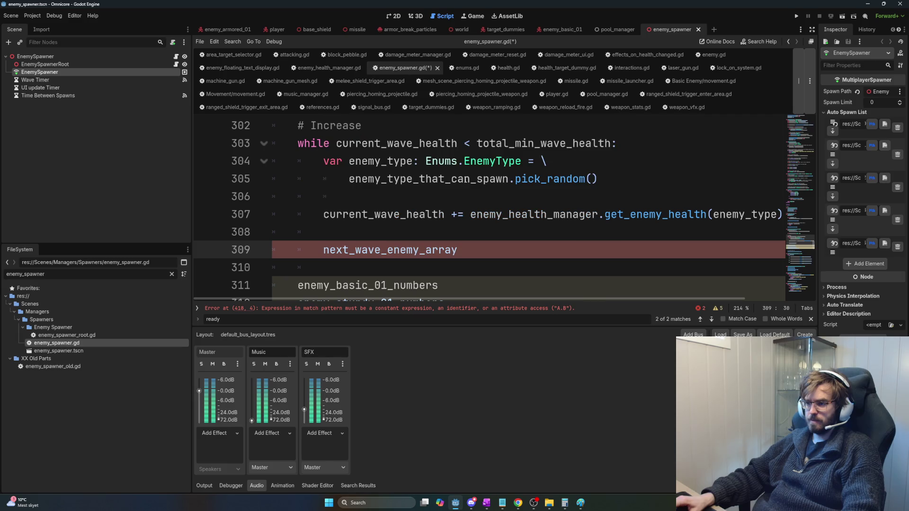
pyautogui.write('.ap')
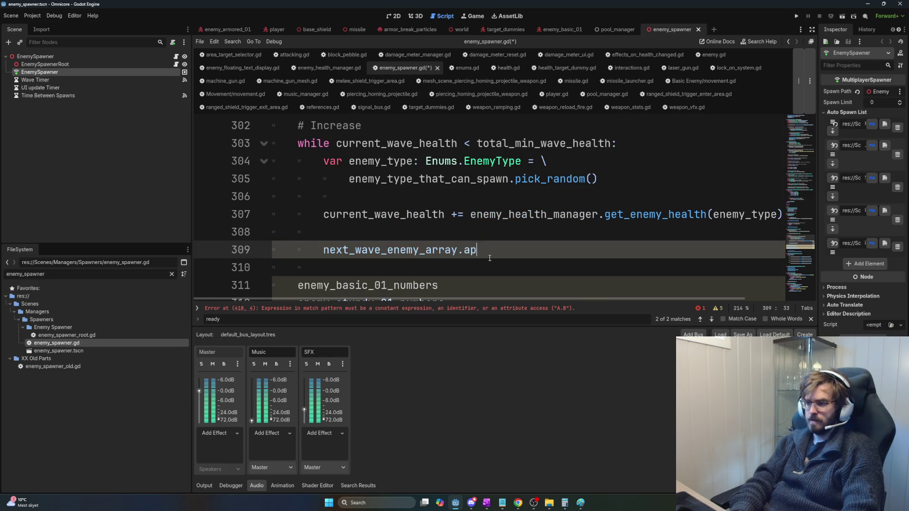
pyautogui.write('pend(')
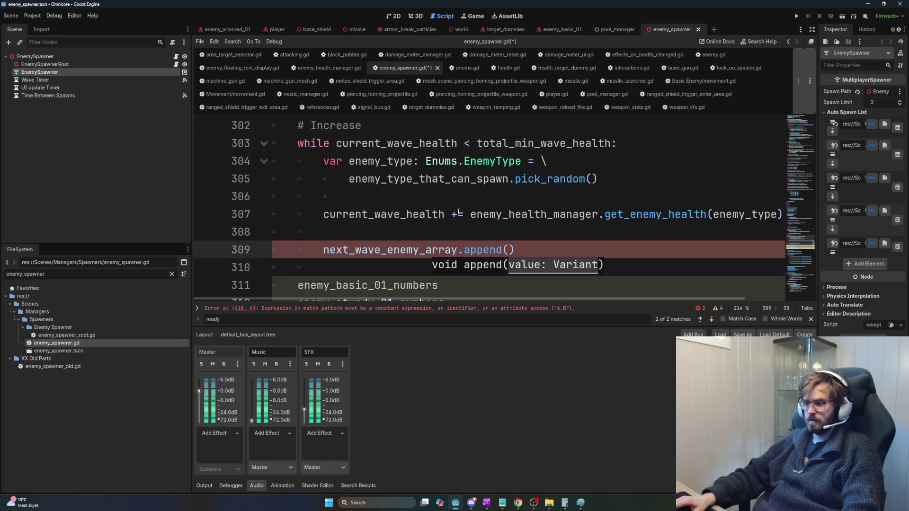
# Step: Replace the append call by typing 'match enemy_typer:' over it
pyautogui.click(482, 237)
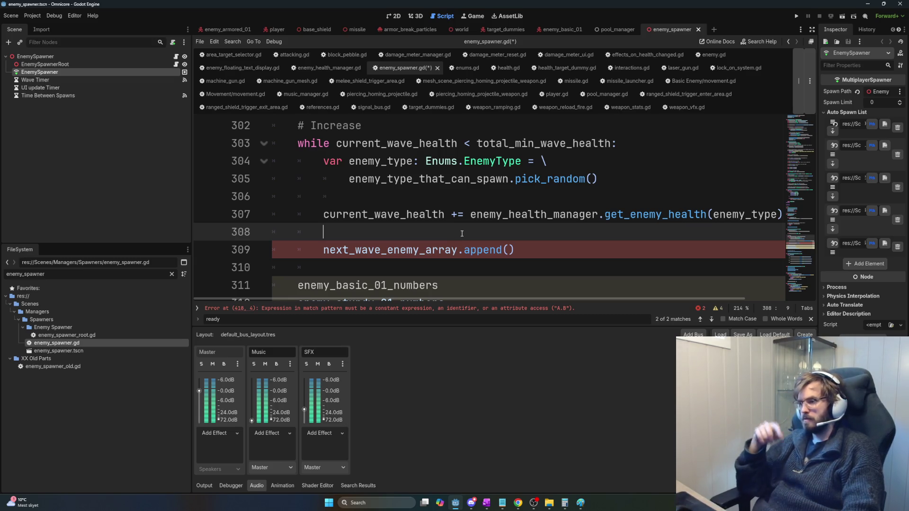
pyautogui.scroll(-3, 462, 234)
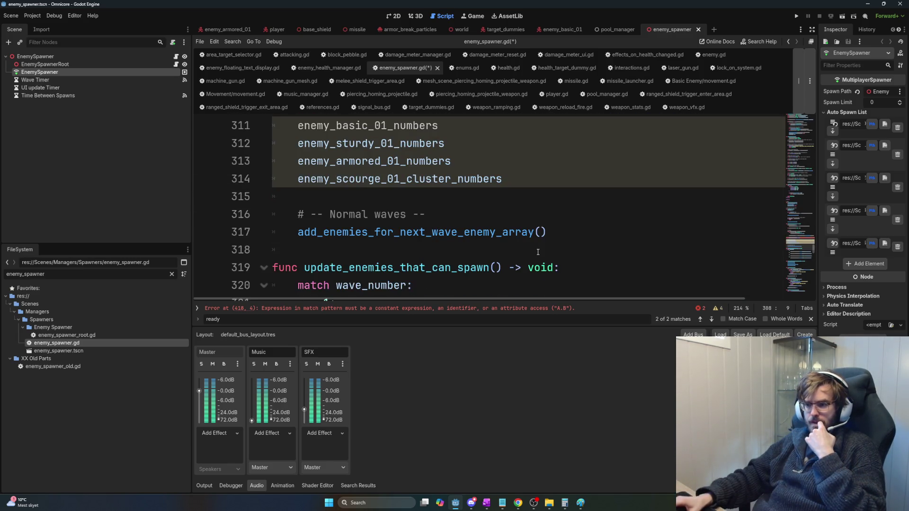
pyautogui.moveTo(538, 252)
pyautogui.mouseDown()
pyautogui.moveTo(290, 226)
pyautogui.moveTo(576, 234)
pyautogui.mouseUp()
pyautogui.click(288, 225)
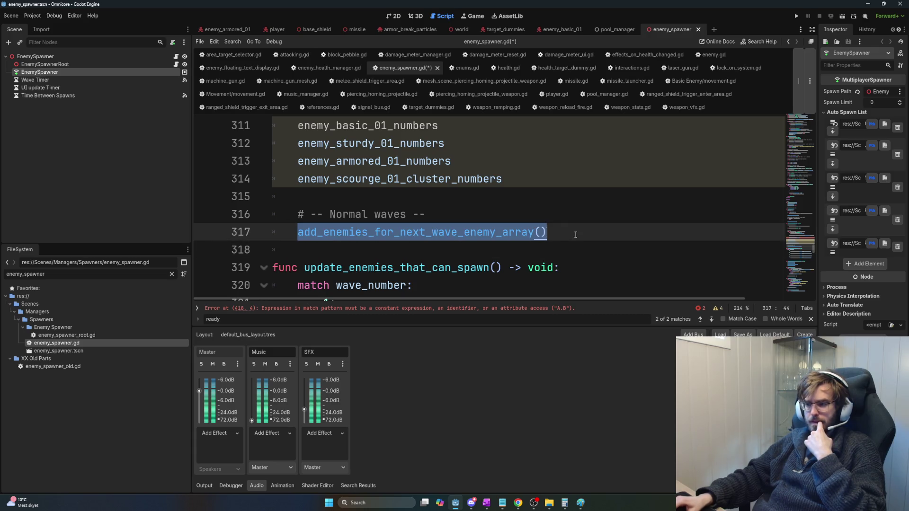
pyautogui.scroll(4, 575, 235)
pyautogui.scroll(-1, 535, 246)
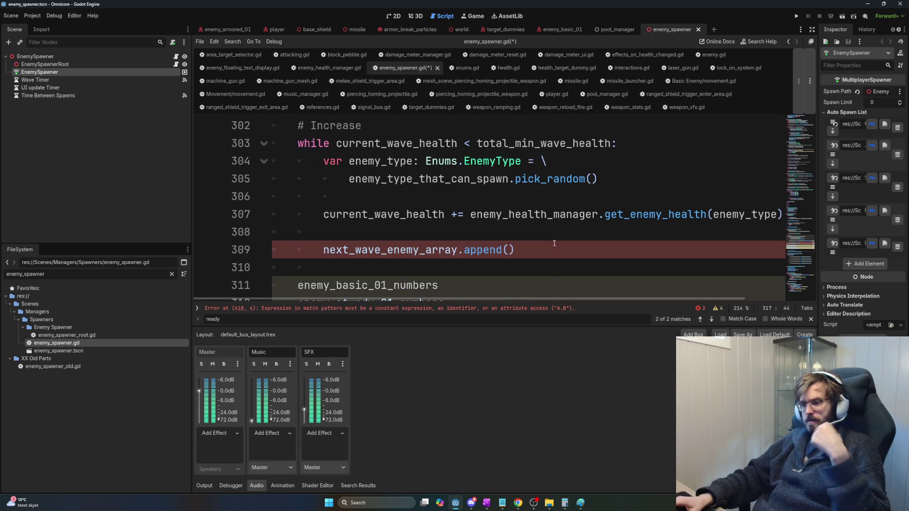
pyautogui.moveTo(535, 247); pyautogui.dragTo(324, 249)
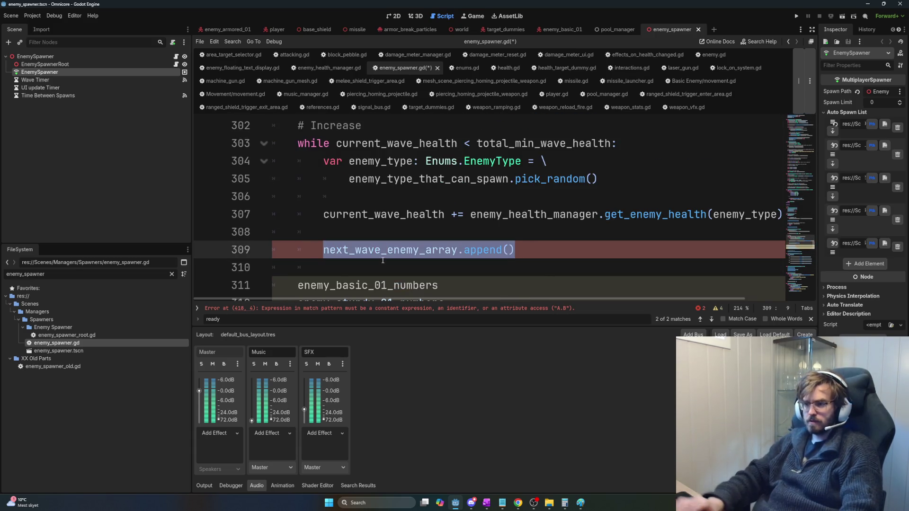
pyautogui.write('match en')
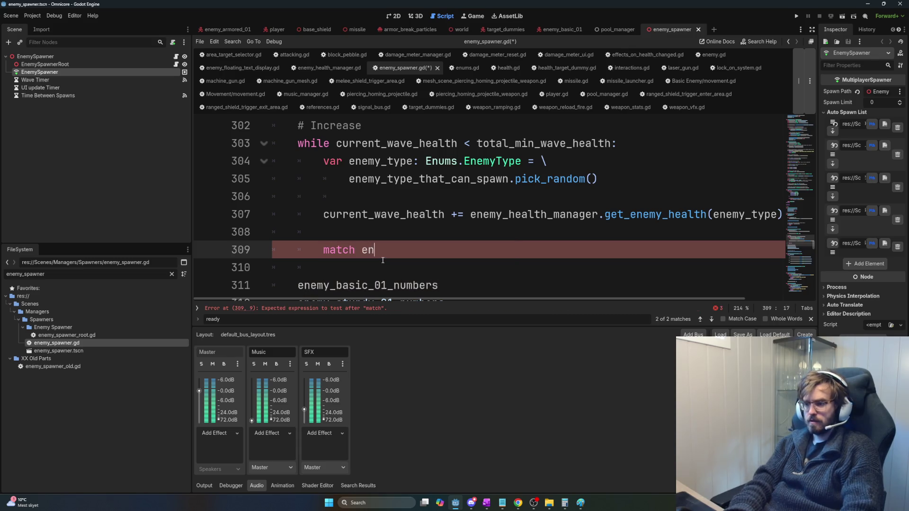
pyautogui.write('emy_typer:')
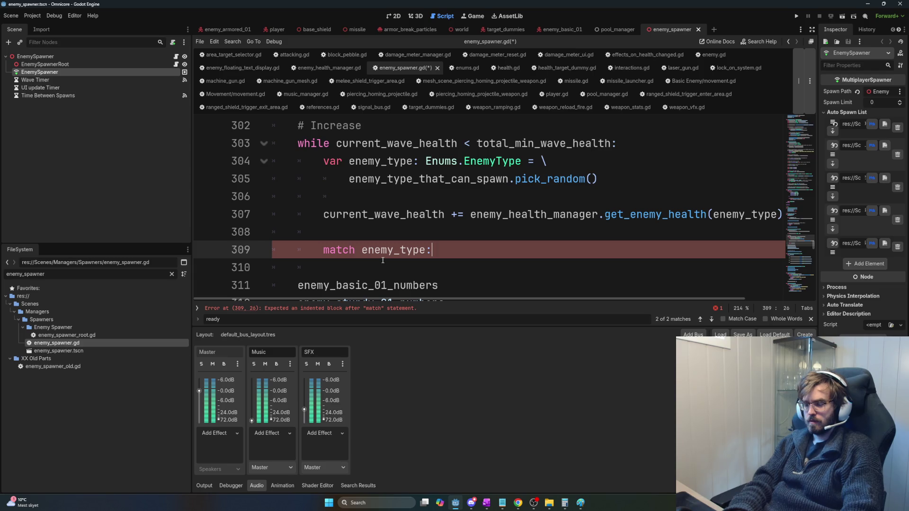
# Step: Add an Enums.EnemyType.BASIC_01: case under the match statement
pyautogui.press('Return')
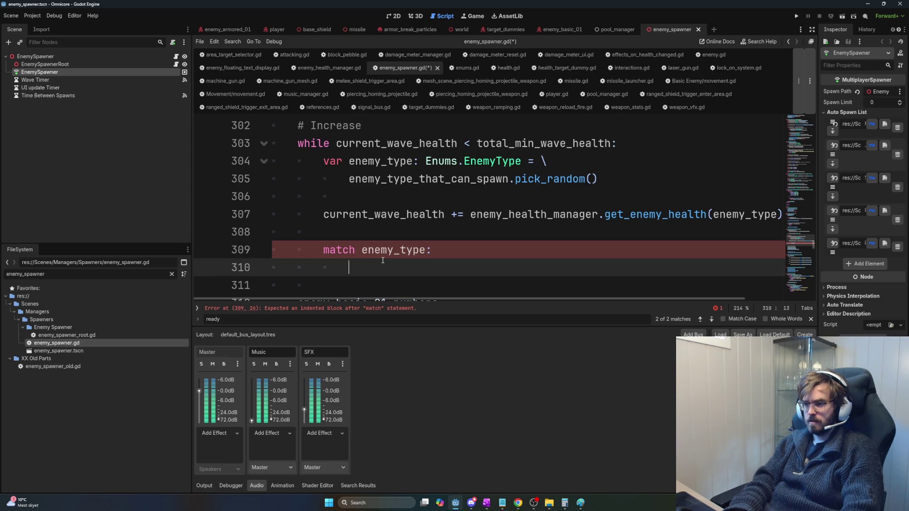
pyautogui.write('Enums.En')
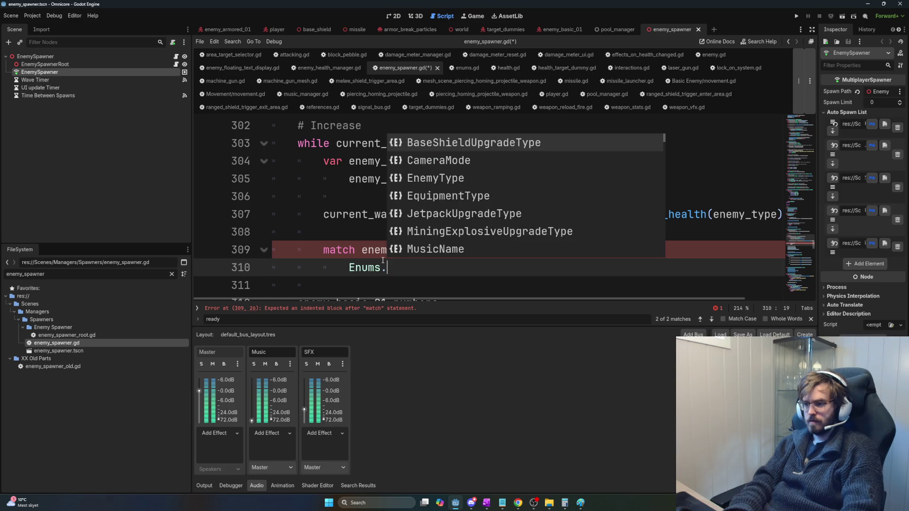
pyautogui.press('Return')
pyautogui.write('.B')
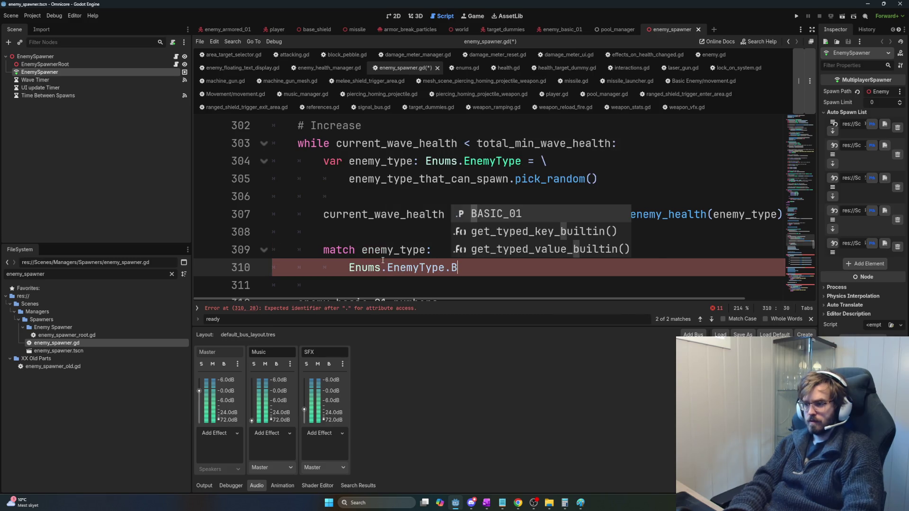
pyautogui.write('asi')
pyautogui.press('Return')
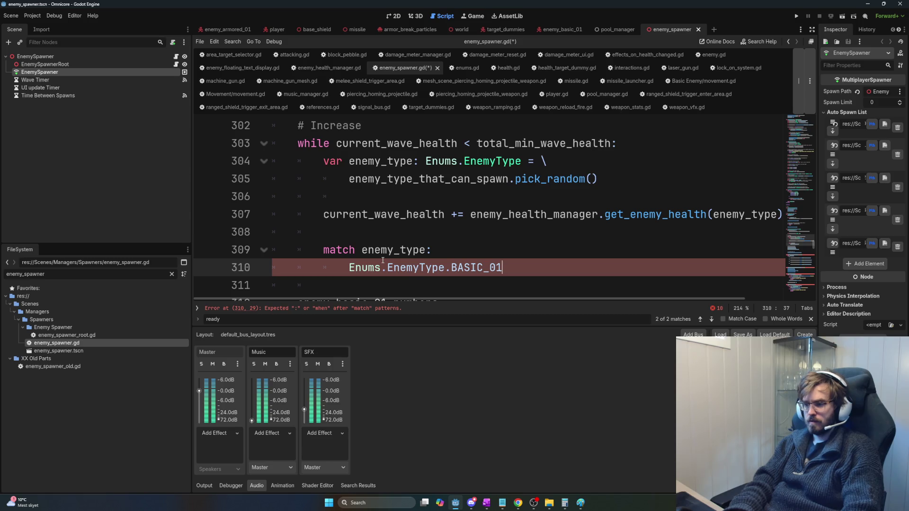
pyautogui.write(':')
pyautogui.press('Return')
# Step: Give the BASIC_01 case the body enemy_basic_01_numbers += 1
pyautogui.scroll(-2, 498, 243)
pyautogui.scroll(-1, 497, 244)
pyautogui.click(509, 175)
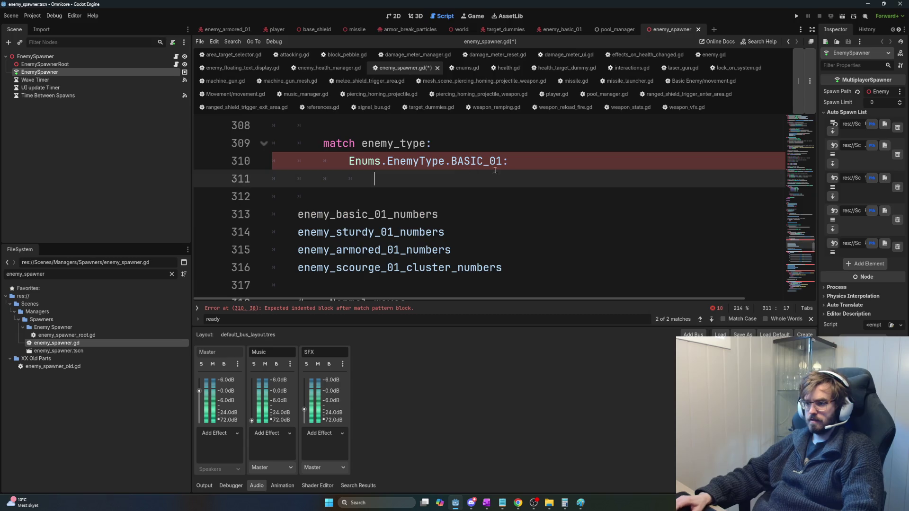
pyautogui.write('enemy_basic_01_numbers')
pyautogui.write('+ =')
pyautogui.press('BackSpace')
pyautogui.press('BackSpace')
pyautogui.write('= 1')
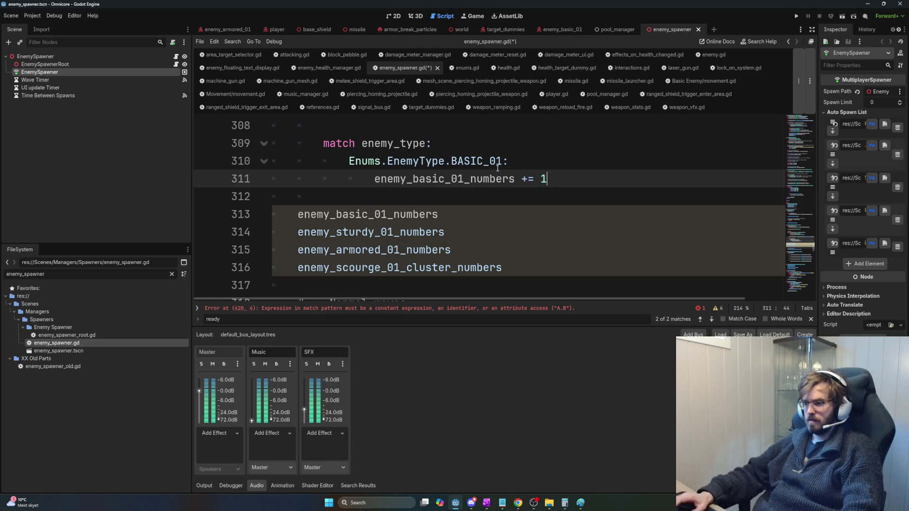
# Step: Join the increment onto the BASIC_01 case line so it fits on one line
pyautogui.moveTo(379, 178); pyautogui.dragTo(324, 178)
pyautogui.press('BackSpace')
pyautogui.press('BackSpace')
pyautogui.press('BackSpace')
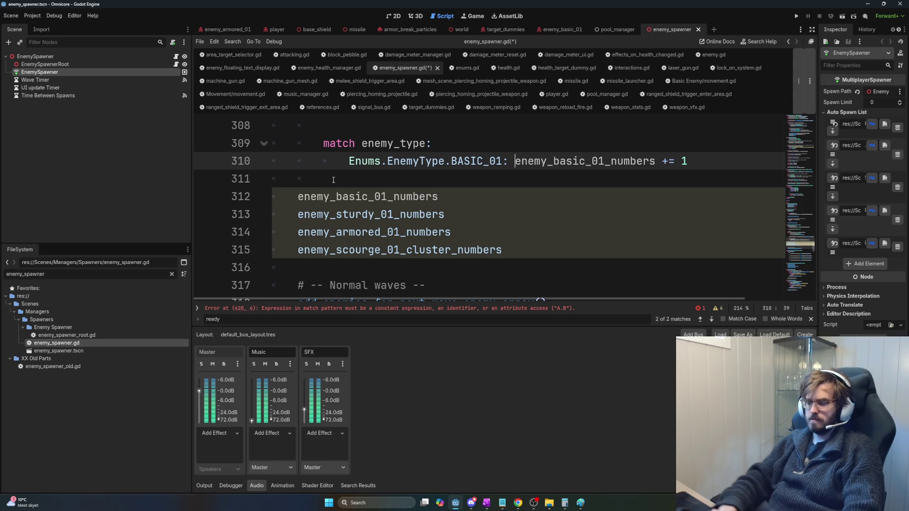
pyautogui.click(729, 169)
pyautogui.press('Return')
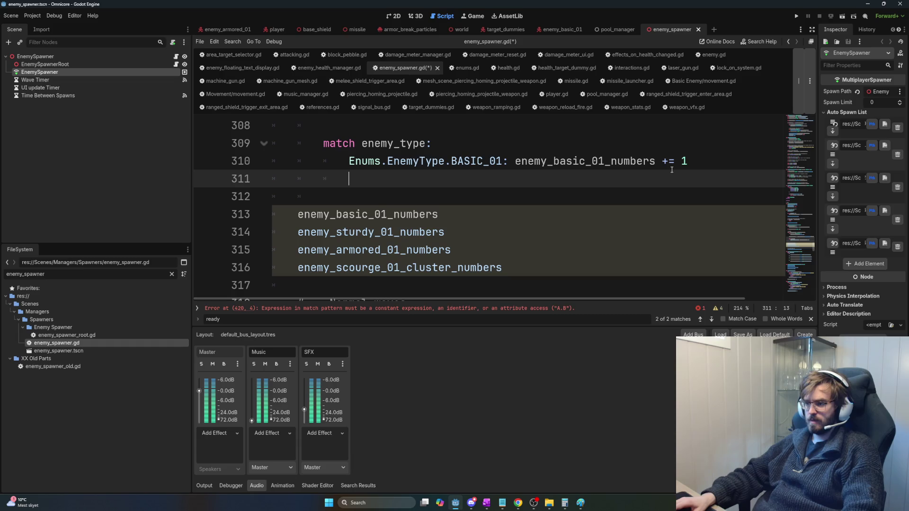
pyautogui.click(516, 161)
pyautogui.press('Return')
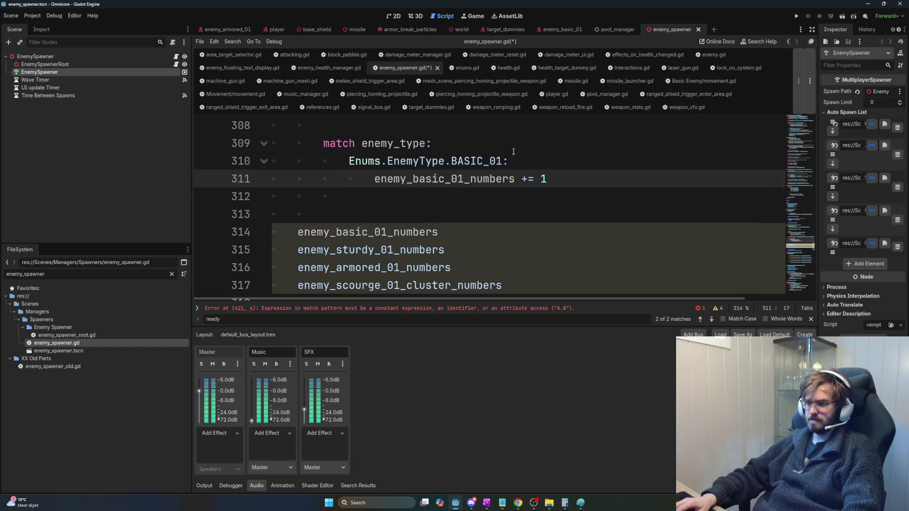
pyautogui.press('BackSpace')
pyautogui.press('BackSpace')
pyautogui.press('BackSpace')
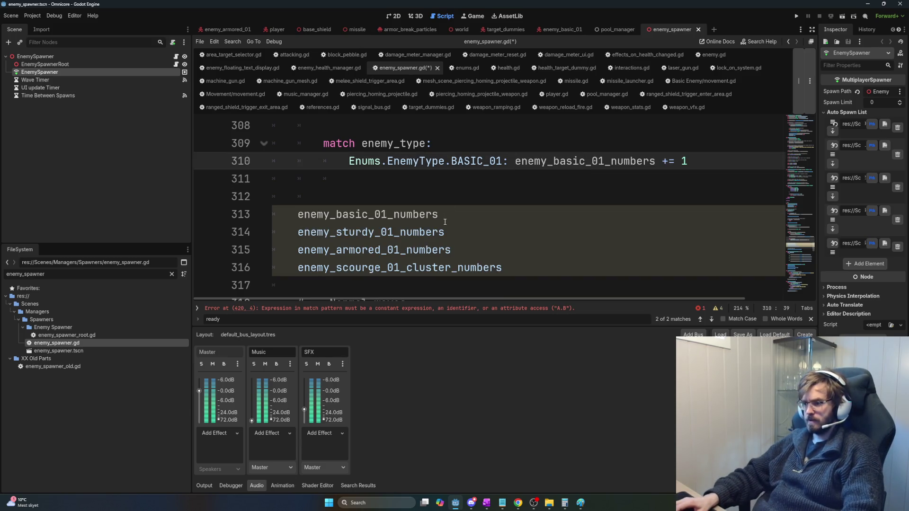
# Step: Copy the complete one-line BASIC_01 case
pyautogui.moveTo(445, 232); pyautogui.dragTo(296, 234)
pyautogui.click(420, 185)
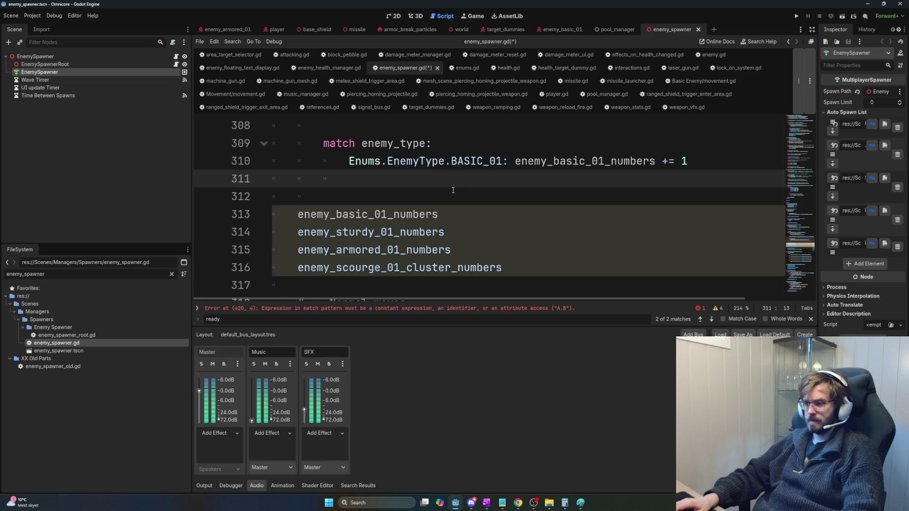
pyautogui.moveTo(507, 162); pyautogui.dragTo(351, 167)
pyautogui.moveTo(733, 163); pyautogui.dragTo(349, 164)
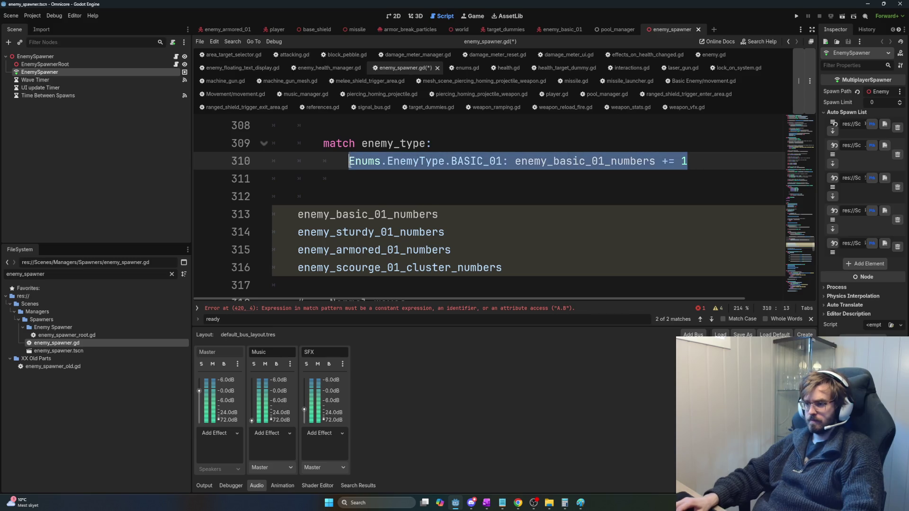
pyautogui.hotkey('ctrl', 'c')
pyautogui.click(733, 164)
# Step: Paste copies of the BASIC_01 case line below it for additional cases
pyautogui.press('Return')
pyautogui.hotkey('ctrl', 'v')
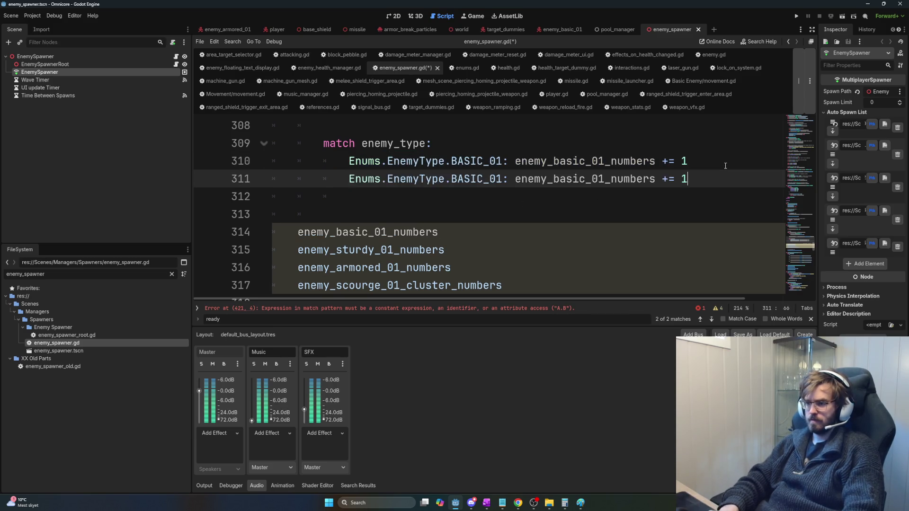
pyautogui.press('Return')
pyautogui.hotkey('ctrl', 'v')
pyautogui.press('Return')
pyautogui.hotkey('ctrl', 'v')
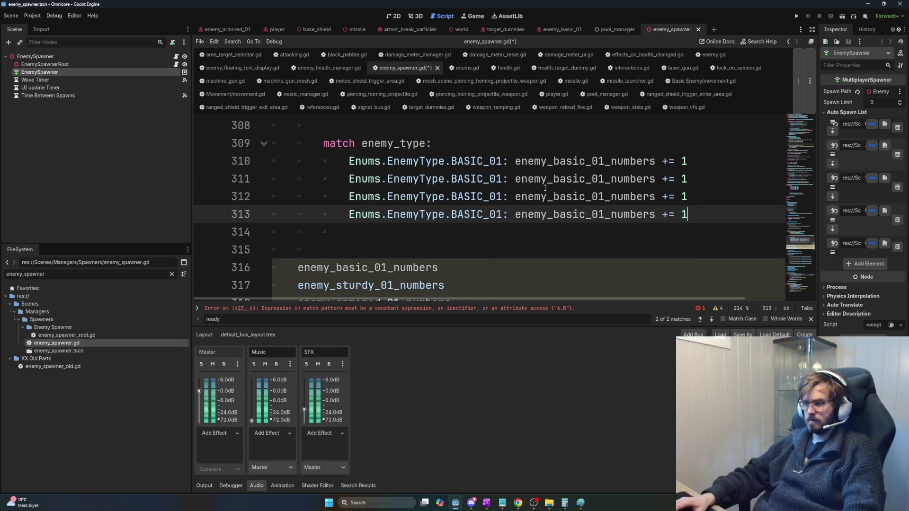
# Step: Change the second case's enemy type to STURDY_01
pyautogui.doubleClick(499, 178)
pyautogui.press('BackSpace')
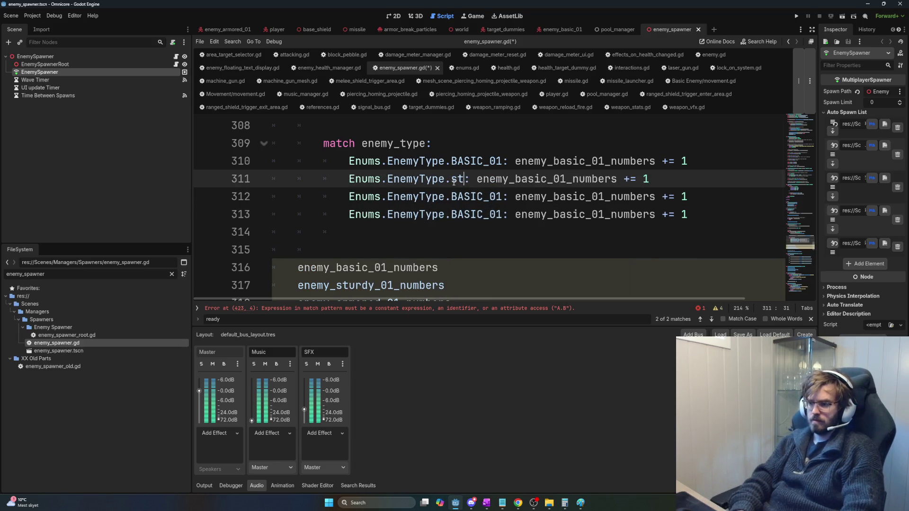
pyautogui.hotkey('ctrl', 'space')
pyautogui.write('st')
pyautogui.press('BackSpace')
pyautogui.press('BackSpace')
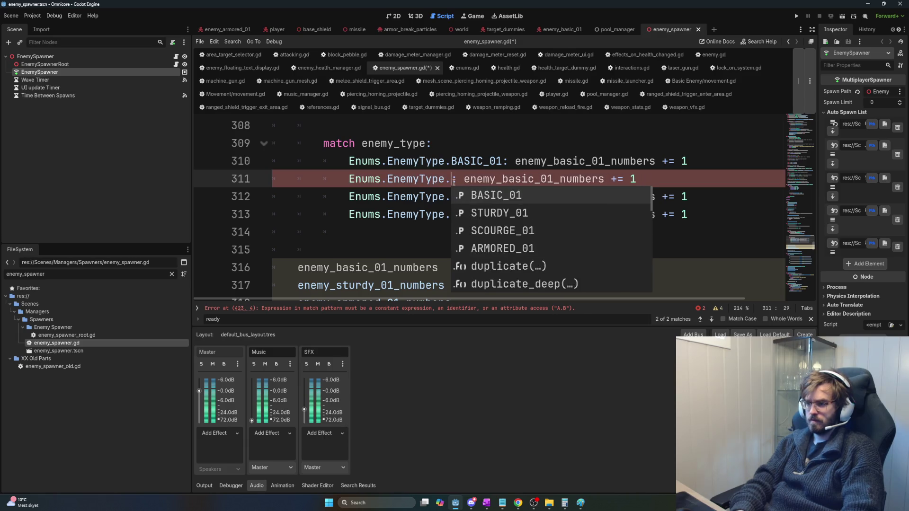
pyautogui.write('stu')
pyautogui.press('Return')
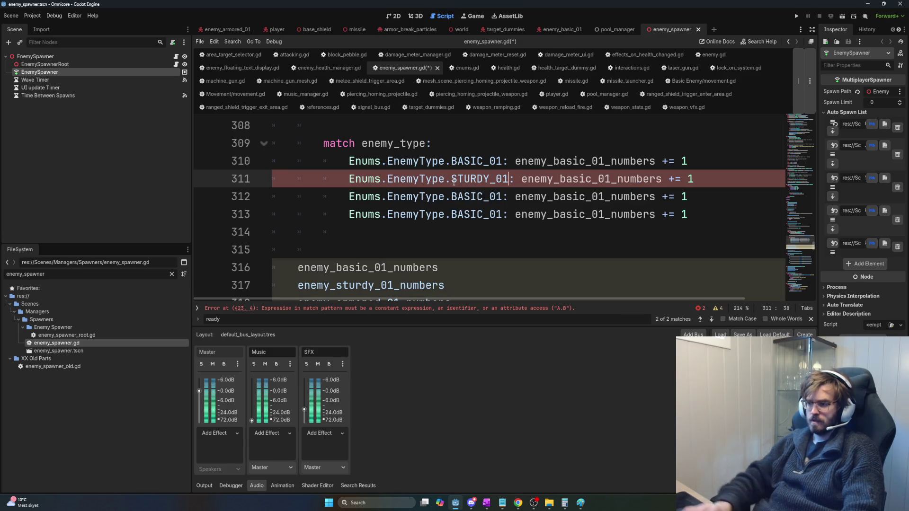
# Step: Set the third case to SCOURGE_01 and the fourth to ARMORED_01
pyautogui.click(464, 190)
pyautogui.moveTo(482, 196); pyautogui.dragTo(451, 196)
pyautogui.write('Bsc')
pyautogui.press('Delete')
pyautogui.press('Delete')
pyautogui.press('Delete')
pyautogui.hotkey('shift', 'Left')
pyautogui.hotkey('shift', 'Left')
pyautogui.hotkey('shift', 'Left')
pyautogui.write('sc')
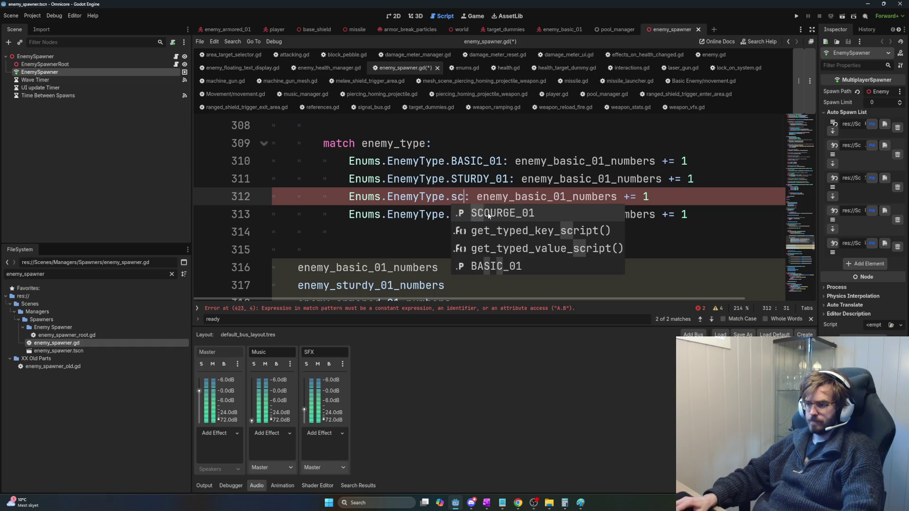
pyautogui.click(489, 216)
pyautogui.doubleClick(483, 214)
pyautogui.write('armor')
pyautogui.press('Return')
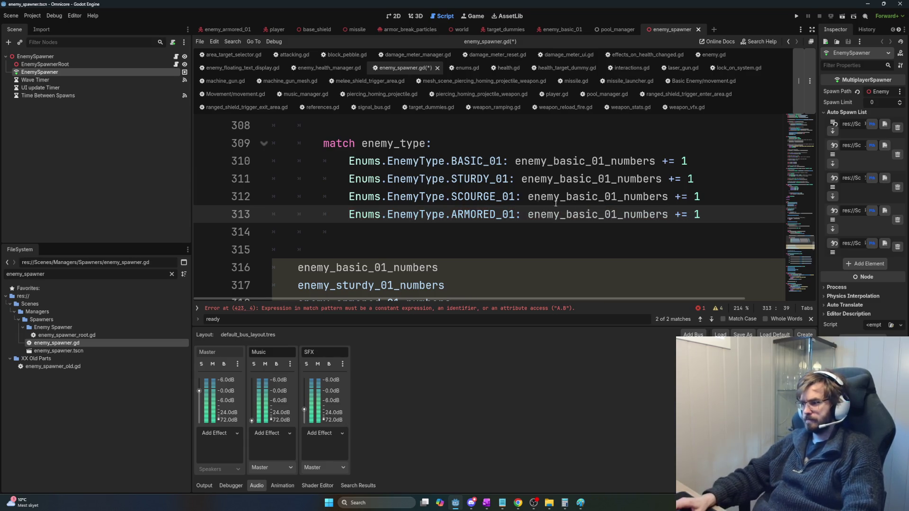
# Step: Rename the case counters from basic to sturdy, scourge and armored
pyautogui.doubleClick(589, 179)
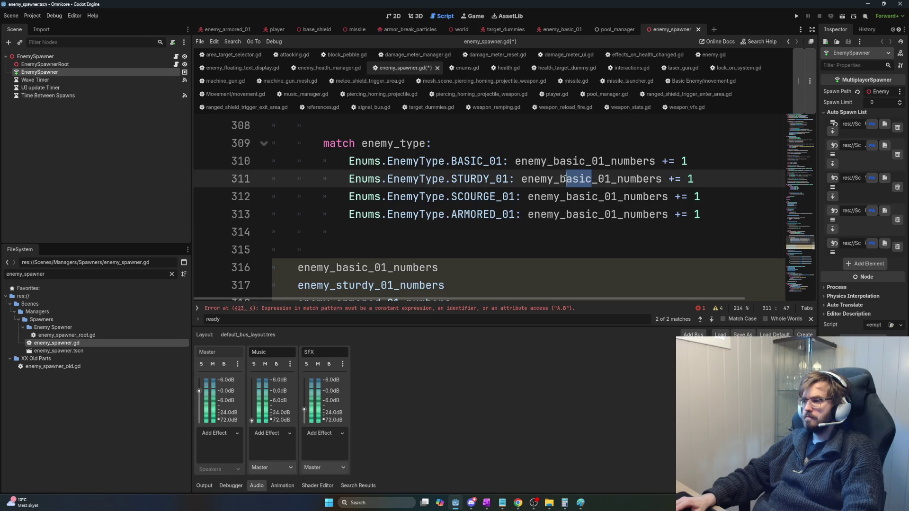
pyautogui.write('sturdy')
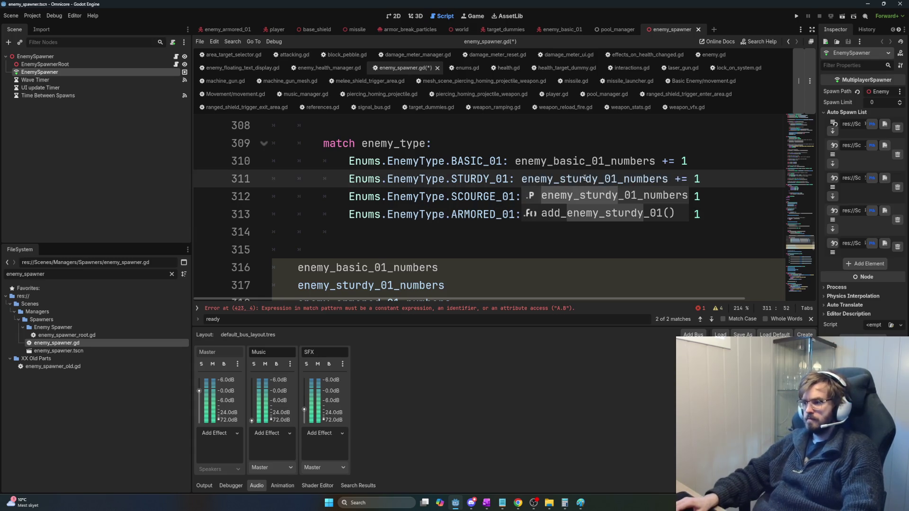
pyautogui.press('Escape')
pyautogui.moveTo(599, 196)
pyautogui.mouseDown()
pyautogui.moveTo(571, 197)
pyautogui.moveTo(595, 216)
pyautogui.moveTo(582, 218)
pyautogui.mouseUp()
pyautogui.write('scourge')
pyautogui.press('Escape')
pyautogui.press('Up')
pyautogui.press('BackSpace')
pyautogui.press('BackSpace')
pyautogui.write('armored')
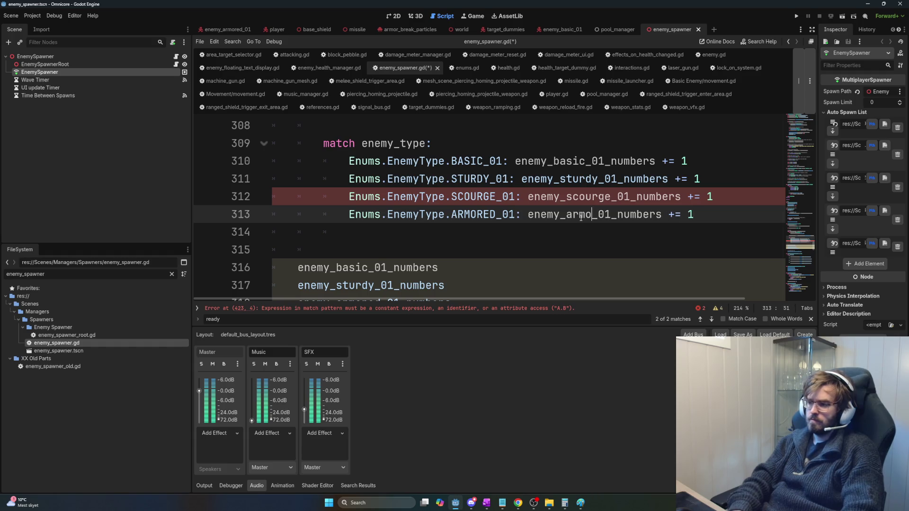
# Step: Make the SCOURGE_01 case increment enemy_scourge_01_cluster_numbers += 1
pyautogui.click(601, 196)
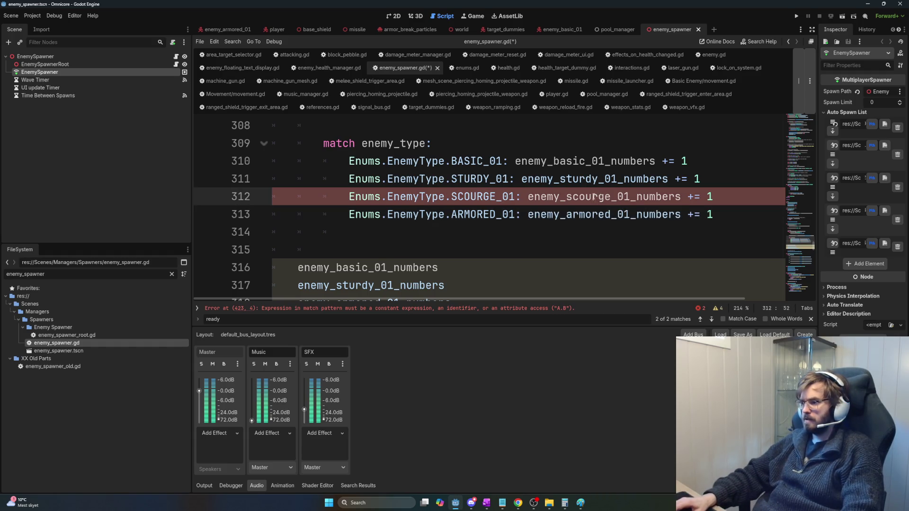
pyautogui.moveTo(713, 196); pyautogui.dragTo(585, 198)
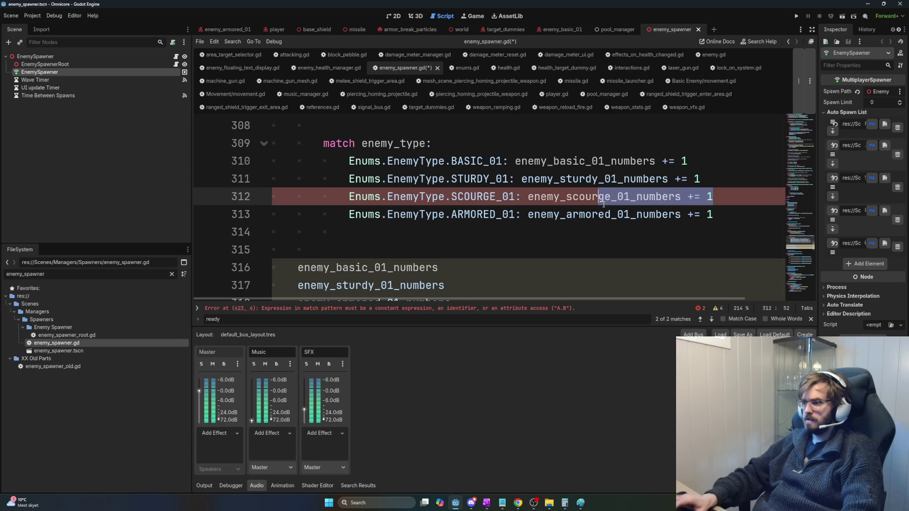
pyautogui.write('ure')
pyautogui.press('BackSpace')
pyautogui.write('ge')
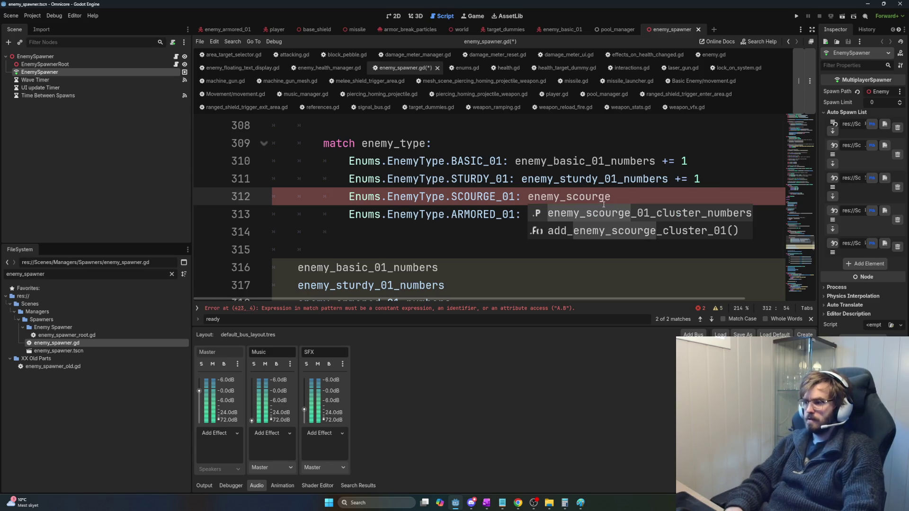
pyautogui.press('Return')
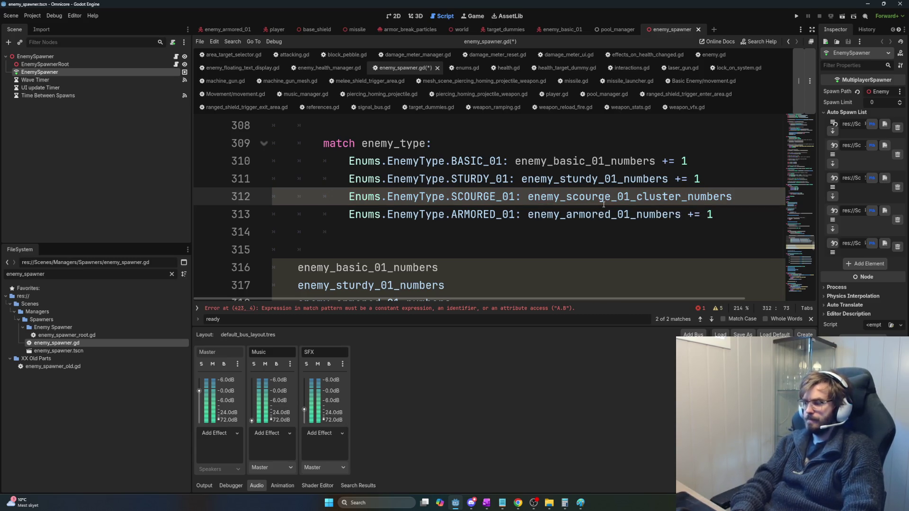
pyautogui.write(' += 1')
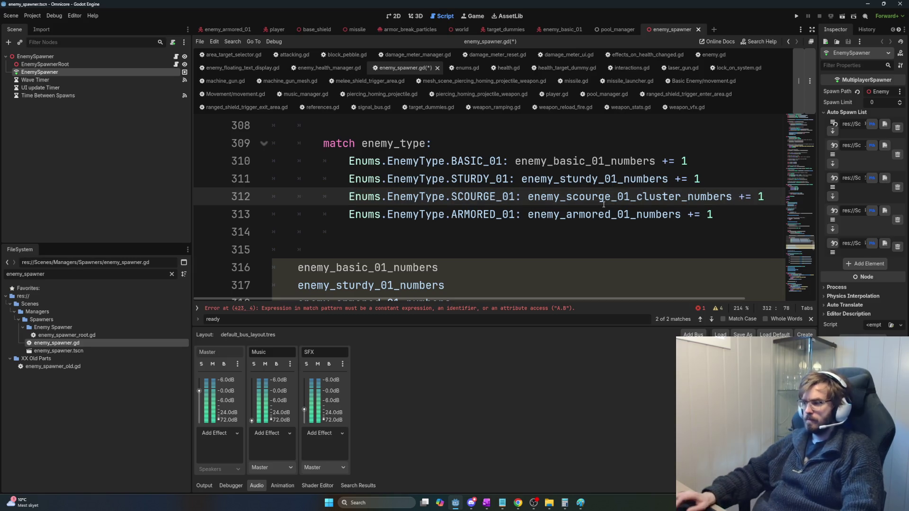
pyautogui.click(734, 210)
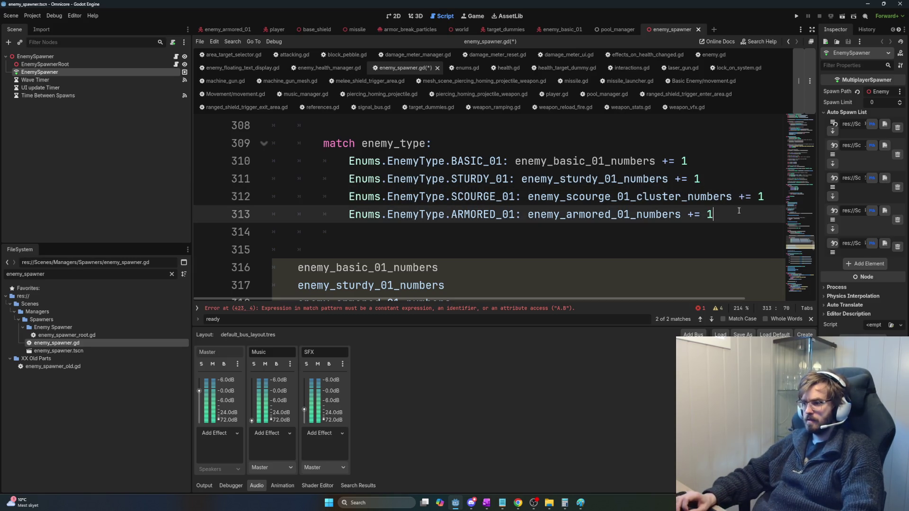
pyautogui.scroll(3, 734, 211)
pyautogui.scroll(-1, 648, 210)
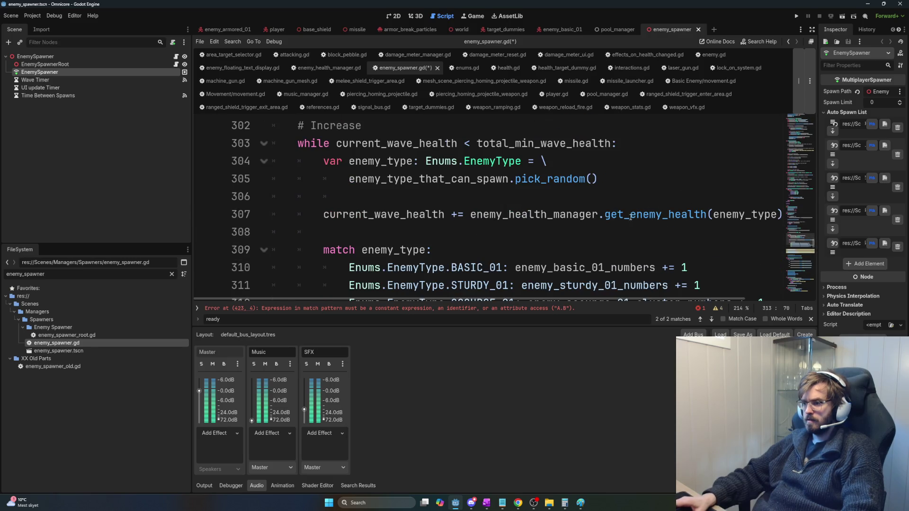
pyautogui.scroll(-1, 630, 217)
pyautogui.scroll(1, 625, 225)
pyautogui.scroll(-1, 623, 228)
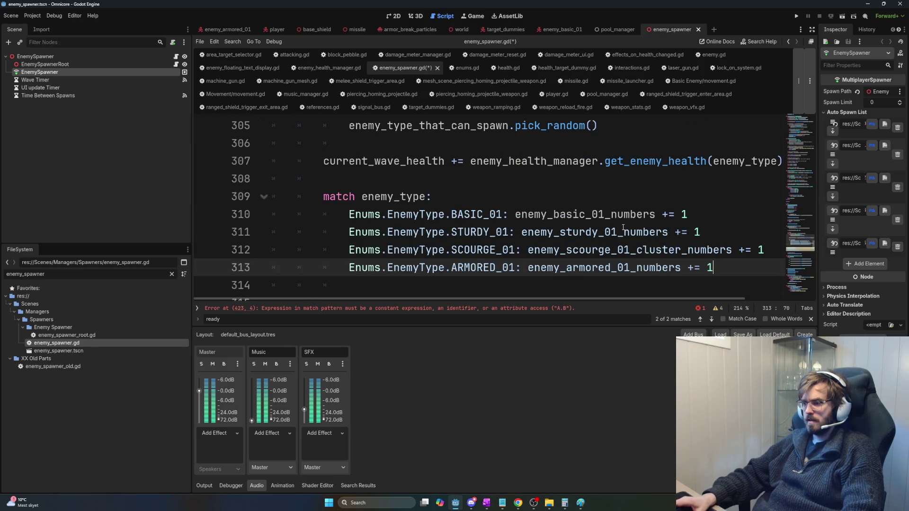
pyautogui.press('Up')
pyautogui.press('Up')
pyautogui.press('Up')
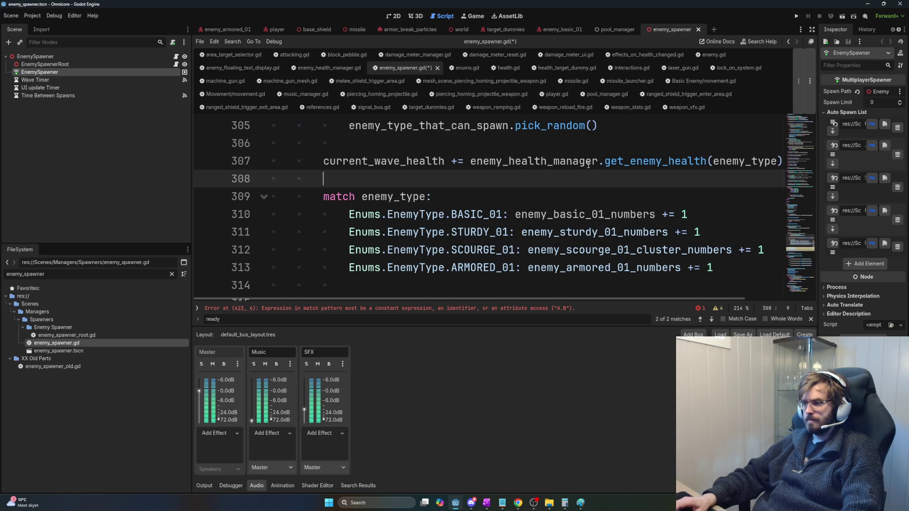
# Step: Undo the accidental overwrite of line 307, then switch to the enemy_basic_01 scene
pyautogui.doubleClick(513, 161)
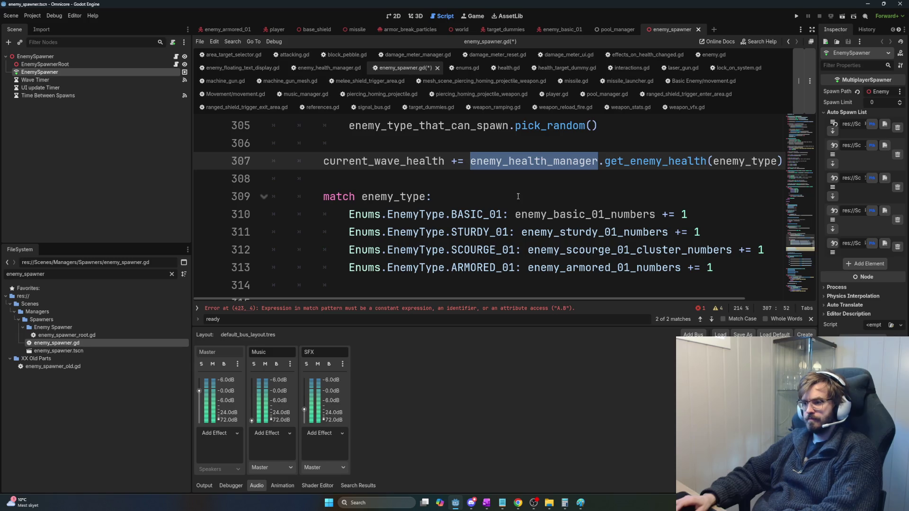
pyautogui.click(521, 181)
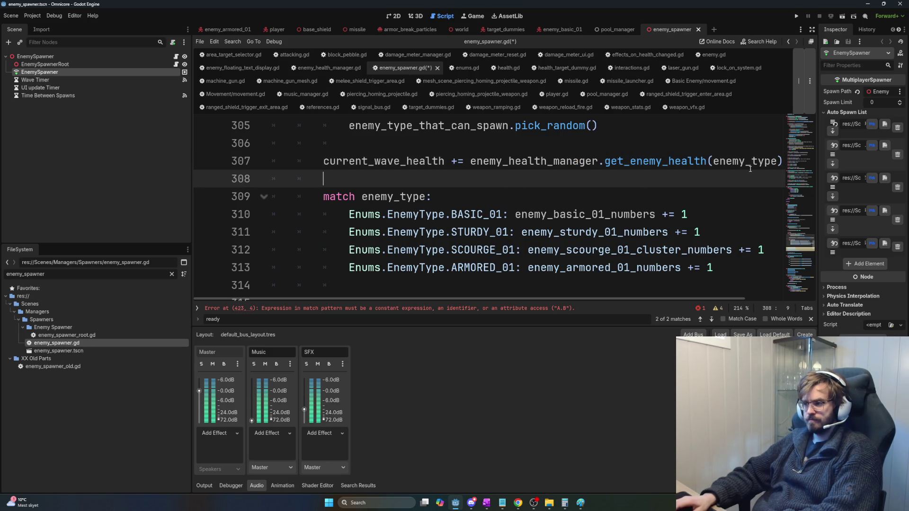
pyautogui.moveTo(781, 161); pyautogui.dragTo(314, 161)
pyautogui.write('c')
pyautogui.hotkey('ctrl', 'z')
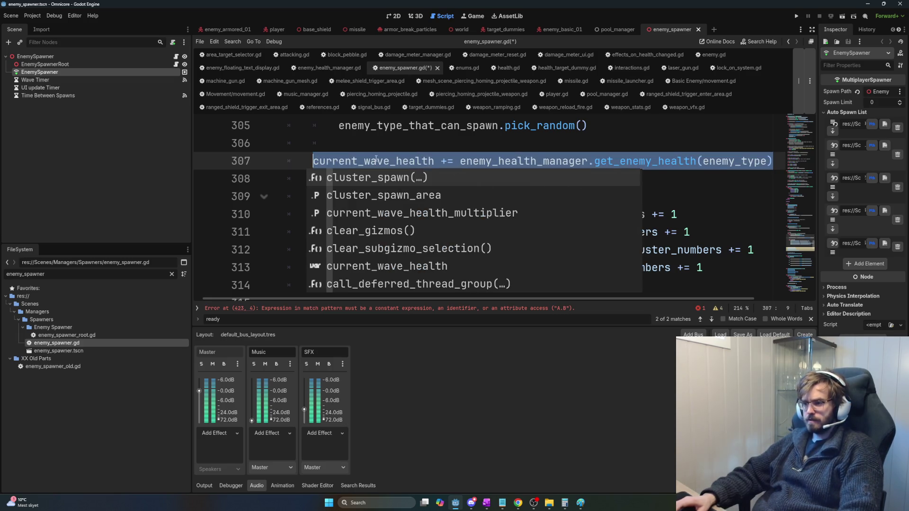
pyautogui.click(343, 149)
pyautogui.click(318, 161)
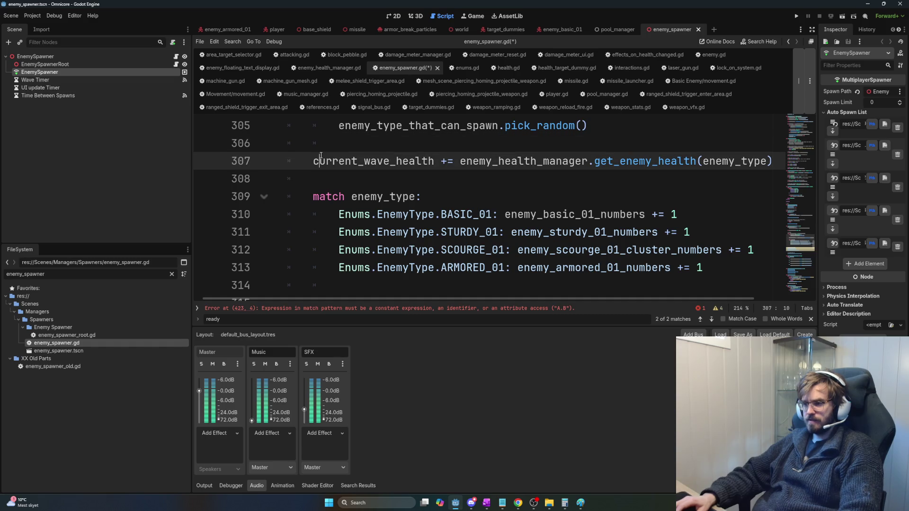
pyautogui.doubleClick(402, 162)
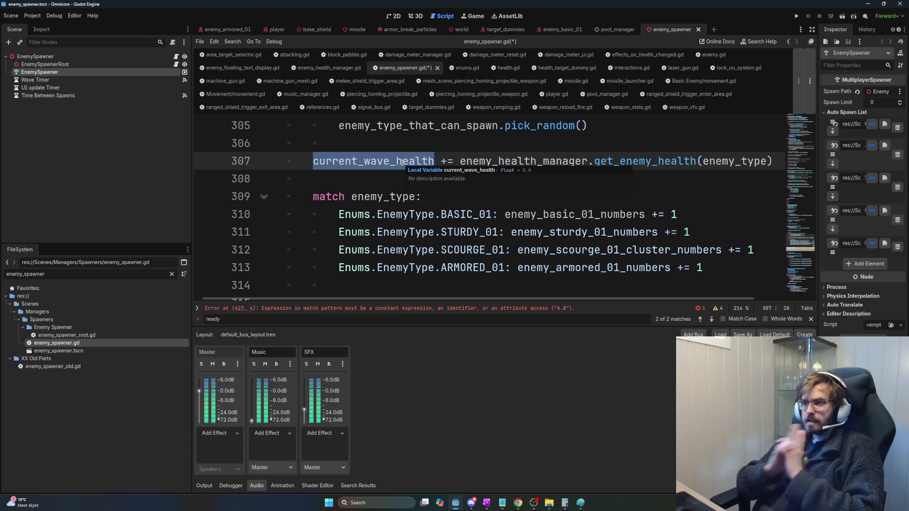
pyautogui.click(546, 32)
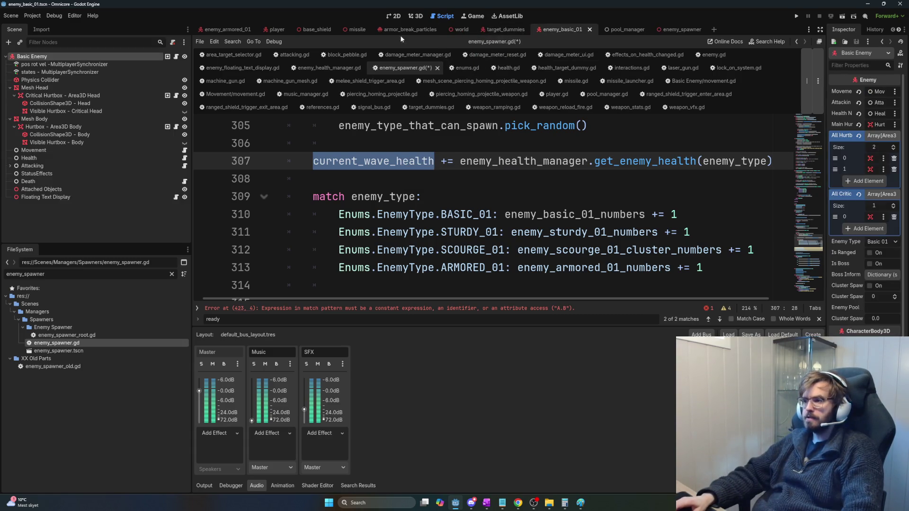
pyautogui.click(176, 56)
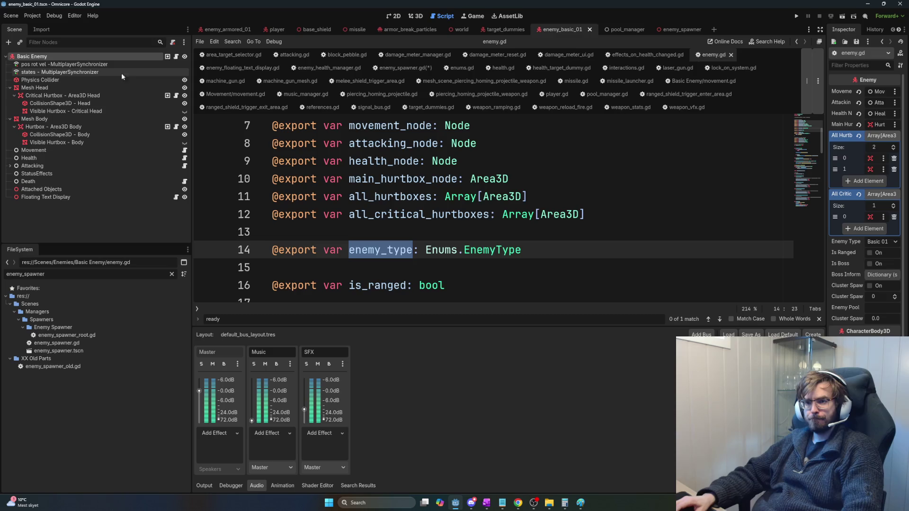
pyautogui.scroll(-3, 434, 193)
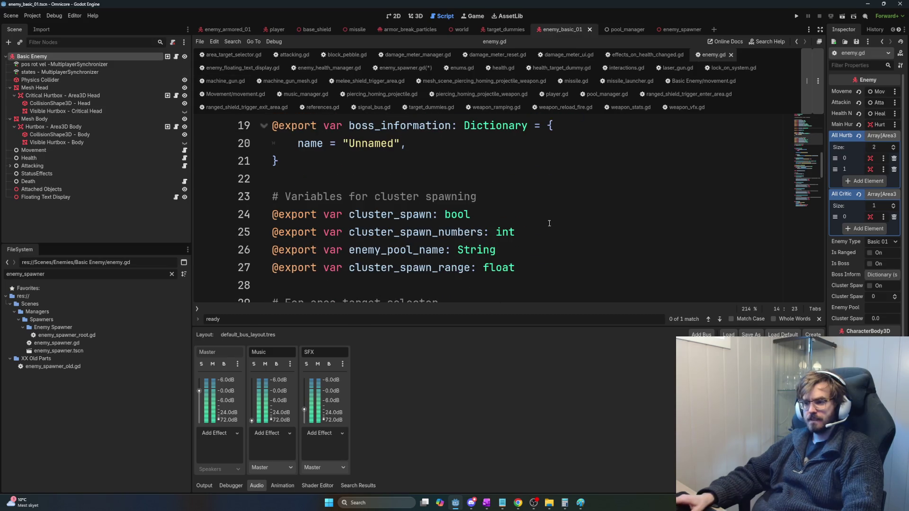
pyautogui.scroll(-3, 434, 193)
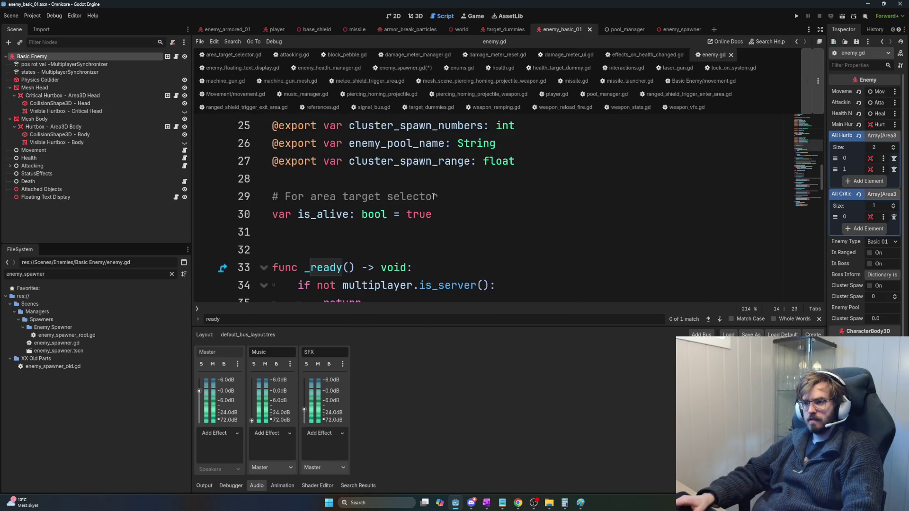
pyautogui.doubleClick(407, 161)
pyautogui.doubleClick(388, 143)
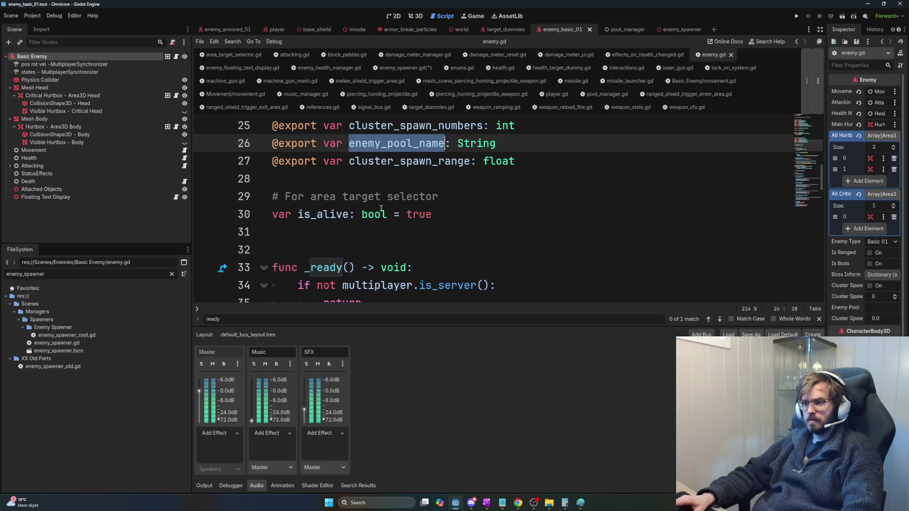
pyautogui.scroll(1, 388, 198)
pyautogui.doubleClick(403, 163)
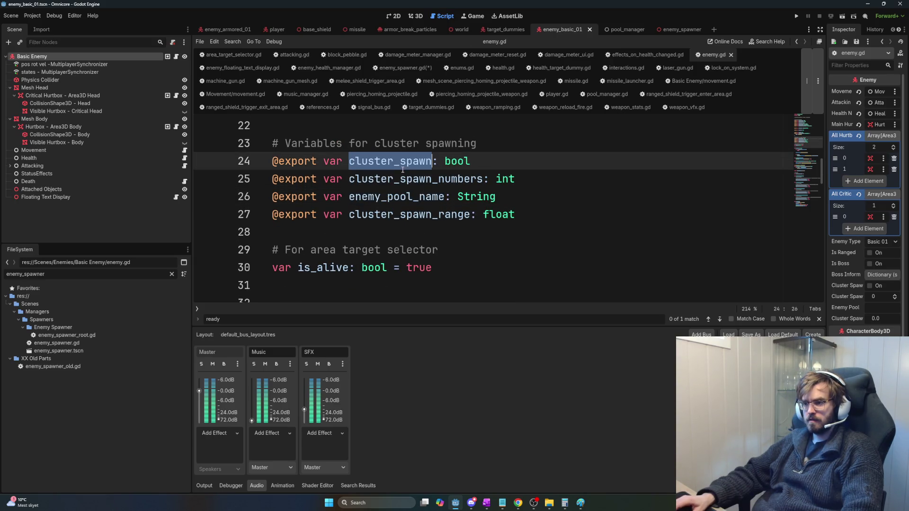
pyautogui.hotkey('ctrl', 'f')
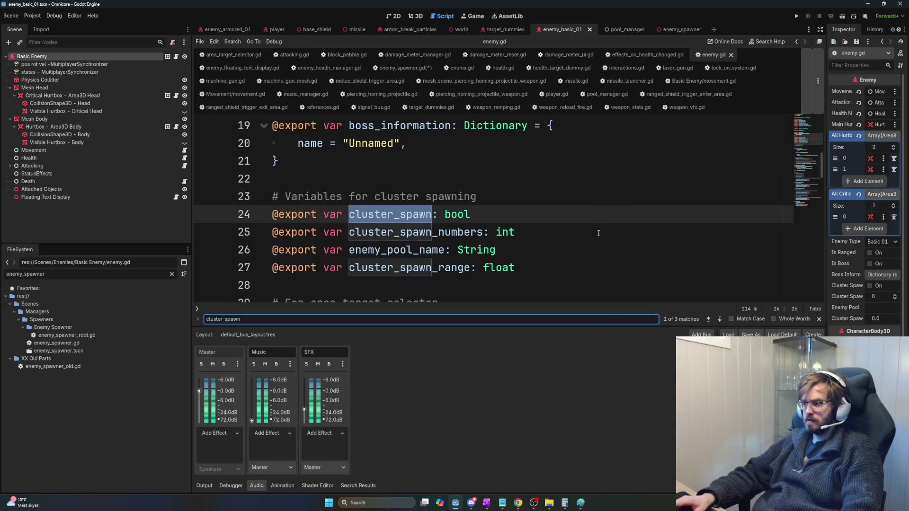
pyautogui.doubleClick(475, 233)
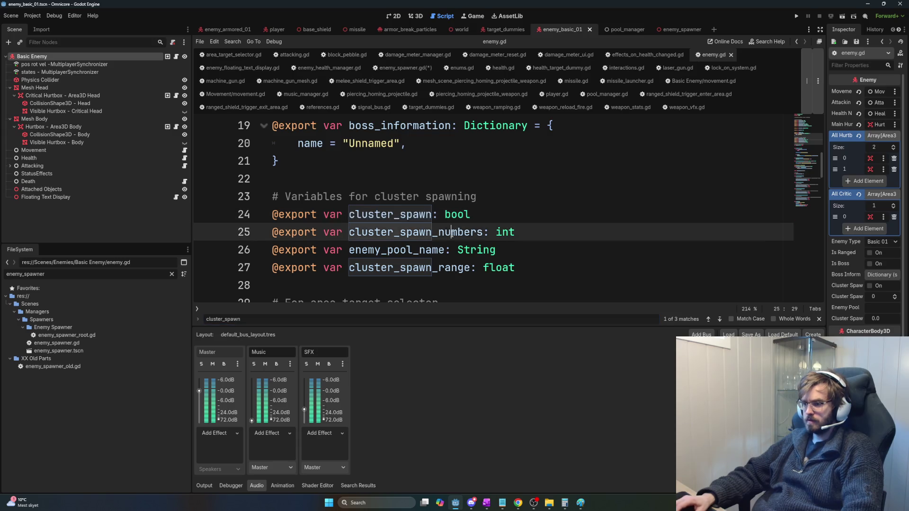
pyautogui.hotkey('ctrl', 'f')
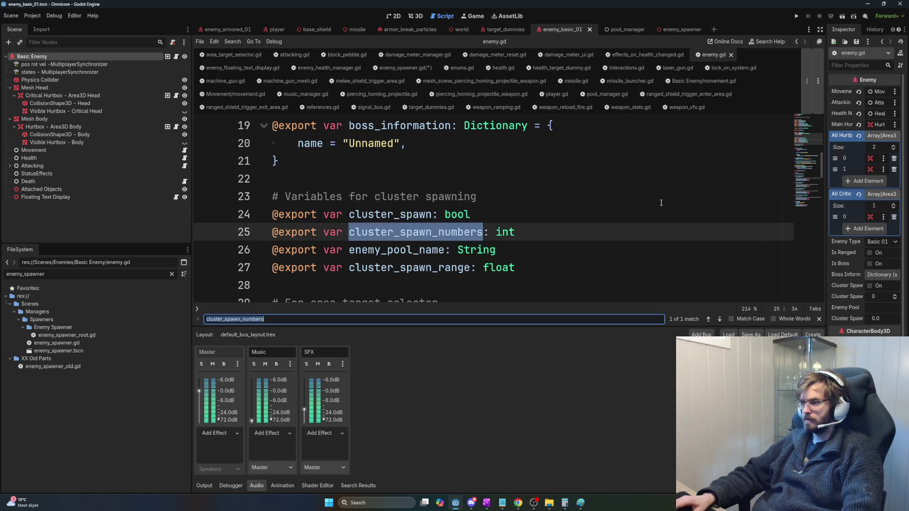
pyautogui.press('Escape')
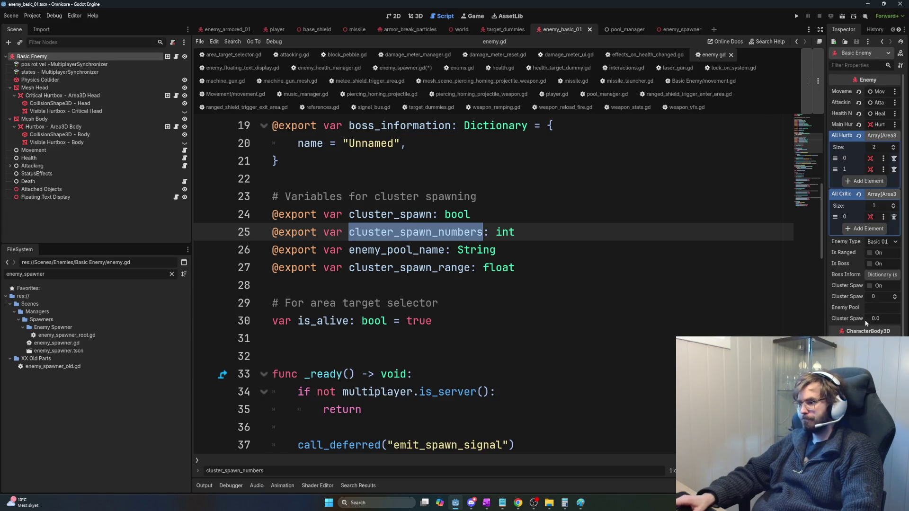
pyautogui.doubleClick(400, 215)
pyautogui.doubleClick(401, 225)
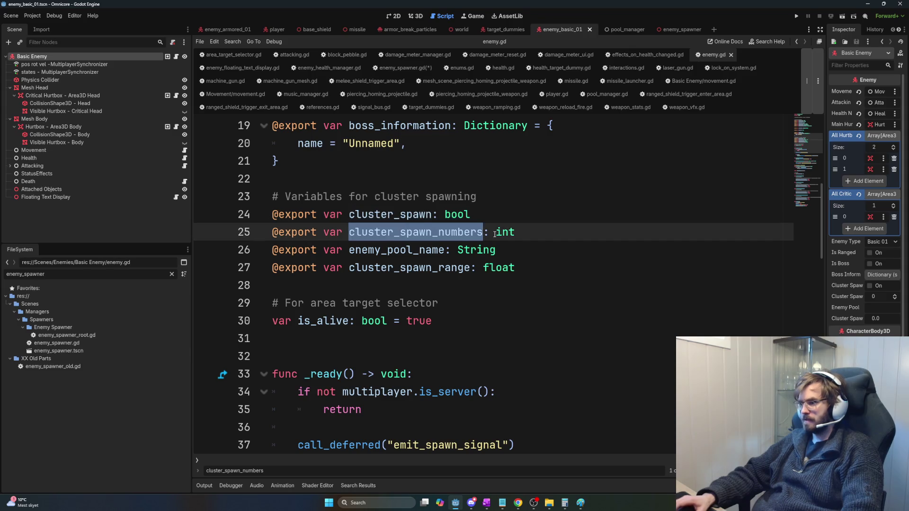
pyautogui.moveTo(495, 234)
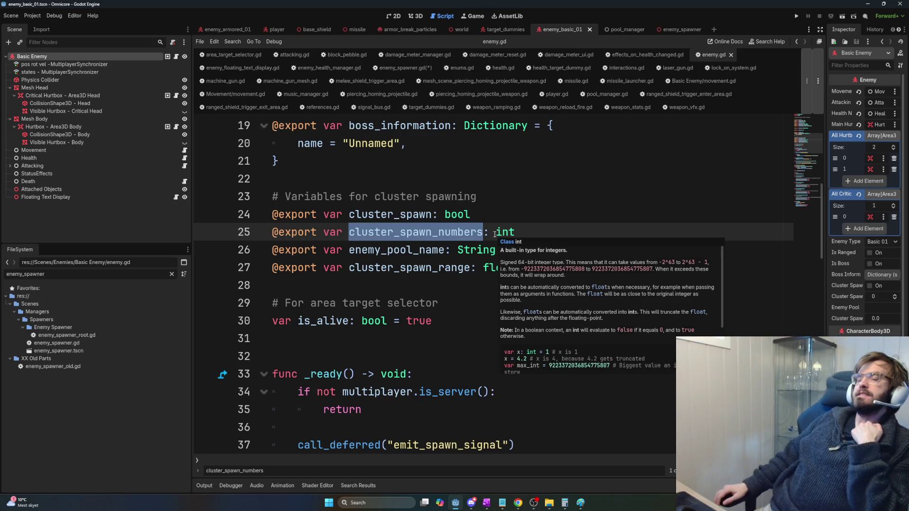
pyautogui.click(430, 223)
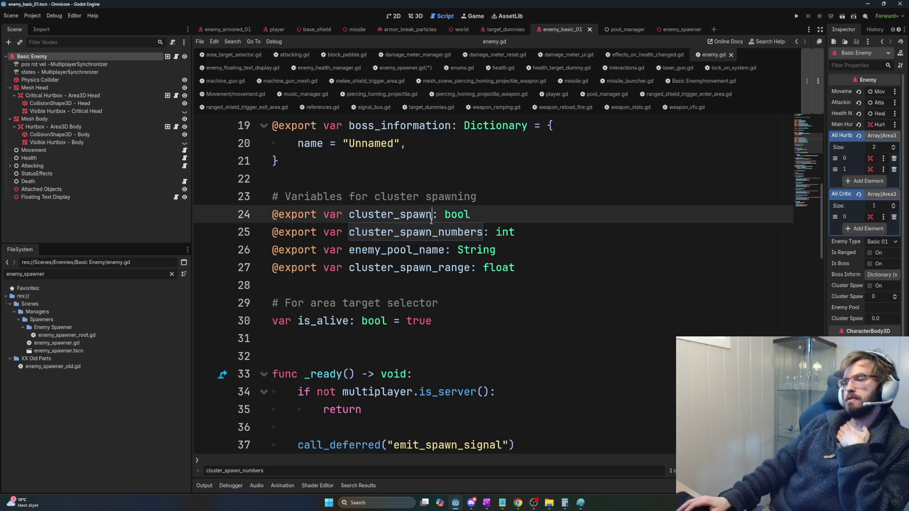
pyautogui.tripleClick(428, 231)
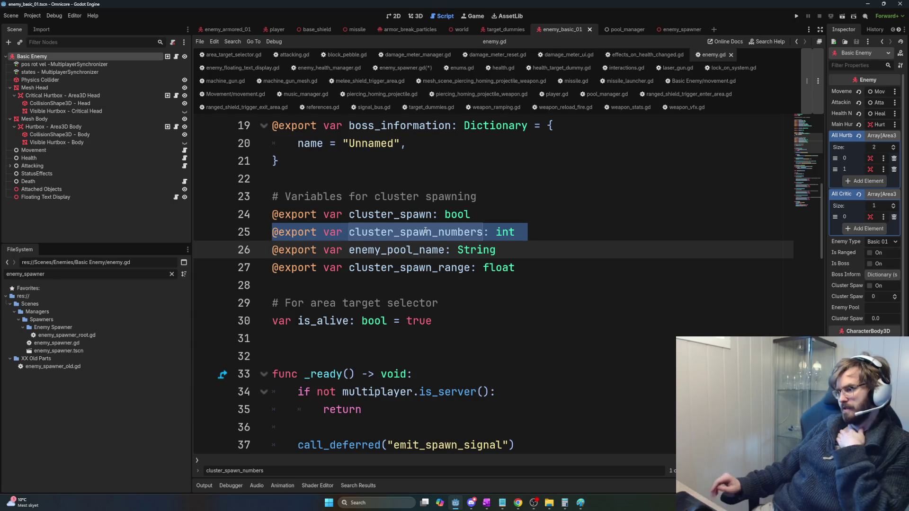
pyautogui.moveTo(481, 215)
pyautogui.mouseDown()
pyautogui.moveTo(431, 232)
pyautogui.moveTo(317, 232)
pyautogui.moveTo(545, 236)
pyautogui.moveTo(269, 233)
pyautogui.mouseUp()
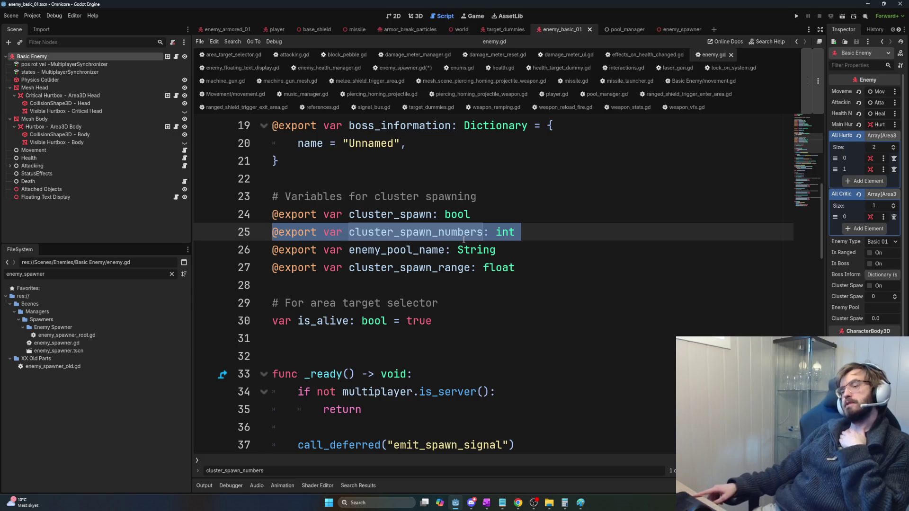
pyautogui.hotkey('alt', 'Tab')
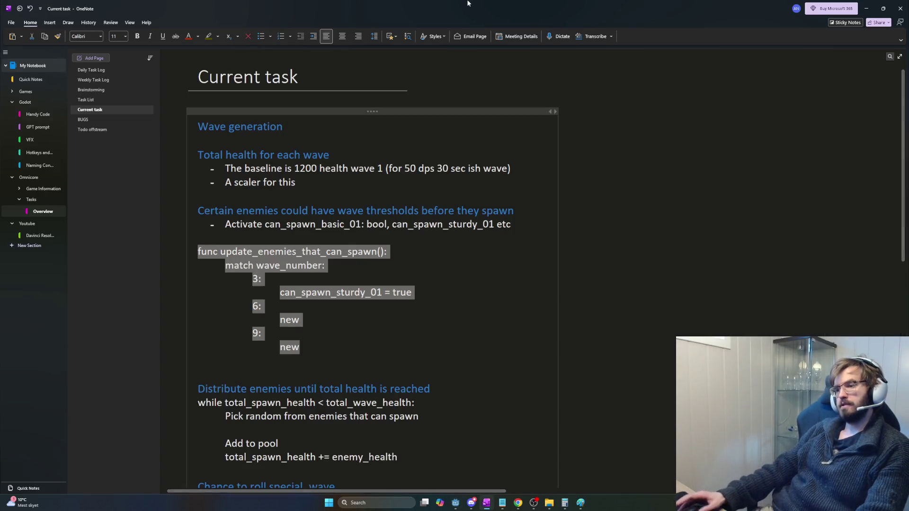
pyautogui.hotkey('alt', 'Tab')
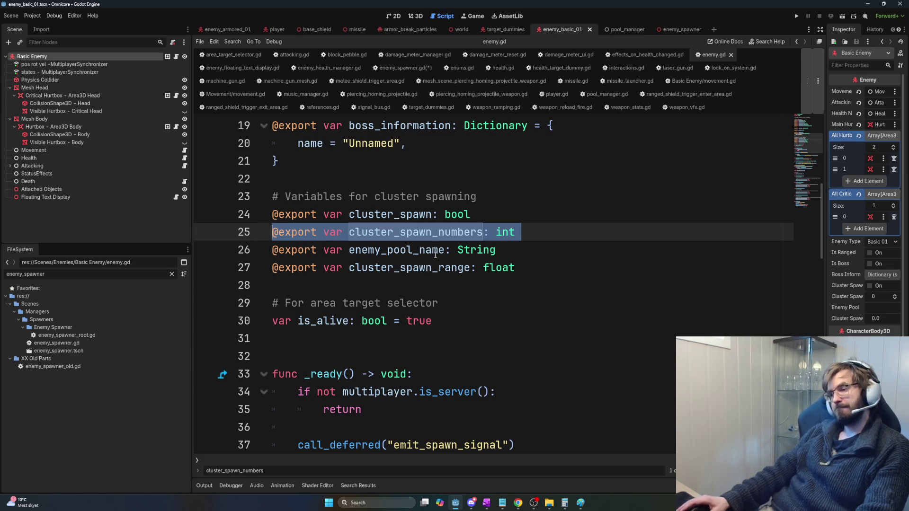
# Step: Look over enemy.gd's enemy_pool_name declaration, then go back to enemy_spawner.gd
pyautogui.click(511, 248)
pyautogui.moveTo(505, 255); pyautogui.dragTo(351, 250)
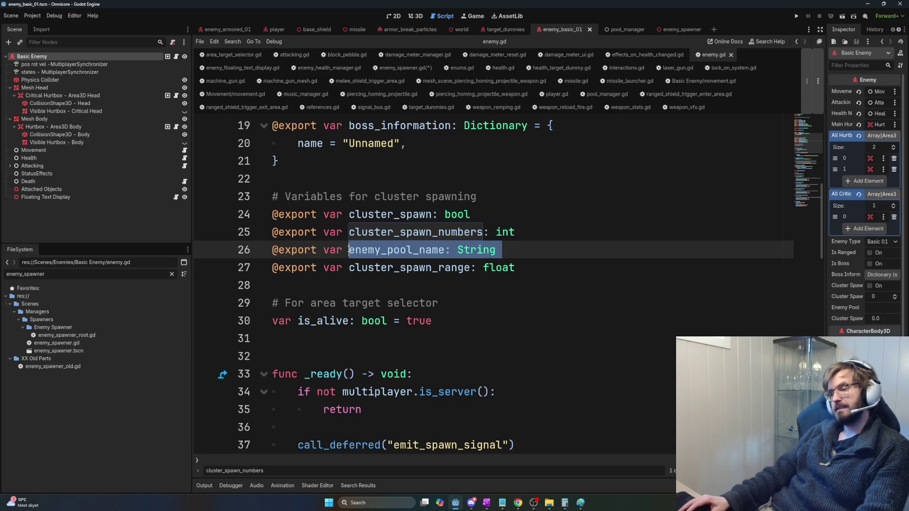
pyautogui.hotkey('alt', 'Tab')
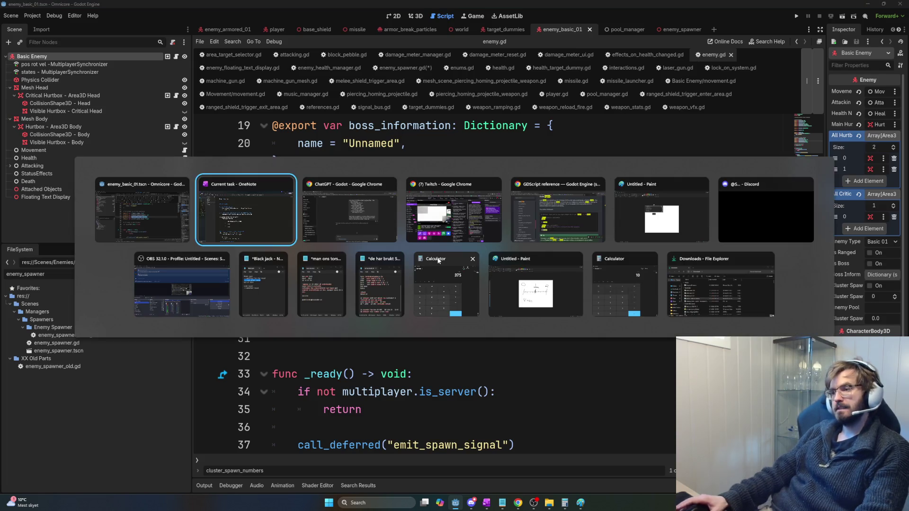
pyautogui.hotkey('alt', 'Tab')
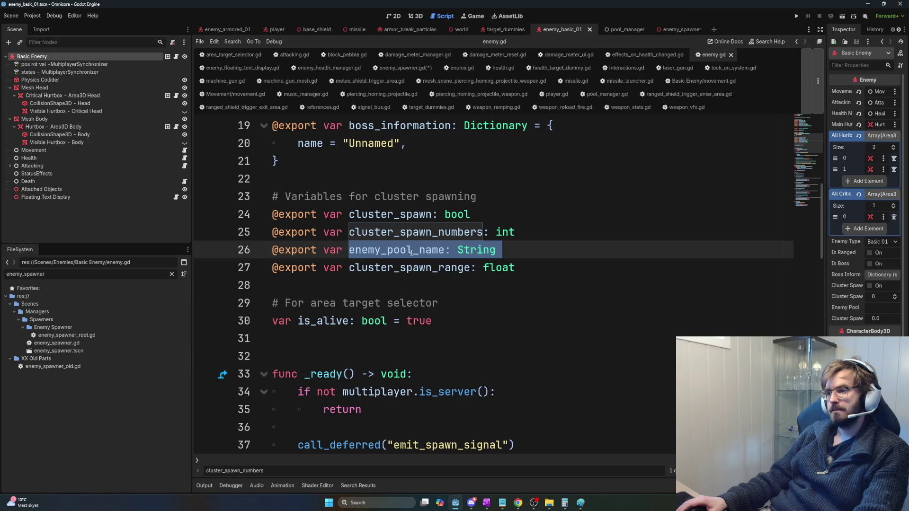
pyautogui.moveTo(821, 218); pyautogui.dragTo(814, 100)
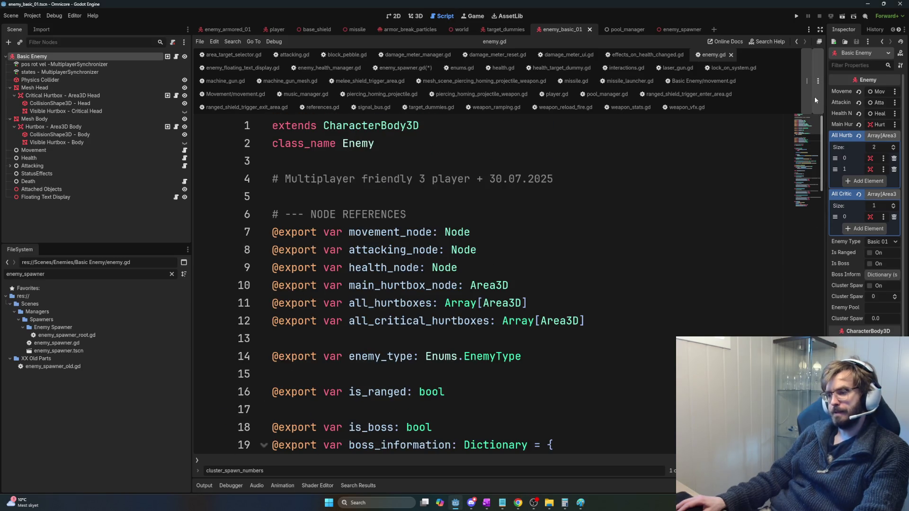
pyautogui.scroll(-3, 558, 237)
pyautogui.scroll(1, 551, 284)
pyautogui.click(552, 285)
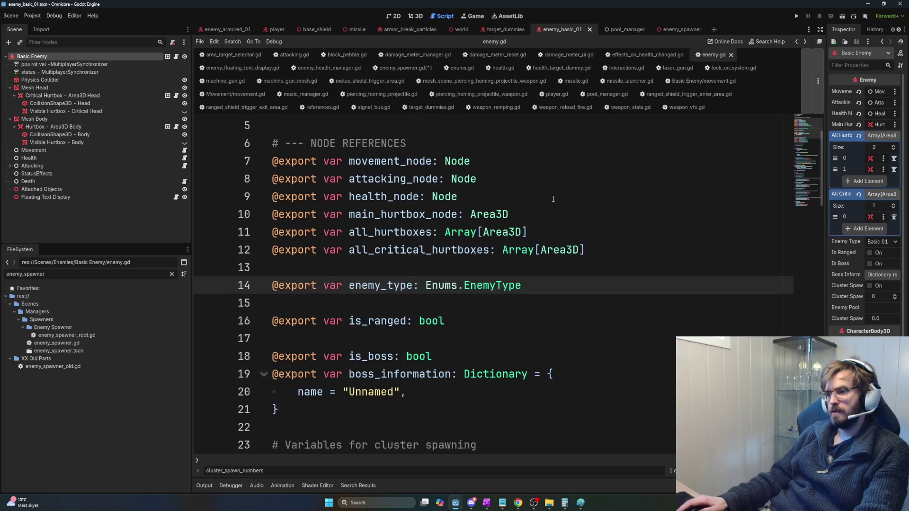
pyautogui.hotkey('alt', 'Left')
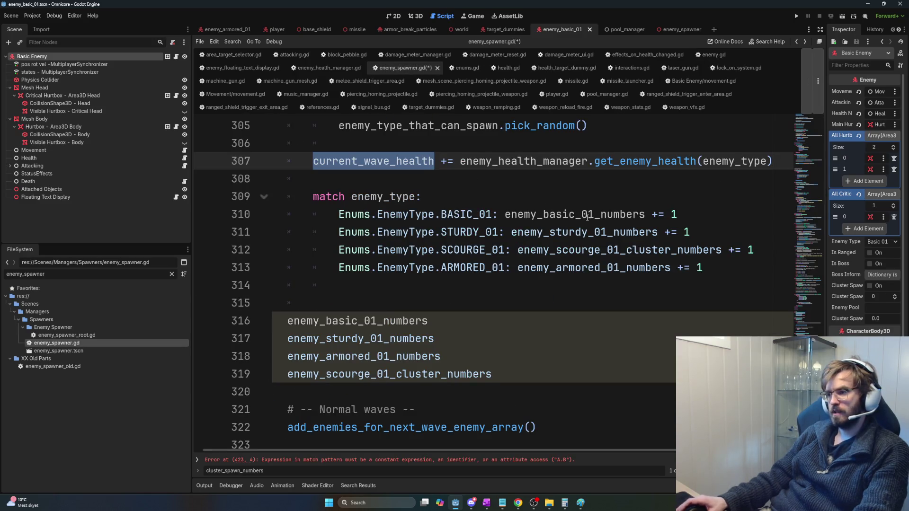
# Step: Delete the current_wave_health update line and start an add_enemy_basic_01() call under the BASIC_01 case
pyautogui.scroll(1, 686, 235)
pyautogui.tripleClick(769, 208)
pyautogui.press('BackSpace')
pyautogui.press('BackSpace')
pyautogui.press('BackSpace')
pyautogui.press('BackSpace')
pyautogui.press('BackSpace')
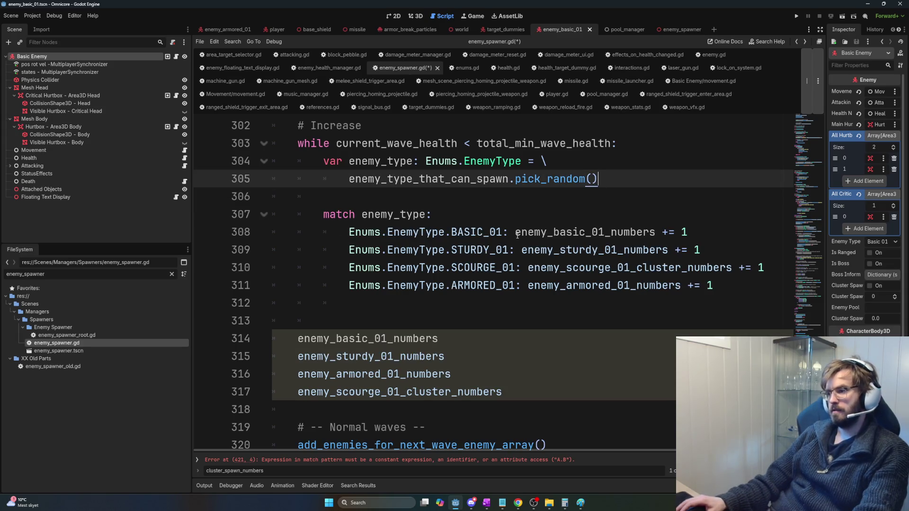
pyautogui.moveTo(516, 232); pyautogui.dragTo(695, 229)
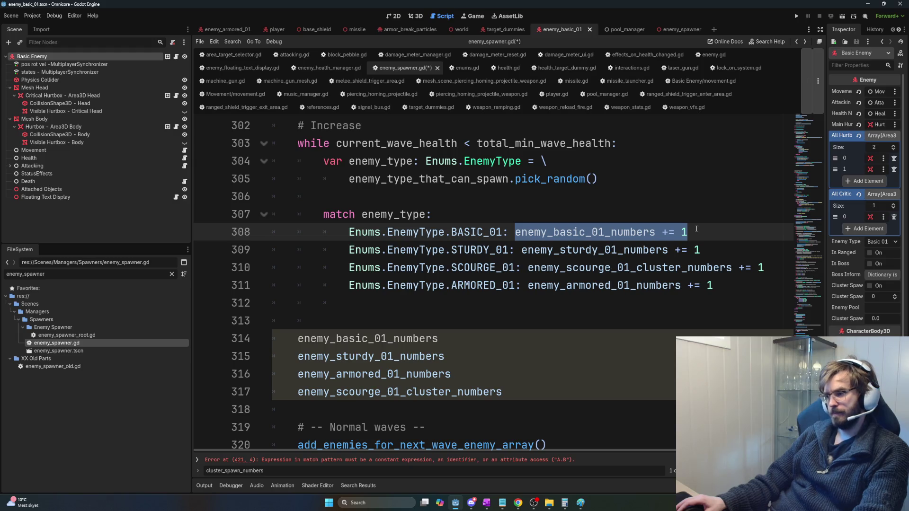
pyautogui.hotkey('ctrl', 'x')
pyautogui.press('Return')
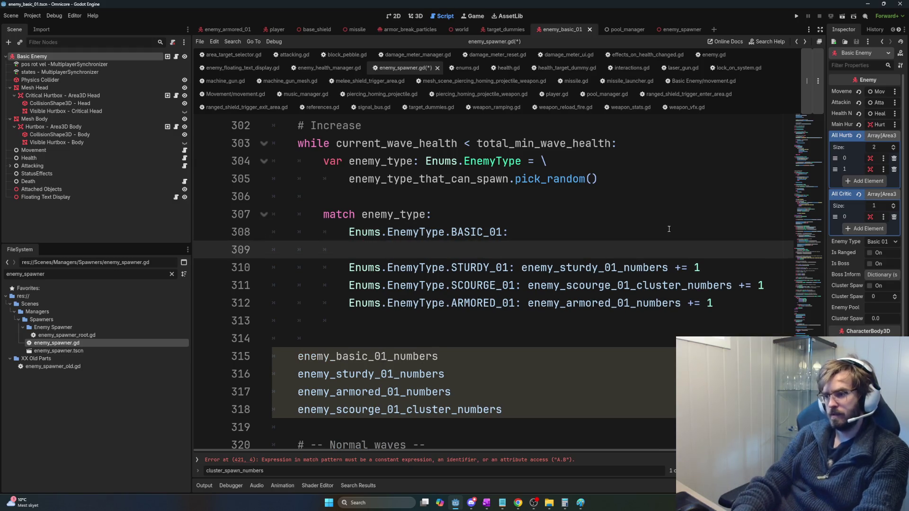
pyautogui.write('add')
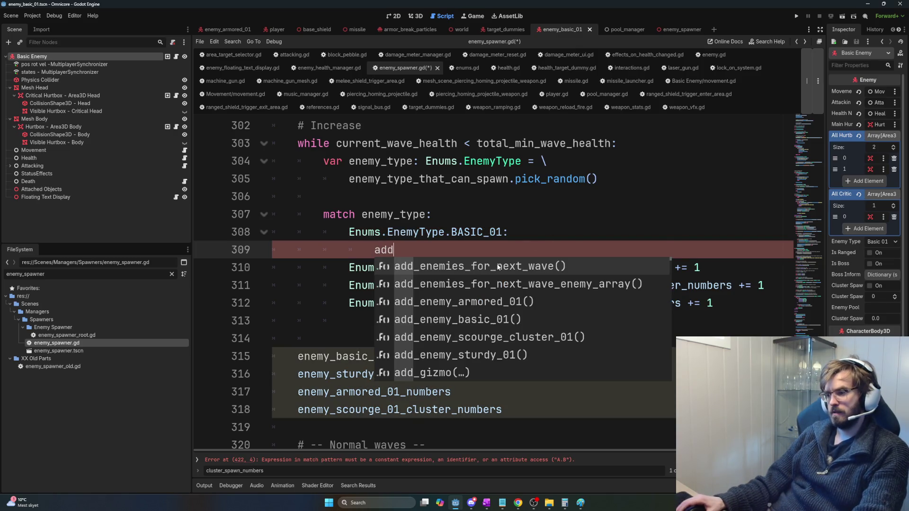
pyautogui.scroll(-3, 492, 244)
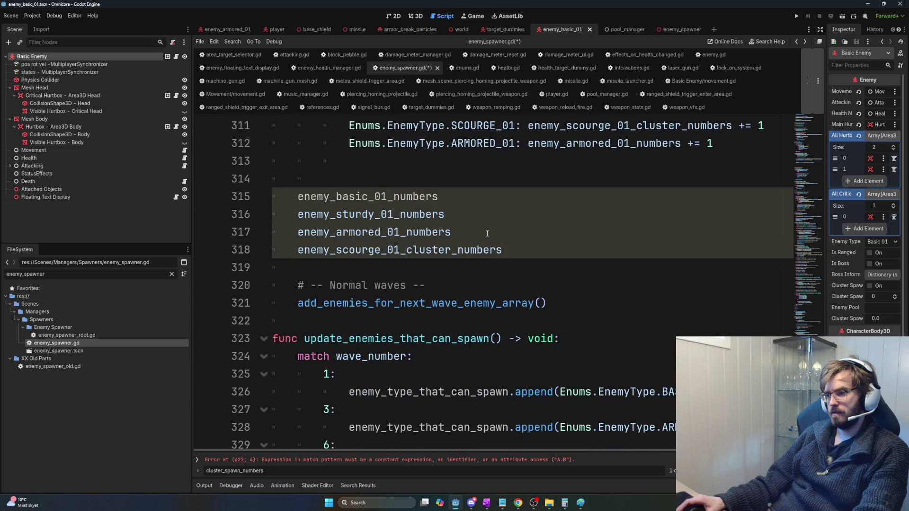
pyautogui.scroll(-1, 487, 233)
pyautogui.scroll(-2, 511, 254)
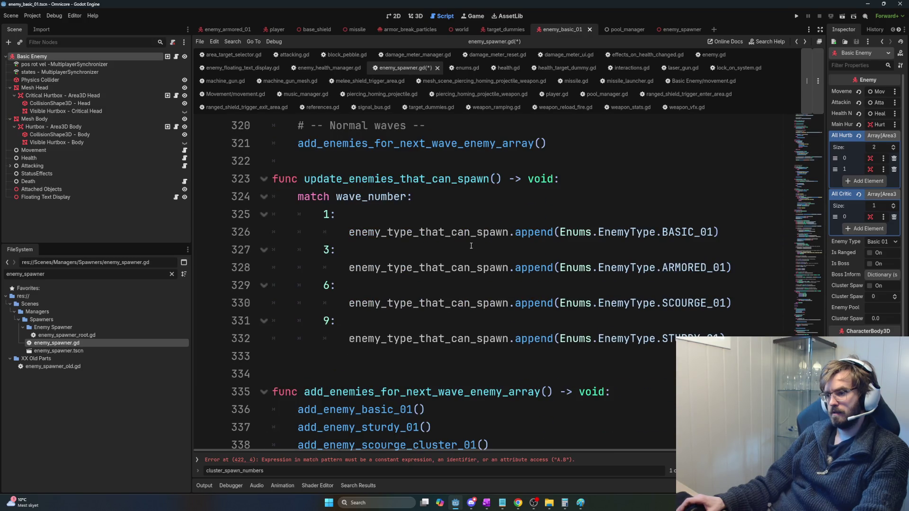
pyautogui.scroll(-2, 469, 247)
pyautogui.moveTo(426, 303); pyautogui.dragTo(293, 304)
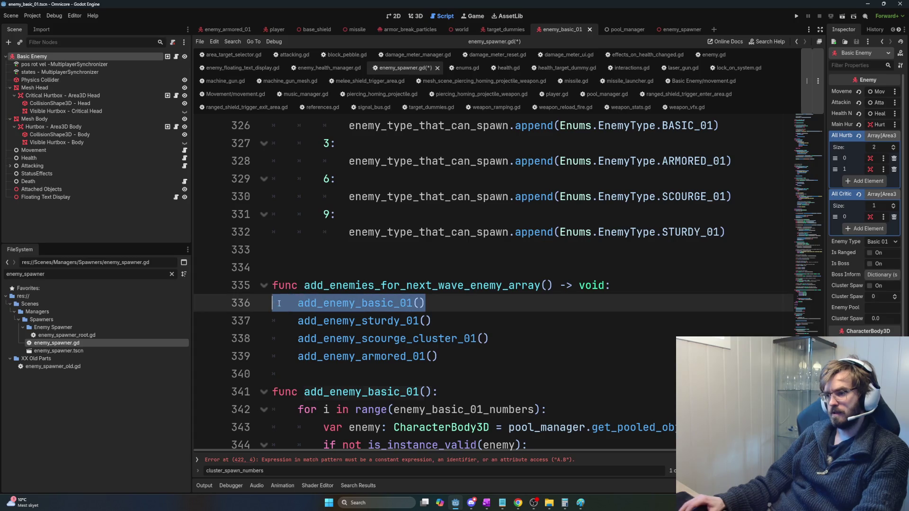
pyautogui.scroll(9, 416, 281)
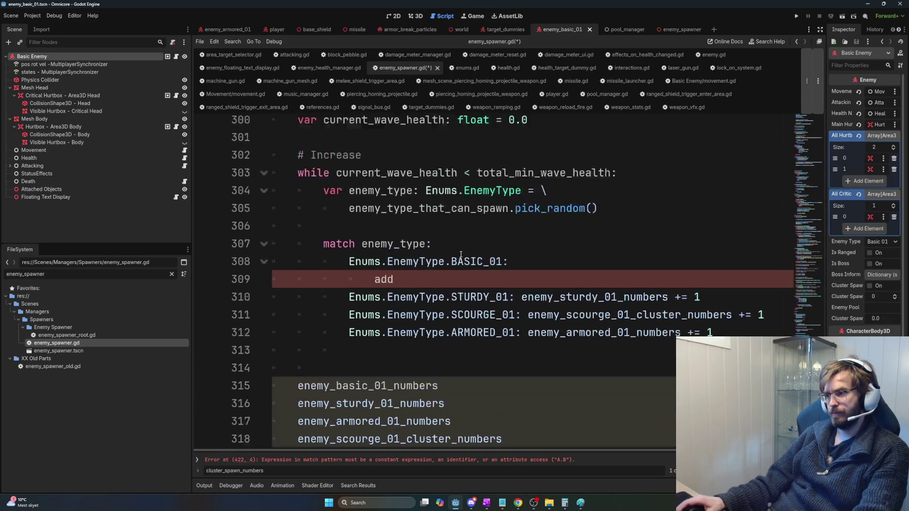
pyautogui.hotkey('ctrl', 'shift', 'Left')
pyautogui.hotkey('ctrl', 'v')
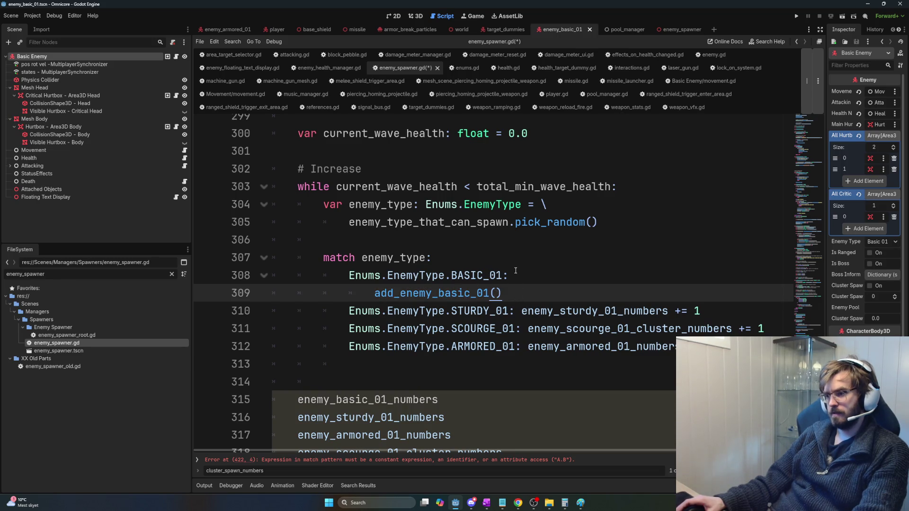
# Step: Undo that attempt, then cut the current_wave_health statement from the match block
pyautogui.hotkey('ctrl', 'z')
pyautogui.hotkey('ctrl', 'z')
pyautogui.hotkey('ctrl', 'z')
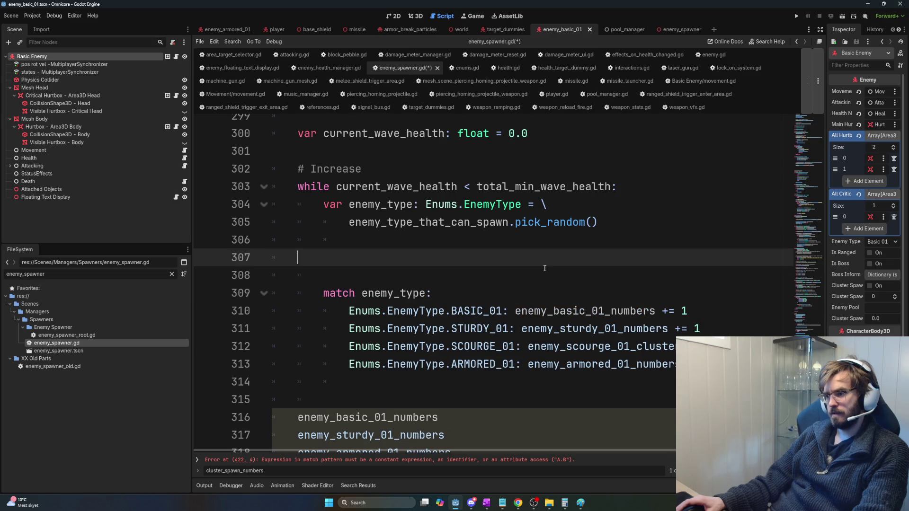
pyautogui.click(322, 258)
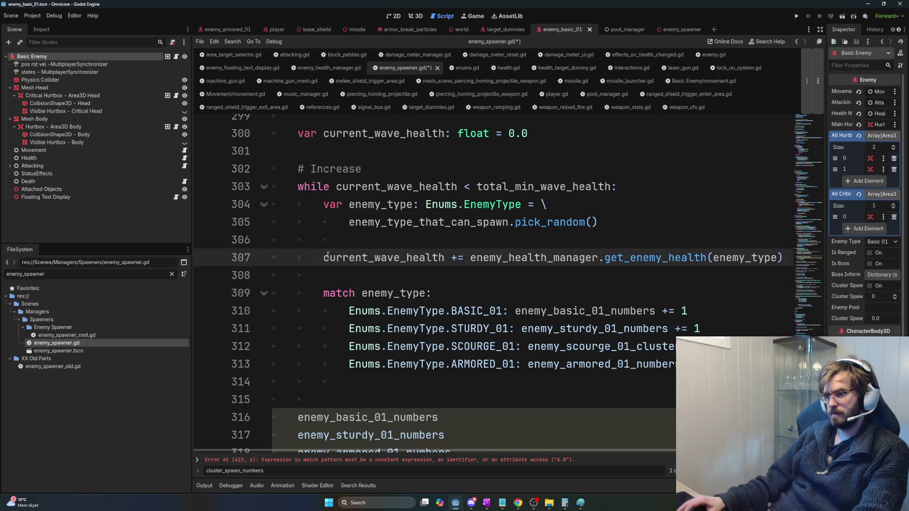
pyautogui.moveTo(322, 258); pyautogui.dragTo(783, 249)
pyautogui.hotkey('ctrl', 'x')
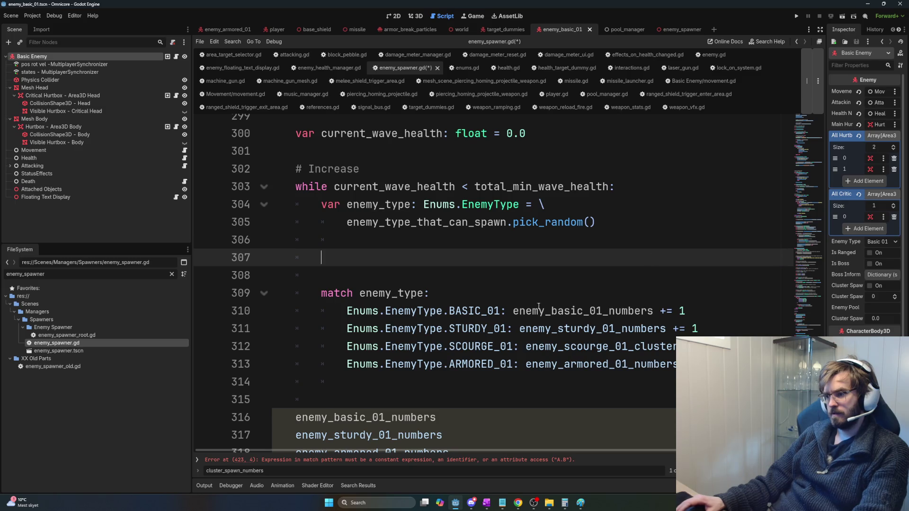
# Step: Add an indented add_enemy_basic_01() call below the BASIC_01 case and delete its counter increment
pyautogui.click(680, 317)
pyautogui.press('Return')
pyautogui.write('add')
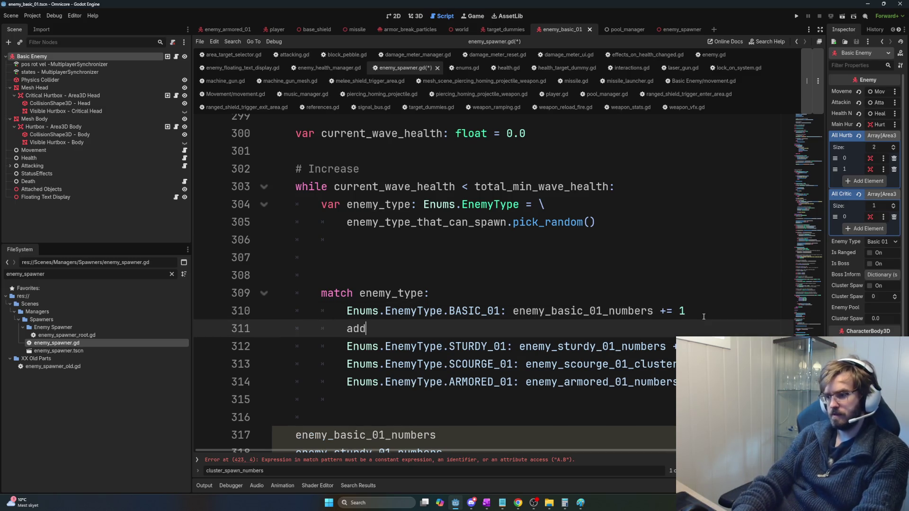
pyautogui.write('_enemy_bas')
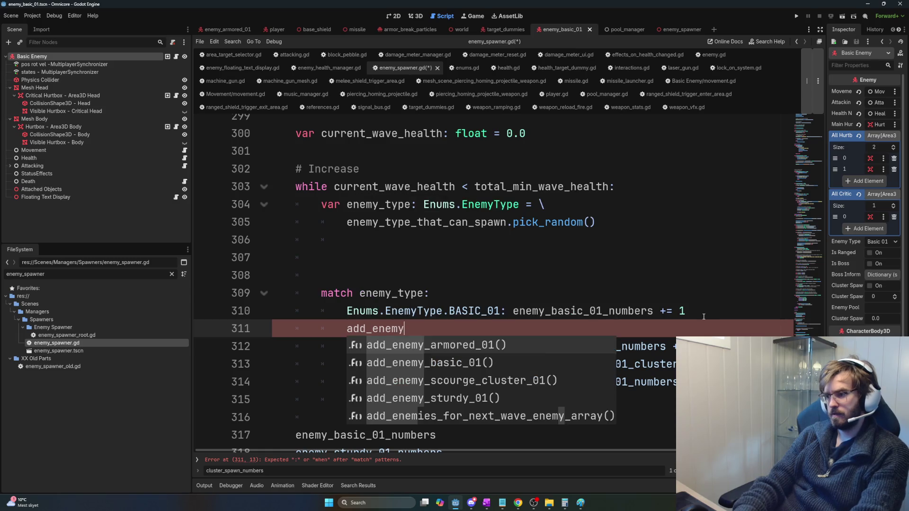
pyautogui.press('Return')
pyautogui.press('Home')
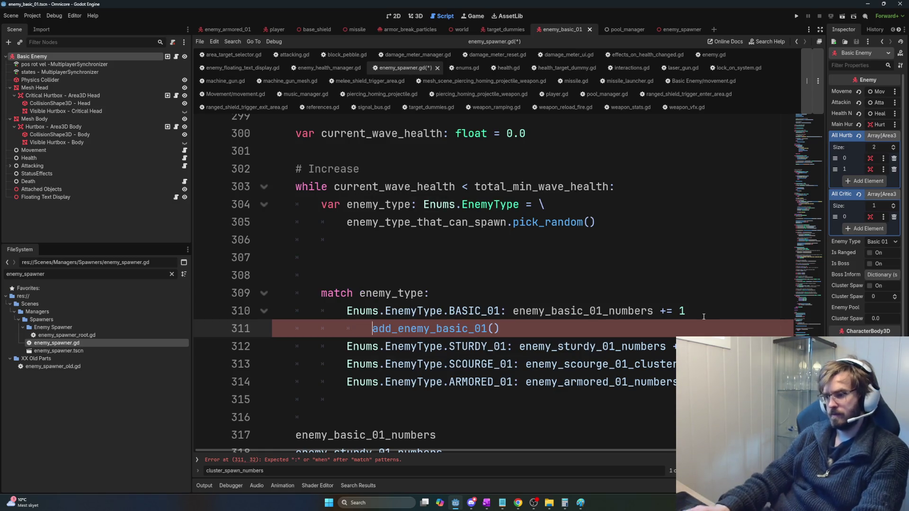
pyautogui.press('Tab')
pyautogui.click(686, 311)
pyautogui.keyDown('shift'); pyautogui.click(525, 311); pyautogui.keyUp('shift')
pyautogui.press('BackSpace')
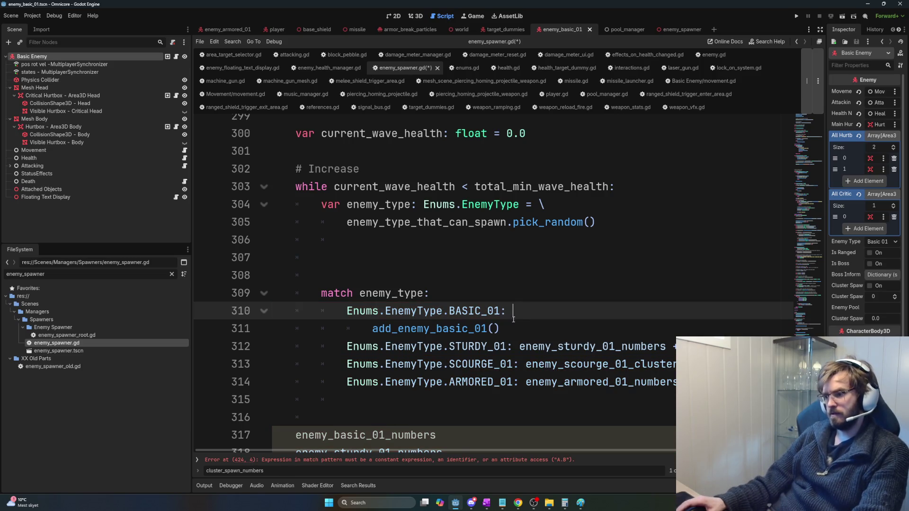
# Step: Inspect the current_wave_health declaration and the script top, then undo the latest match-block edit
pyautogui.scroll(-2, 503, 330)
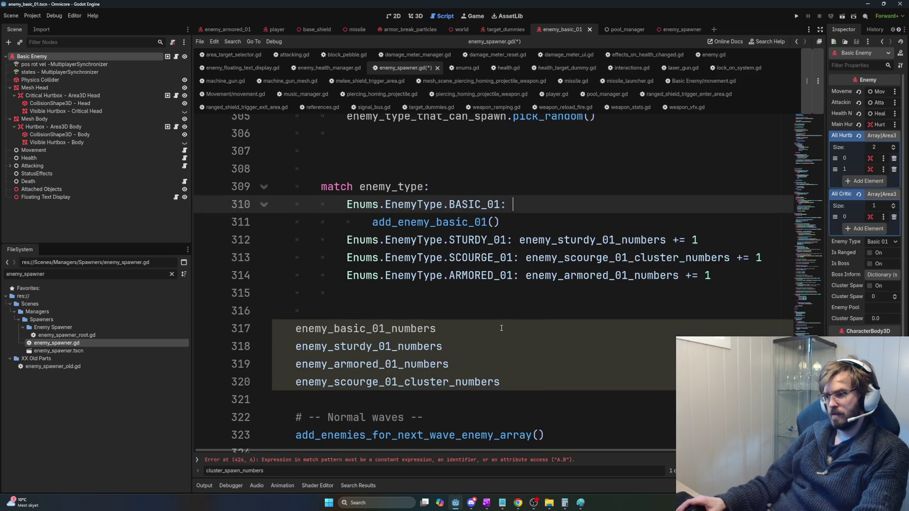
pyautogui.scroll(-1, 500, 328)
pyautogui.scroll(4, 500, 328)
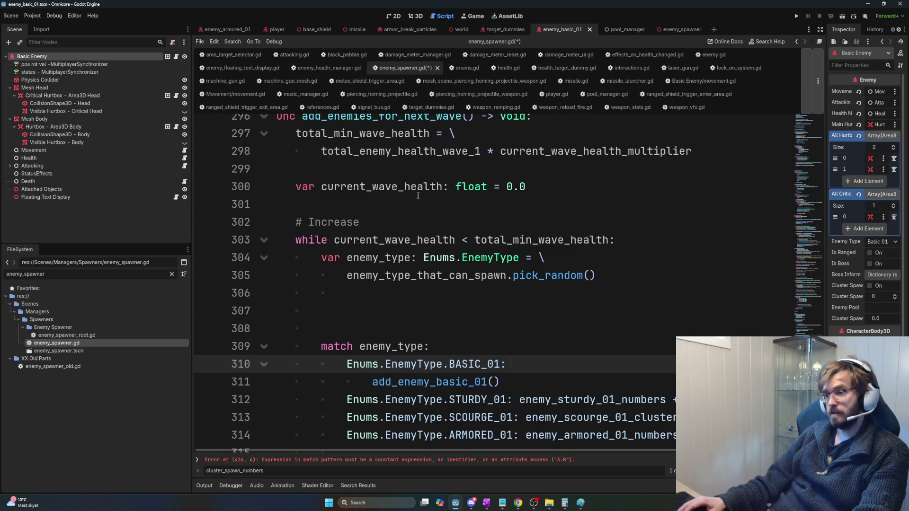
pyautogui.scroll(-1, 338, 139)
pyautogui.moveTo(295, 134); pyautogui.dragTo(540, 137)
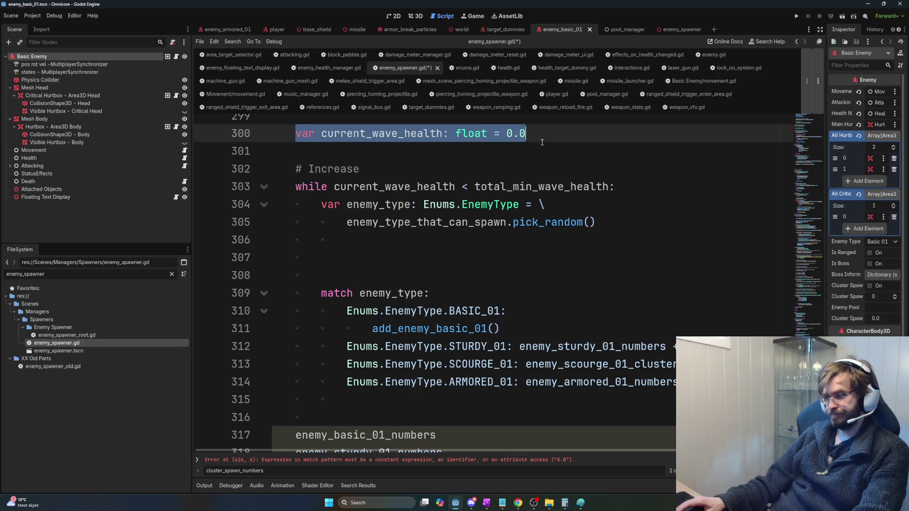
pyautogui.hotkey('ctrl', 'Home')
pyautogui.scroll(-1, 523, 271)
pyautogui.scroll(-8, 523, 271)
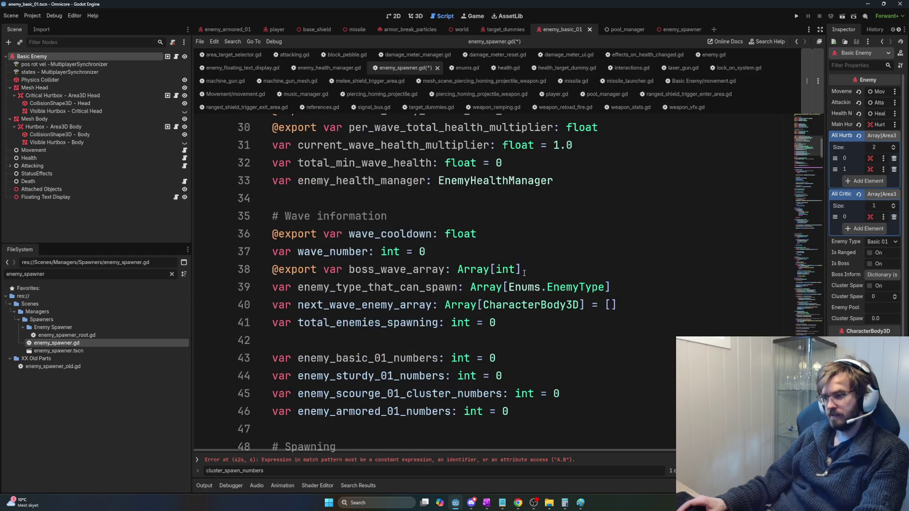
pyautogui.scroll(3, 521, 273)
pyautogui.scroll(-1, 527, 280)
pyautogui.scroll(-3, 527, 284)
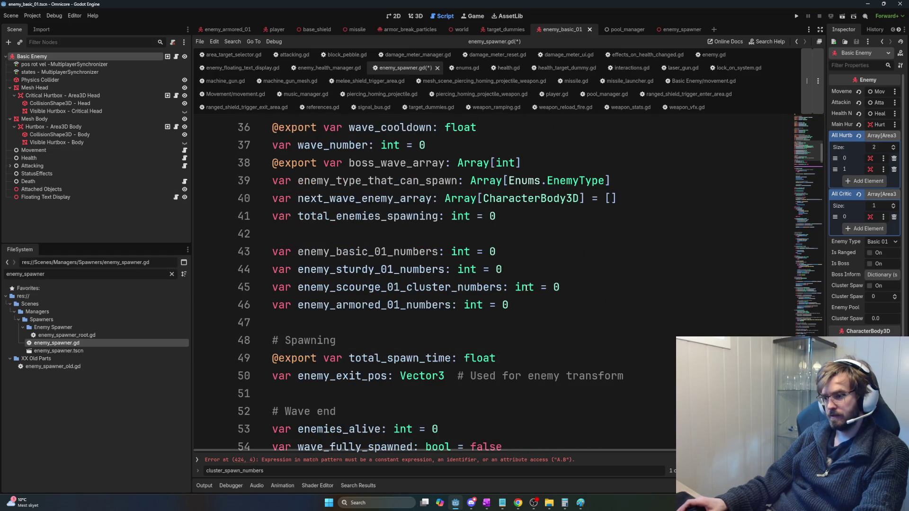
pyautogui.scroll(-4, 525, 289)
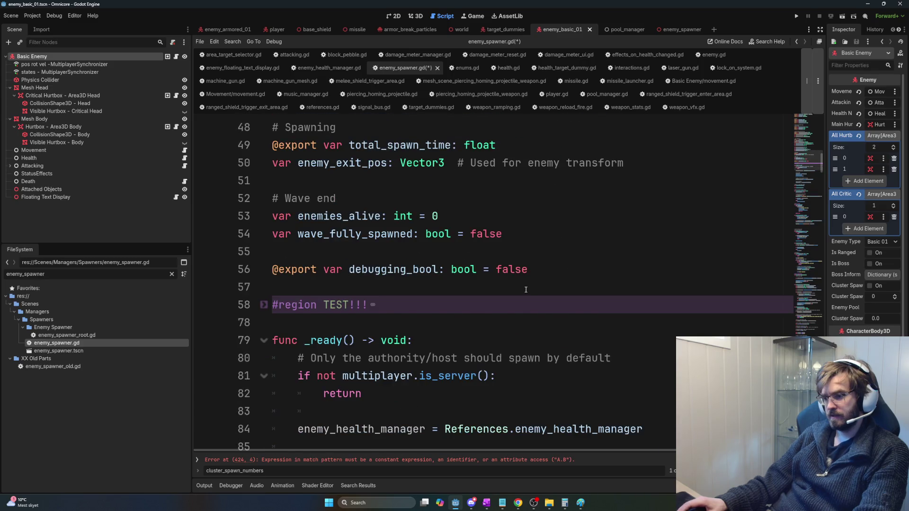
pyautogui.scroll(5, 526, 290)
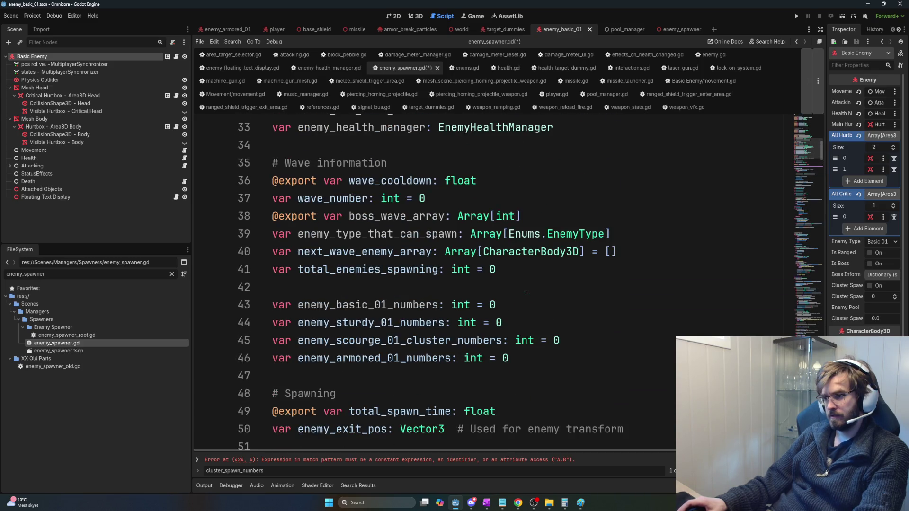
pyautogui.hotkey('ctrl', 'z')
pyautogui.hotkey('ctrl', 'z')
pyautogui.hotkey('ctrl', 'z')
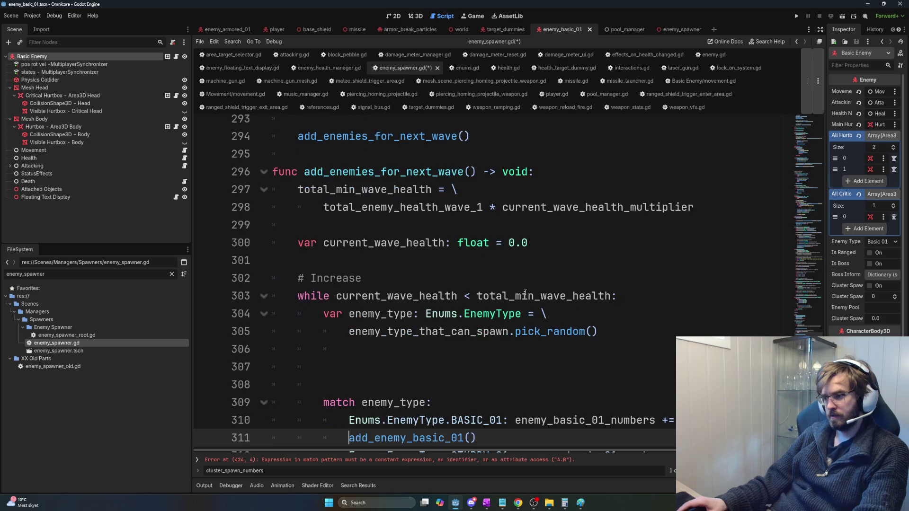
# Step: Restore line 307, replace the BASIC_01 counter increment with an add_enemy_basic_01() call, and save
pyautogui.hotkey('ctrl', 'z')
pyautogui.hotkey('ctrl', 'z')
pyautogui.hotkey('ctrl', 'z')
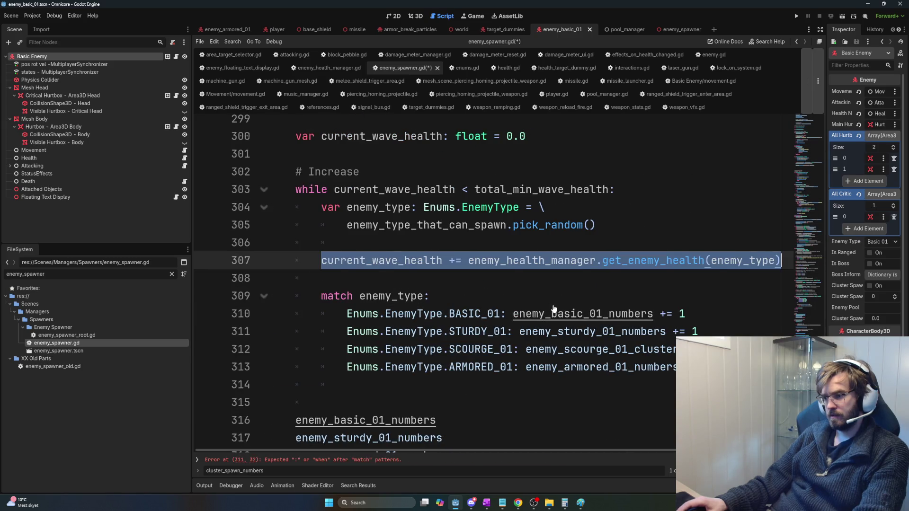
pyautogui.moveTo(687, 314); pyautogui.dragTo(513, 314)
pyautogui.press('Return')
pyautogui.write('add_enemy_basic')
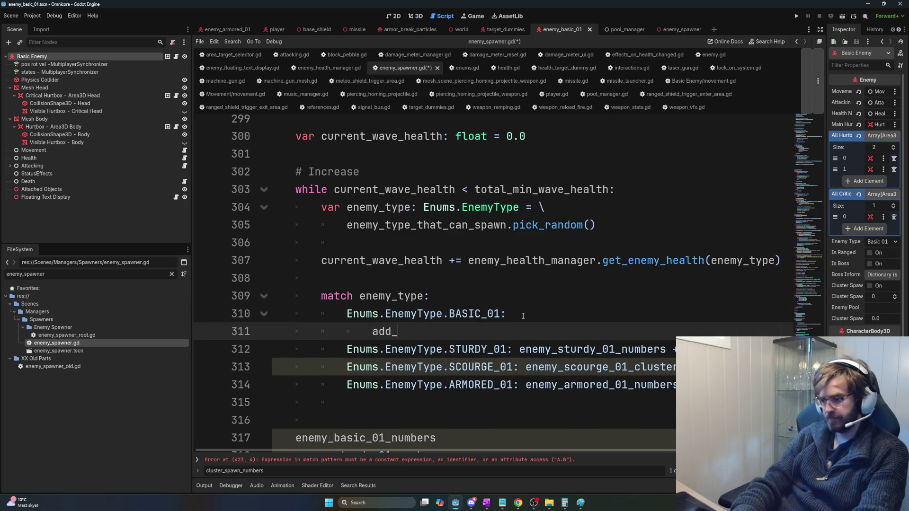
pyautogui.press('Return')
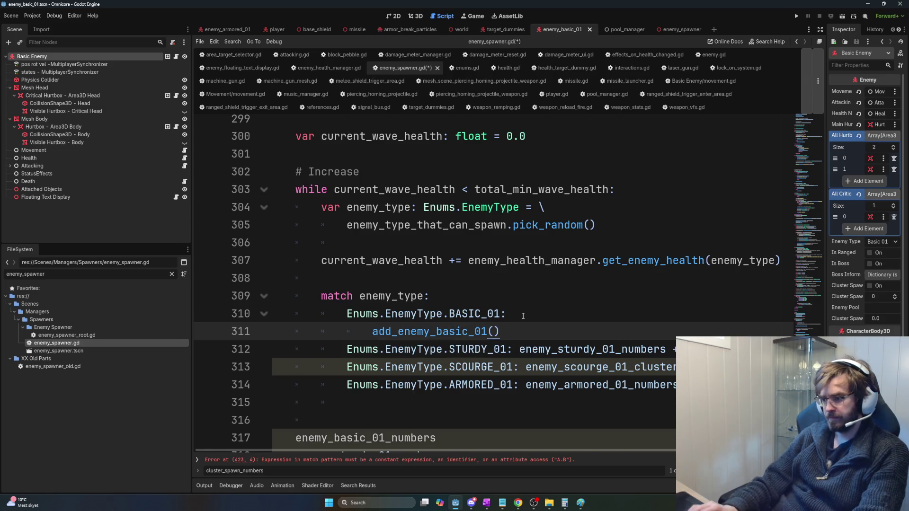
pyautogui.hotkey('ctrl', 's')
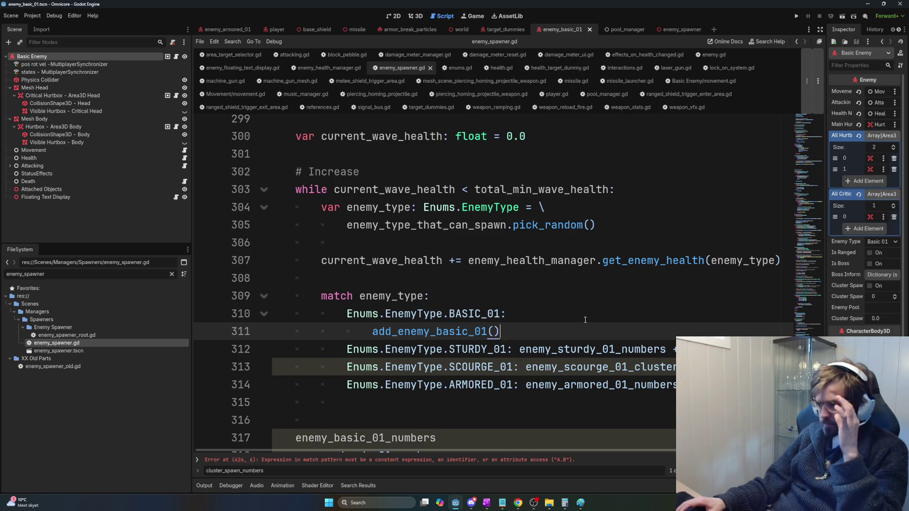
pyautogui.tripleClick(283, 137)
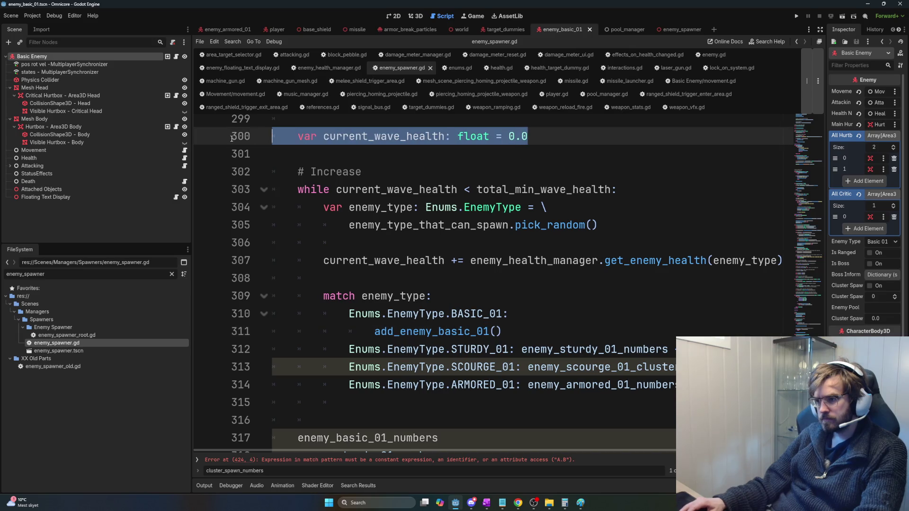
# Step: Paste the current_wave_health declaration on a new line below the multiplier declaration near line 32
pyautogui.hotkey('ctrl', 'Home')
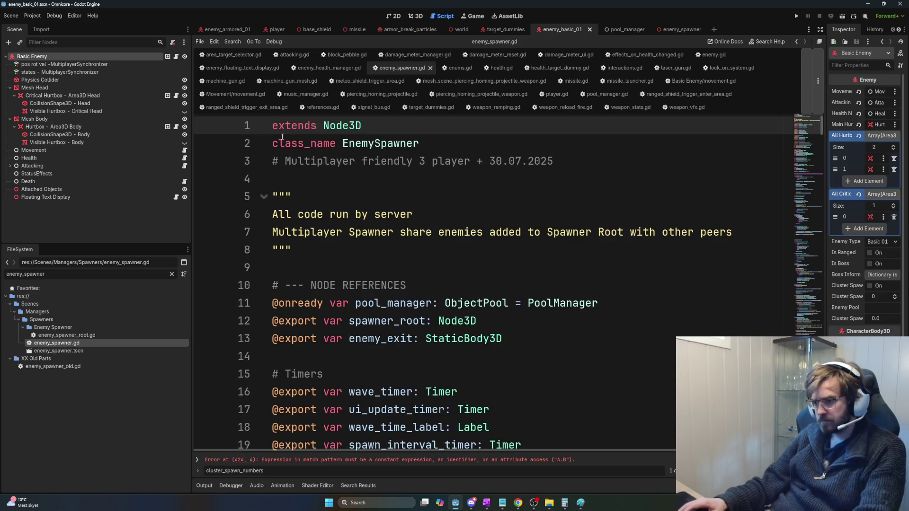
pyautogui.scroll(-6, 441, 339)
pyautogui.click(548, 362)
pyautogui.click(547, 345)
pyautogui.press('Return')
pyautogui.hotkey('ctrl', 'v')
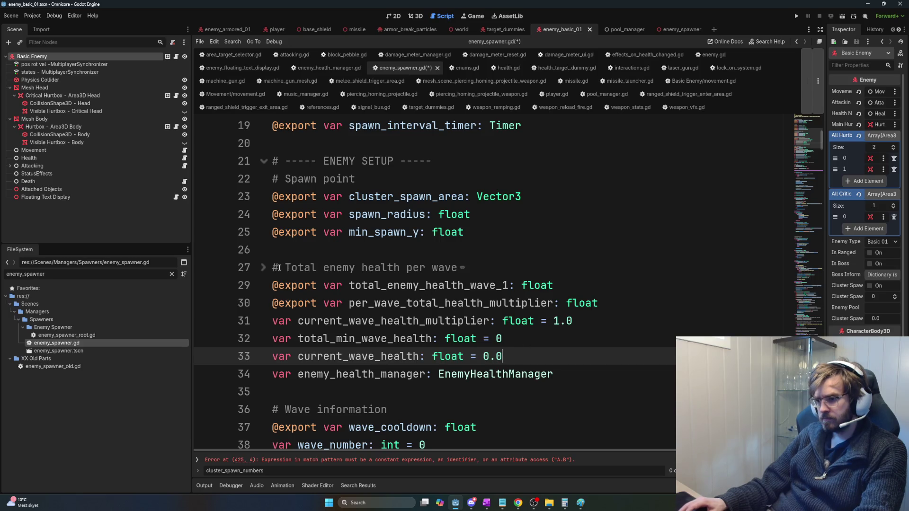
# Step: Add '(current_wave_health)' to the per-wave health comment, continuing it on a second '#' line
pyautogui.click(264, 268)
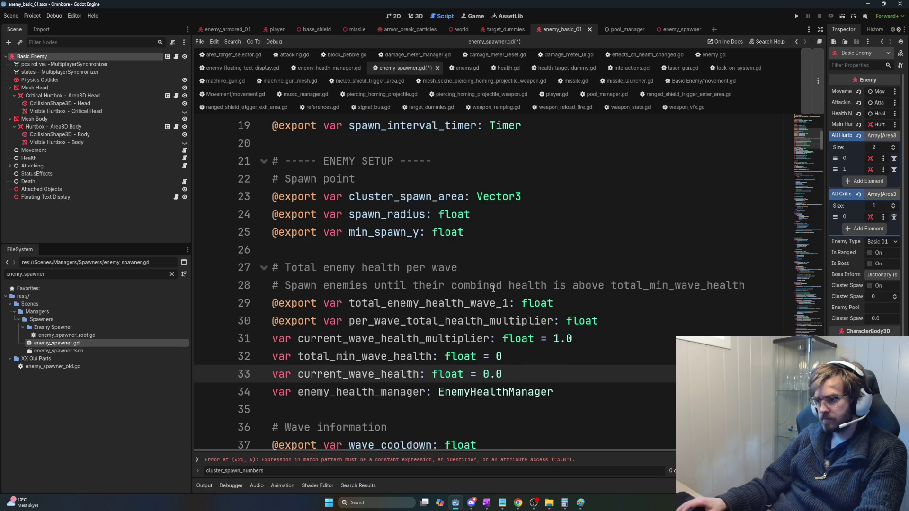
pyautogui.doubleClick(421, 375)
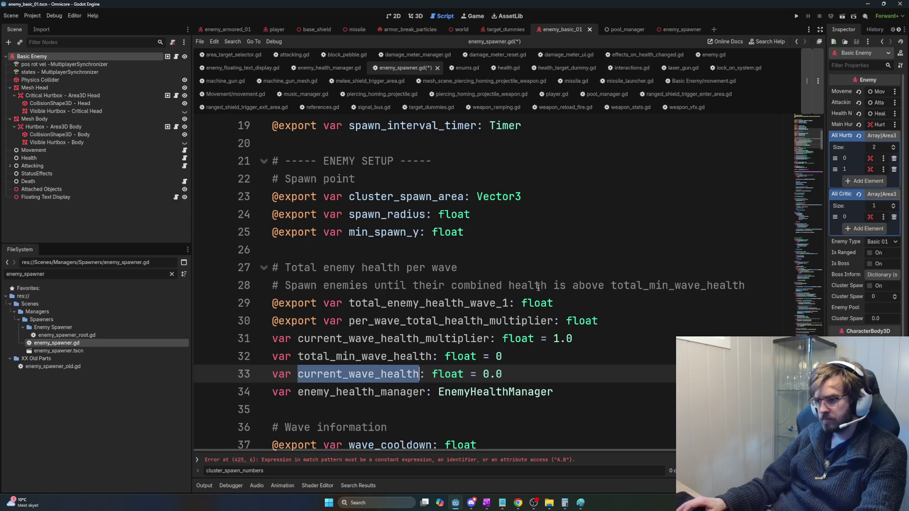
pyautogui.click(510, 286)
pyautogui.write('(current_wave_health)')
pyautogui.press('Return')
pyautogui.write('#')
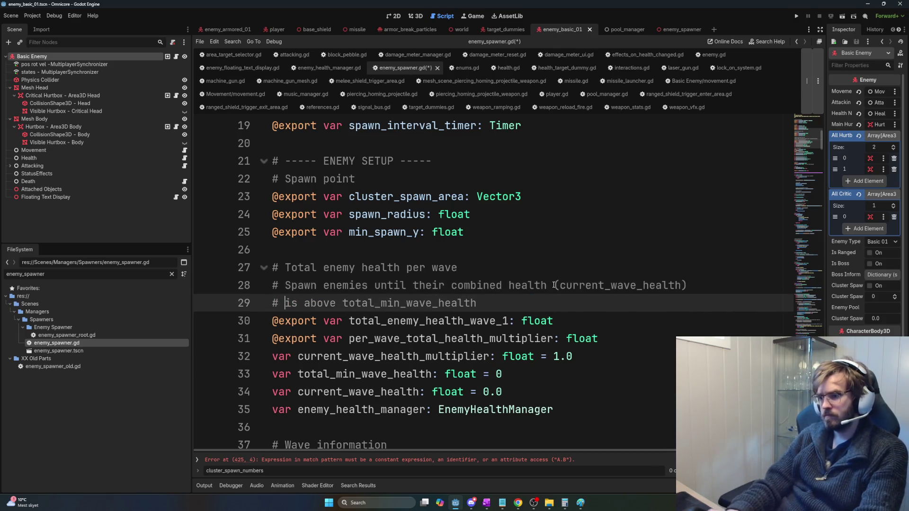
pyautogui.press('Up')
pyautogui.press('Up')
pyautogui.press('End')
pyautogui.hotkey('alt', 'f')
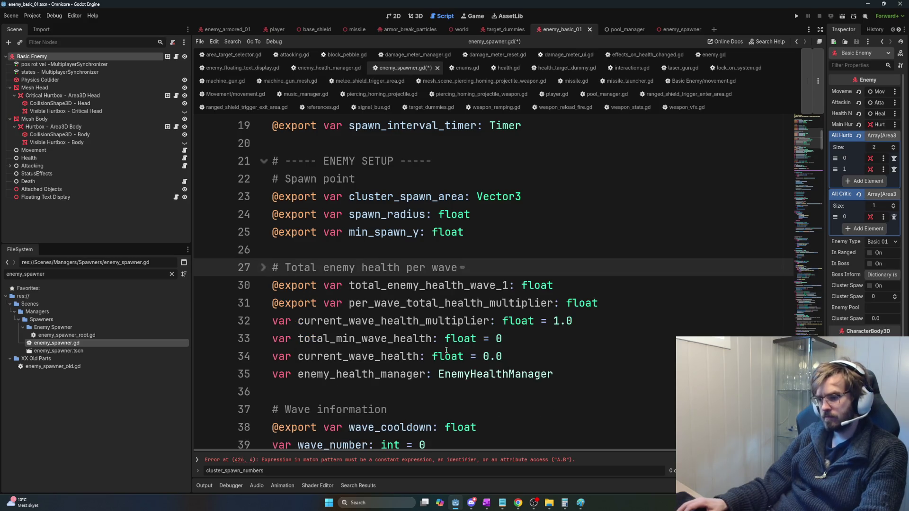
# Step: Move the total_min_wave_health declaration to just below current_wave_health
pyautogui.doubleClick(389, 367)
pyautogui.doubleClick(379, 356)
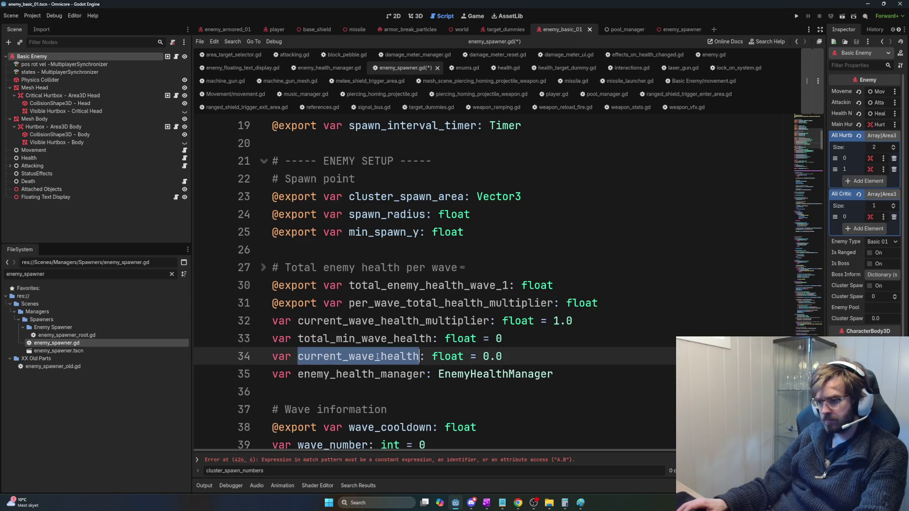
pyautogui.click(513, 337)
pyautogui.tripleClick(513, 337)
pyautogui.hotkey('ctrl', 'x')
pyautogui.click(524, 360)
pyautogui.press('Return')
pyautogui.hotkey('ctrl', 'v')
pyautogui.press('Up')
pyautogui.press('BackSpace')
pyautogui.press('Down')
pyautogui.press('Down')
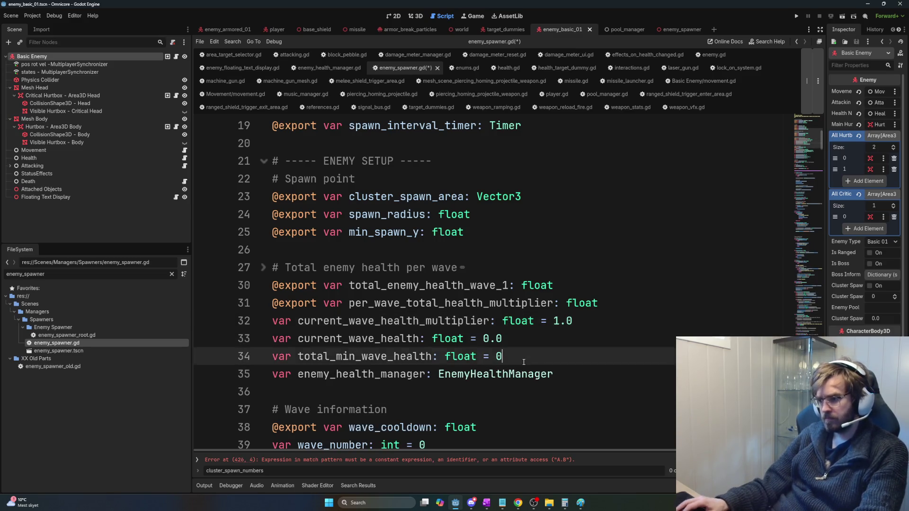
# Step: Give total_min_wave_health a default of 0.0 and tidy the blank lines around it
pyautogui.write('.0')
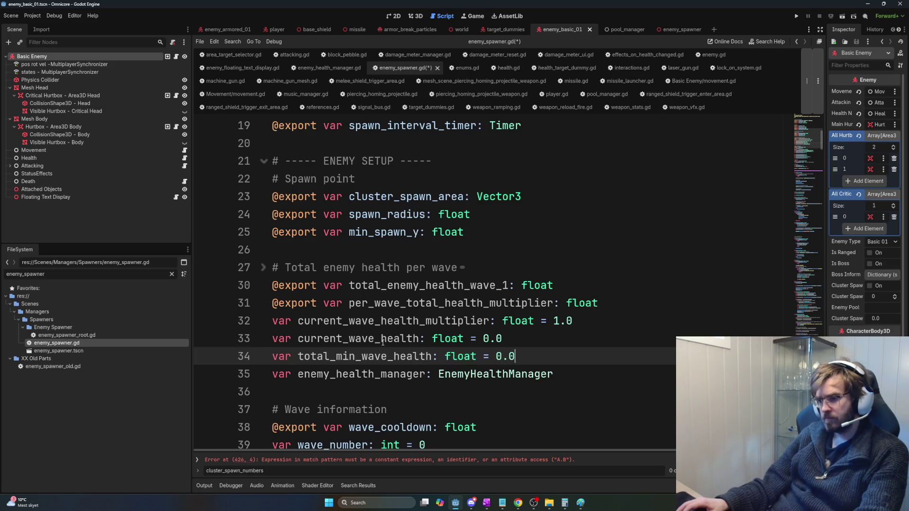
pyautogui.click(293, 339)
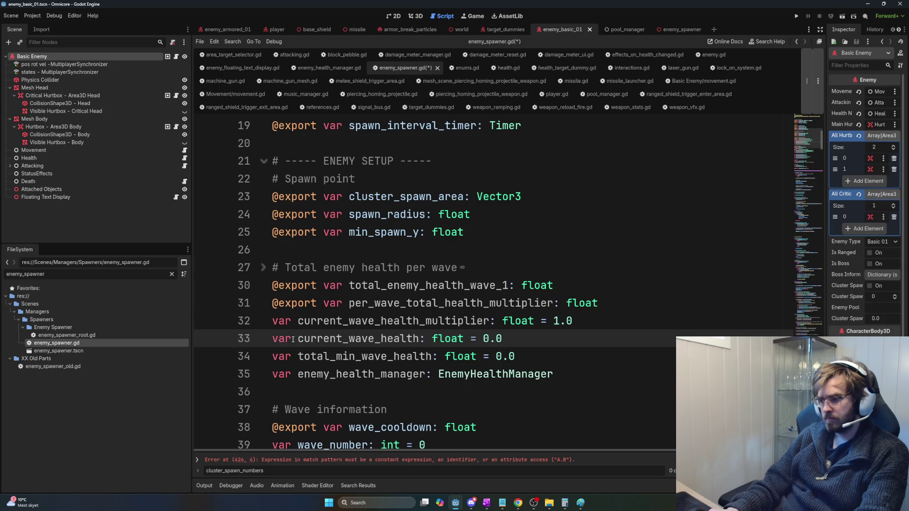
pyautogui.press('Down')
pyautogui.press('Return')
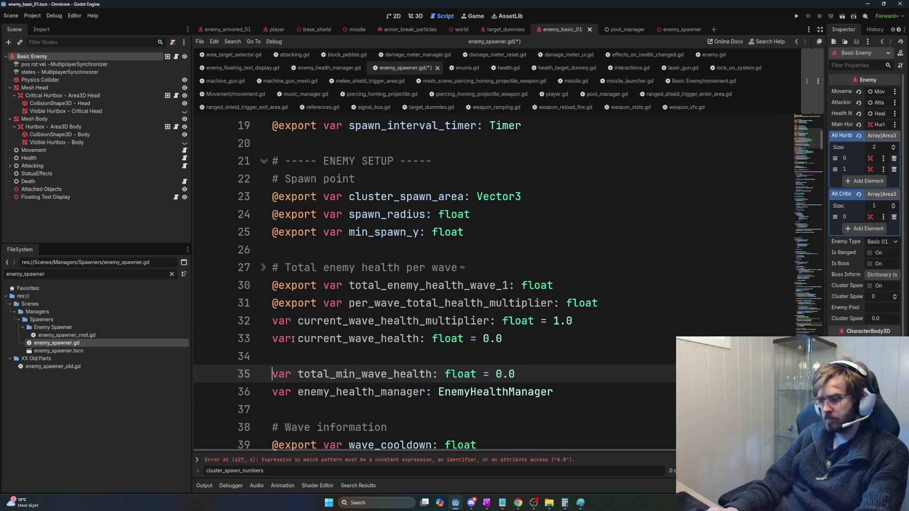
pyautogui.press('Down')
pyautogui.press('Down')
pyautogui.press('Down')
pyautogui.press('Up')
pyautogui.press('Up')
pyautogui.press('Up')
pyautogui.press('Down')
pyautogui.press('Up')
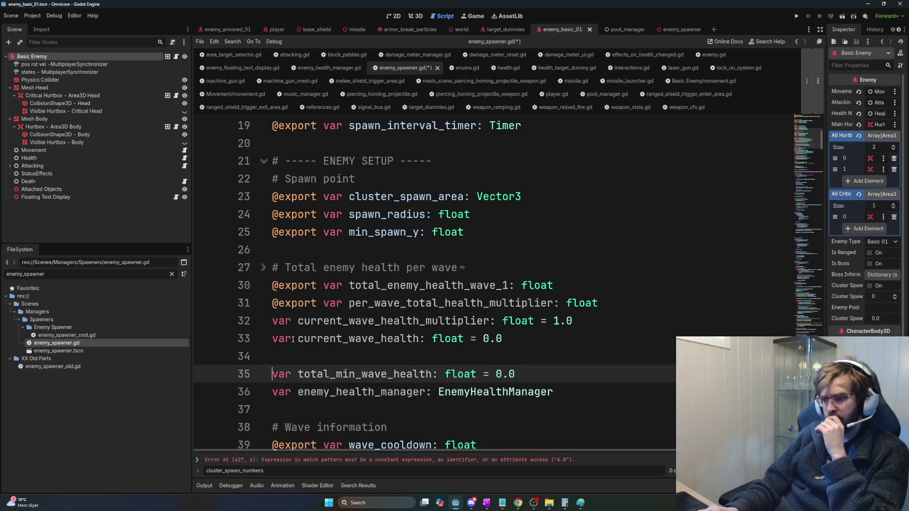
pyautogui.press('Up')
pyautogui.press('BackSpace')
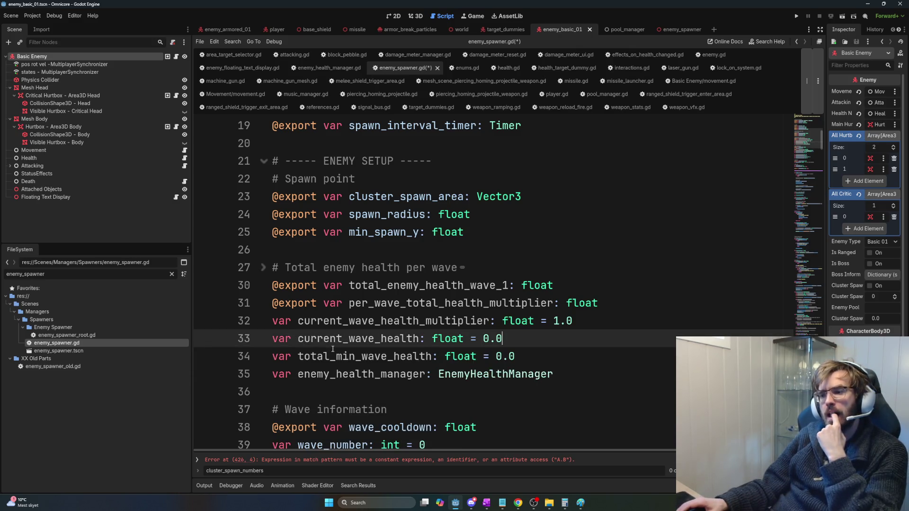
# Step: Move the current_wave_health declaration below total_min_wave_health
pyautogui.doubleClick(392, 357)
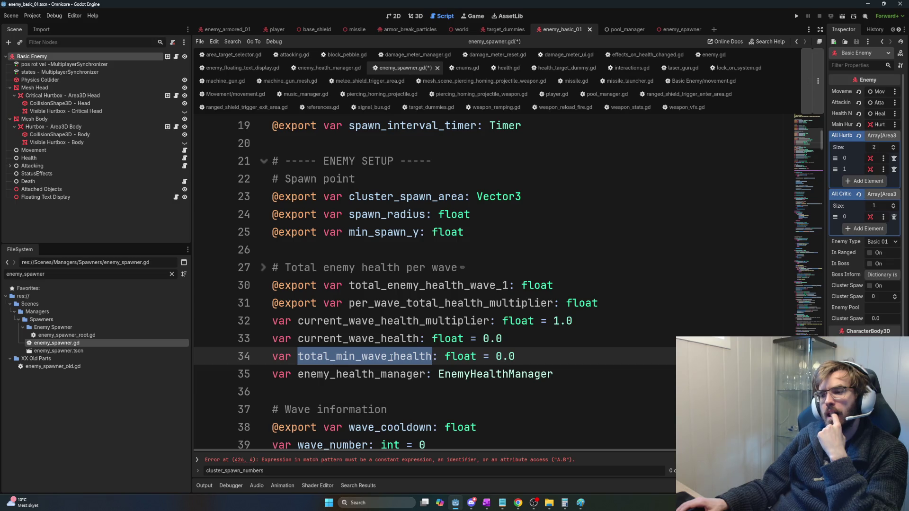
pyautogui.moveTo(526, 338); pyautogui.dragTo(273, 340)
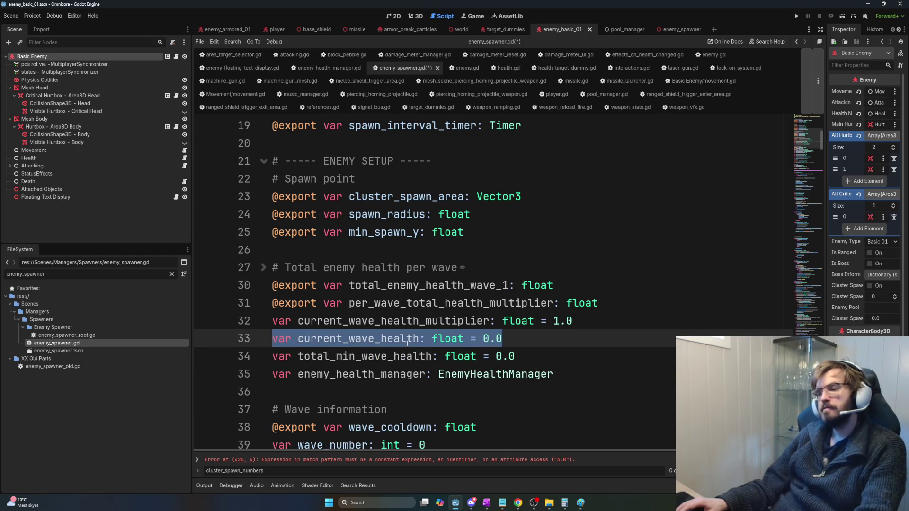
pyautogui.press('BackSpace')
pyautogui.press('Delete')
pyautogui.press('End')
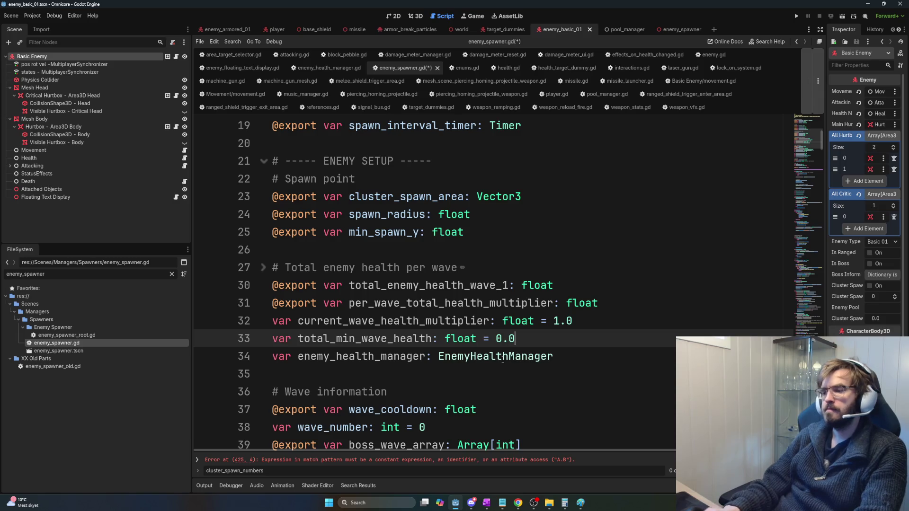
pyautogui.press('Return')
pyautogui.hotkey('ctrl', 'v')
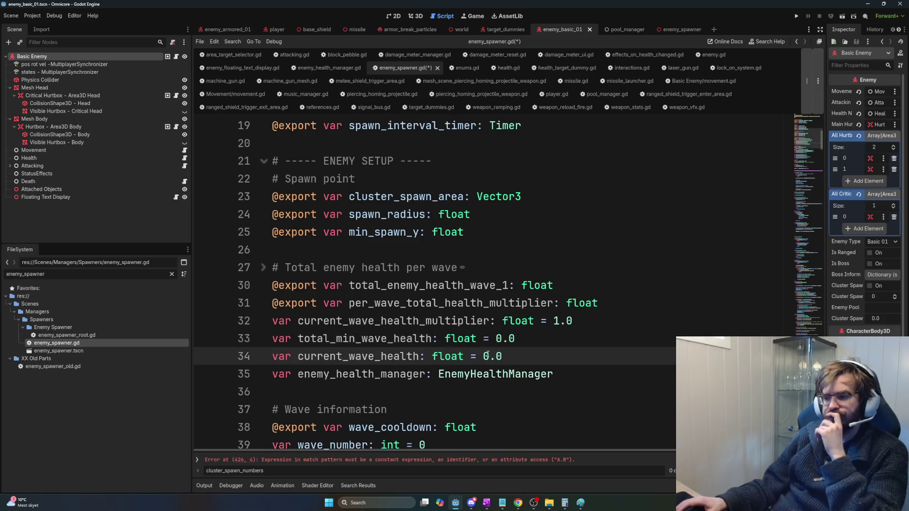
pyautogui.click(352, 339)
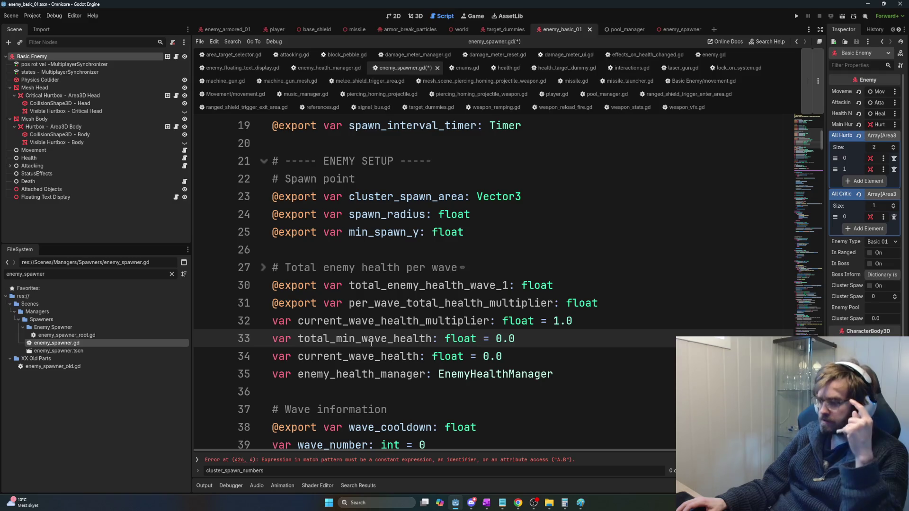
# Step: Rename the multiplier declaration from current_wave_health_multiplier to total_min_wave_health_multiplier
pyautogui.doubleClick(377, 340)
pyautogui.doubleClick(375, 322)
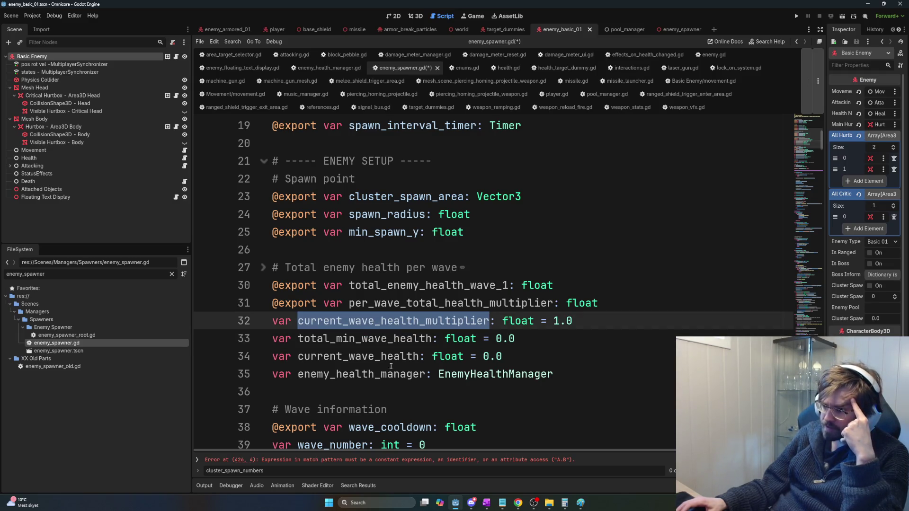
pyautogui.doubleClick(387, 358)
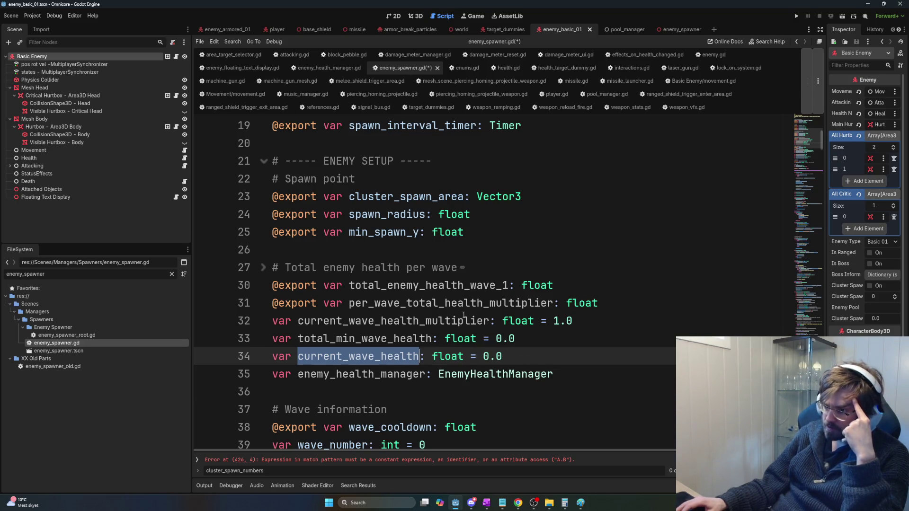
pyautogui.doubleClick(343, 340)
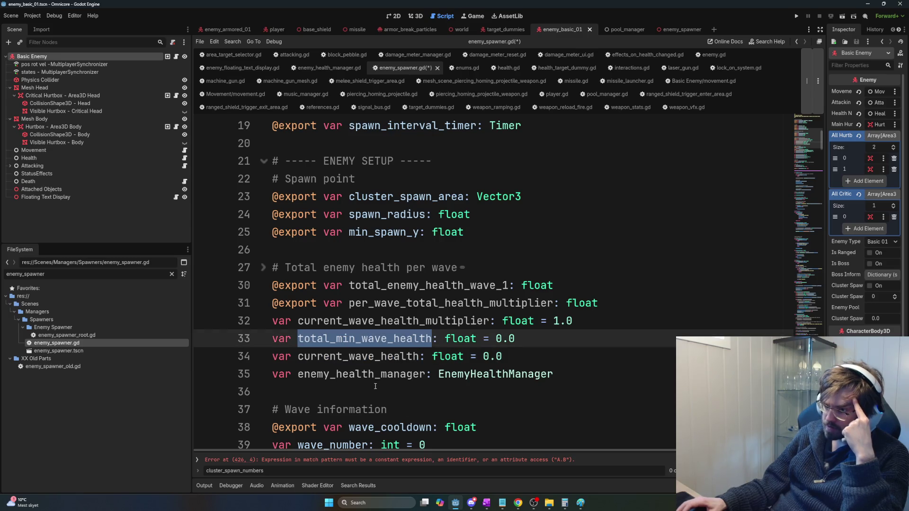
pyautogui.click(312, 321)
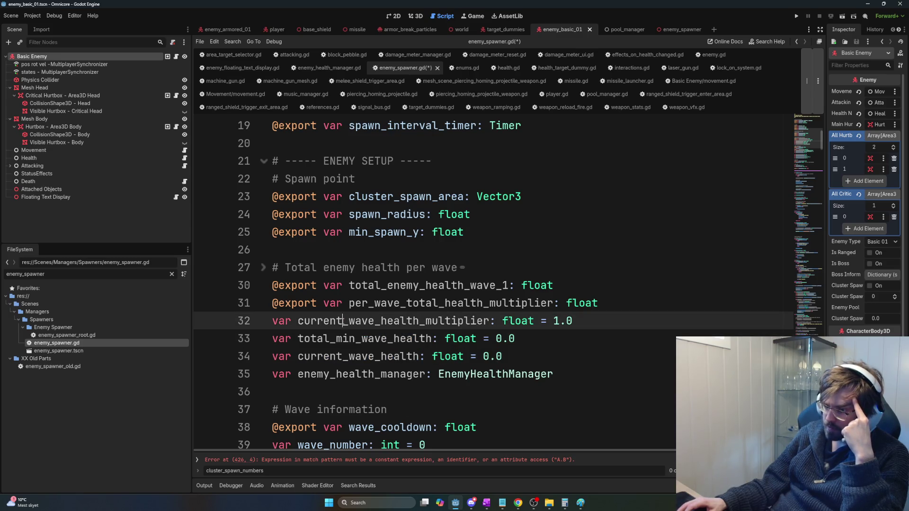
pyautogui.doubleClick(312, 321)
pyautogui.write('total')
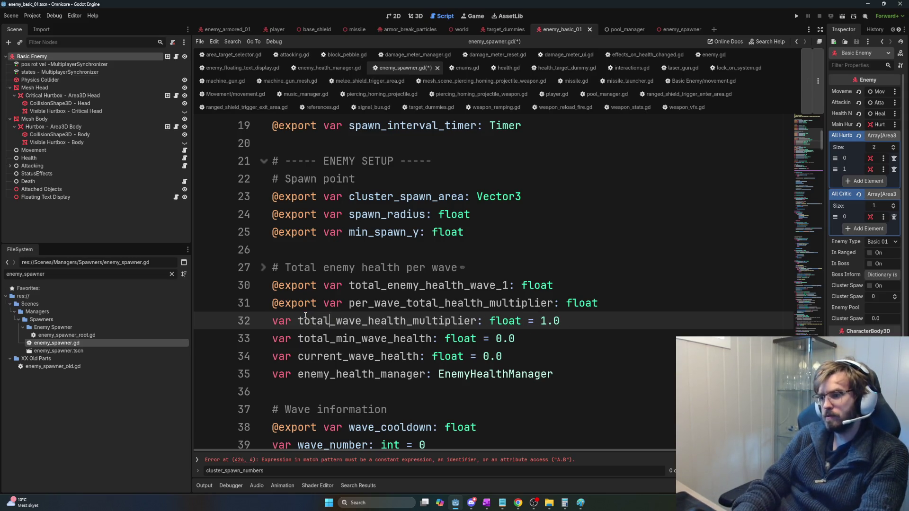
pyautogui.press('Delete')
pyautogui.press('Delete')
pyautogui.press('Delete')
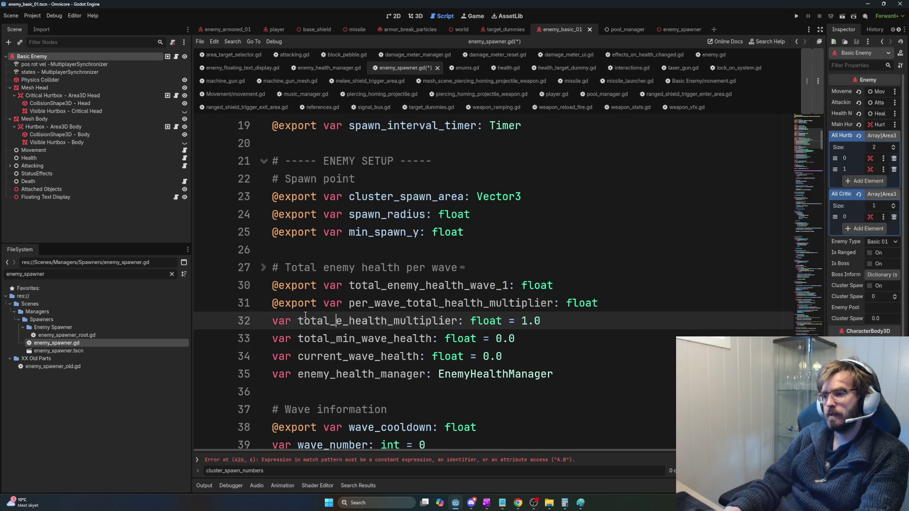
pyautogui.write('min_wave')
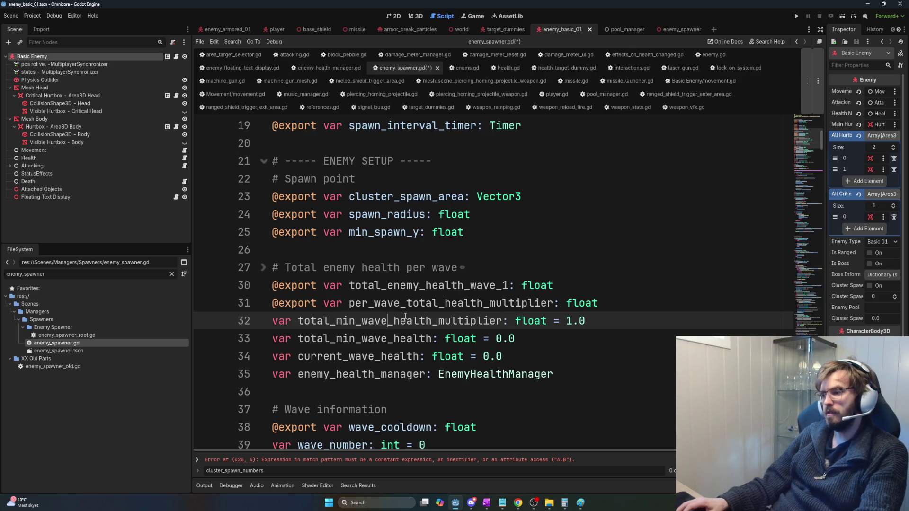
pyautogui.doubleClick(305, 315)
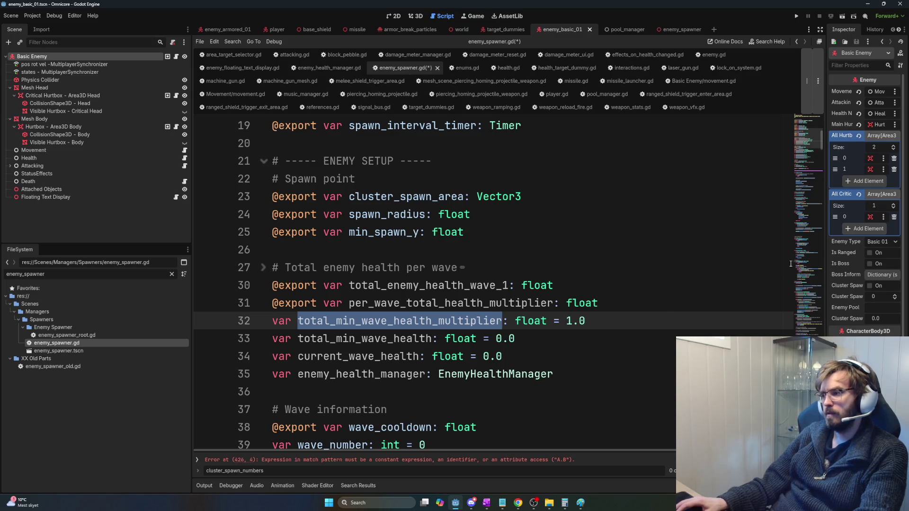
# Step: Paste total_min_wave_health_multiplier over current_wave_health_multiplier on lines 288 and 300
pyautogui.scroll(-20, 519, 395)
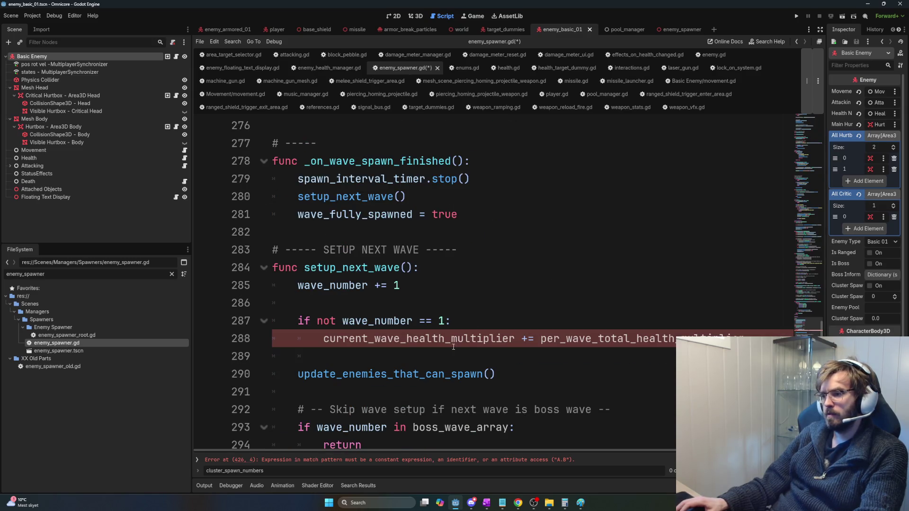
pyautogui.doubleClick(599, 338)
pyautogui.hotkey('ctrl', 'v')
pyautogui.hotkey('ctrl', 'z')
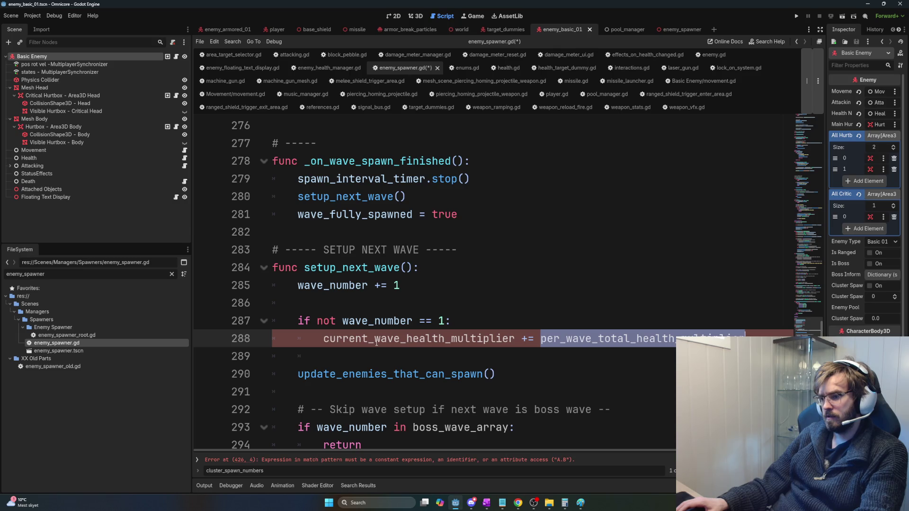
pyautogui.doubleClick(376, 340)
pyautogui.hotkey('ctrl', 'v')
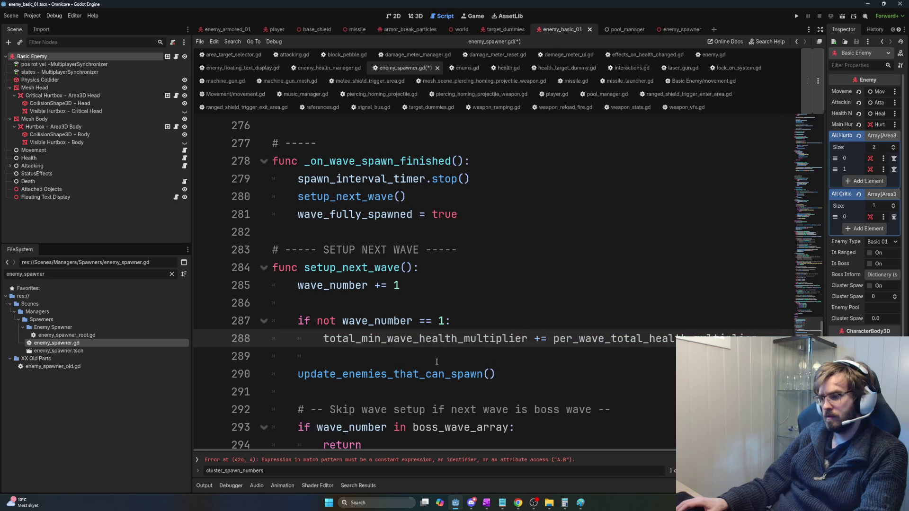
pyautogui.scroll(-1, 436, 362)
pyautogui.scroll(-4, 437, 362)
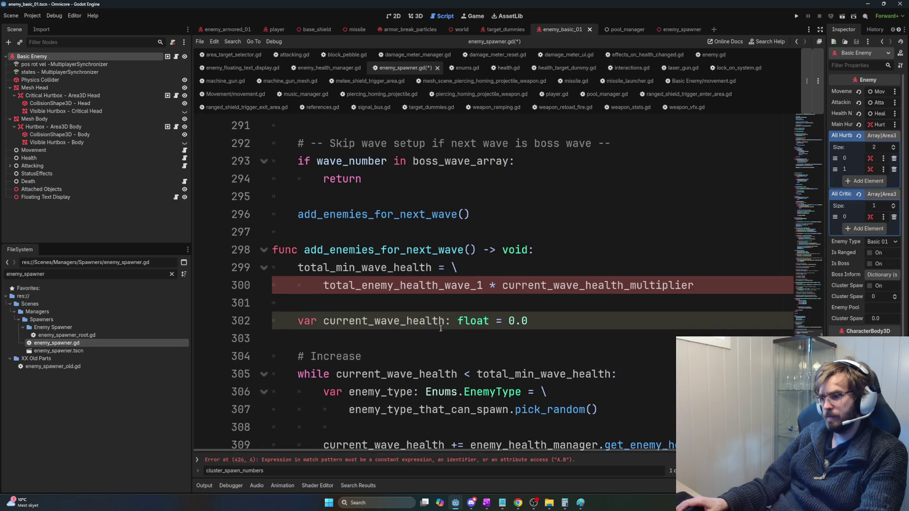
pyautogui.doubleClick(597, 286)
pyautogui.hotkey('ctrl', 'v')
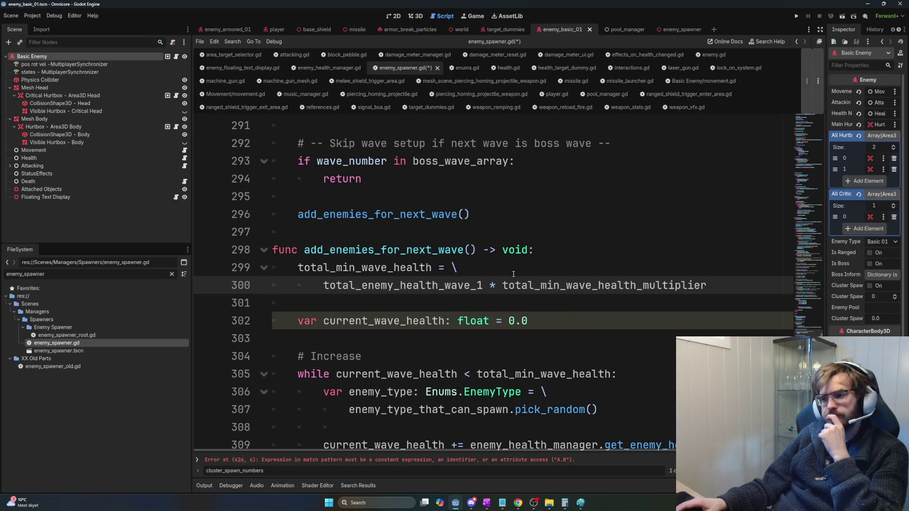
pyautogui.scroll(-2, 510, 279)
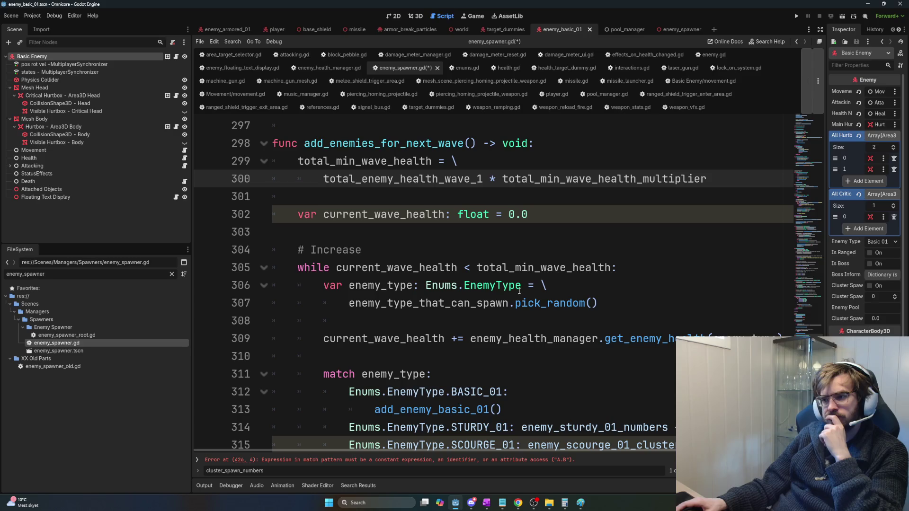
# Step: Rename total_enemy_health_wave_1 to total_enemy_health_per_wave_base on line 300
pyautogui.moveTo(519, 291)
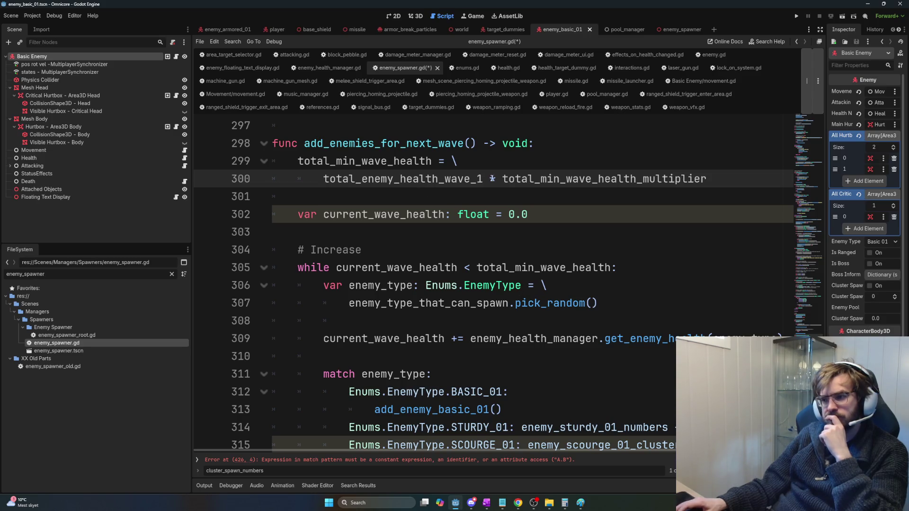
pyautogui.moveTo(483, 179)
pyautogui.mouseDown()
pyautogui.moveTo(349, 179)
pyautogui.moveTo(445, 180)
pyautogui.mouseUp()
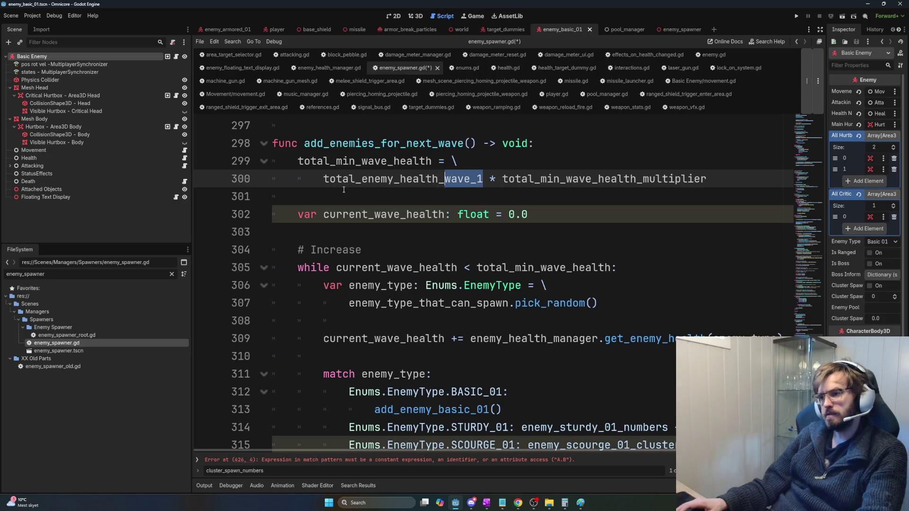
pyautogui.write('base')
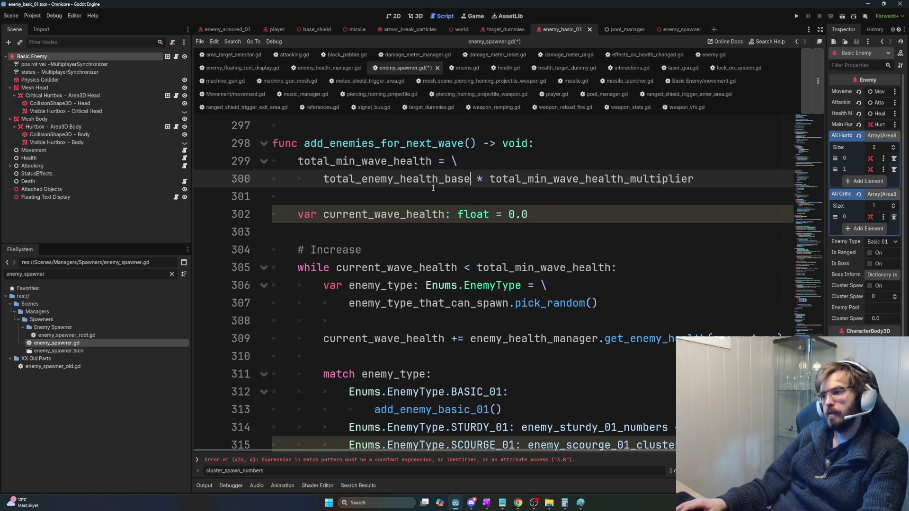
pyautogui.press('BackSpace')
pyautogui.press('BackSpace')
pyautogui.press('BackSpace')
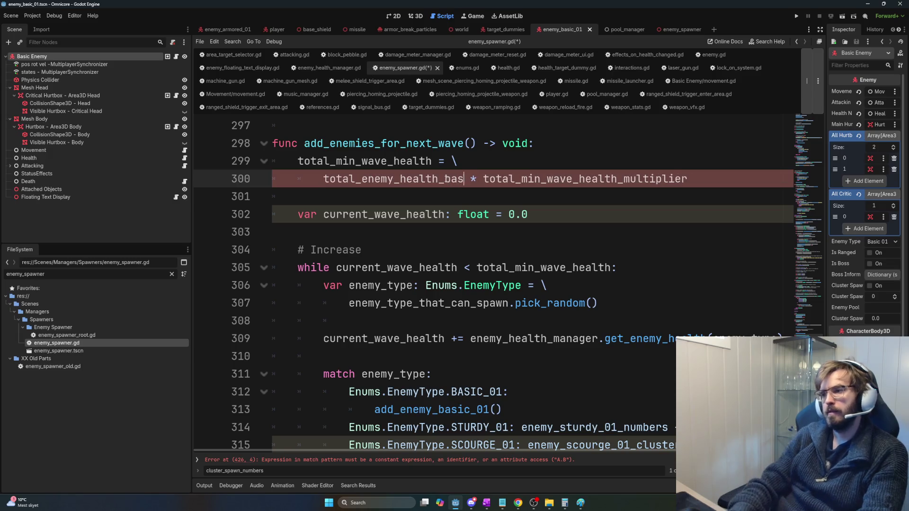
pyautogui.write('per_wav')
pyautogui.write('e_base')
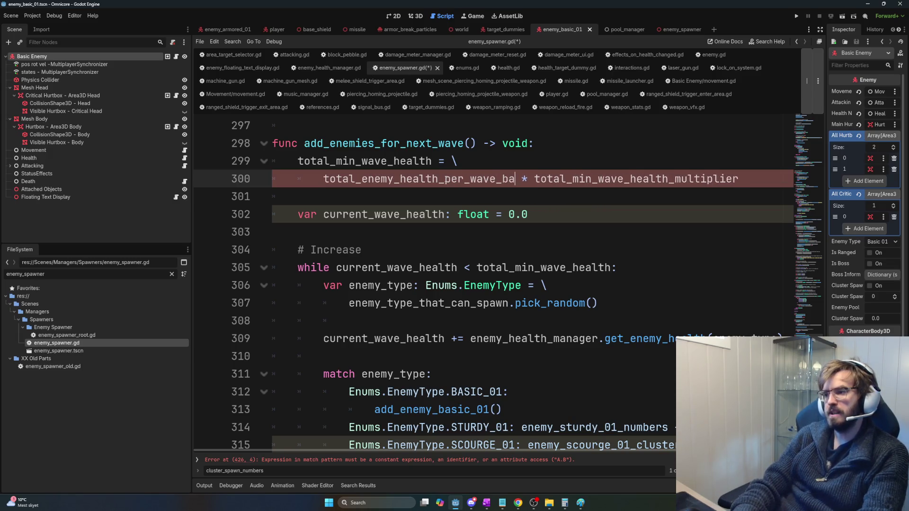
pyautogui.hotkey('ctrl', 'shift', 'Left')
pyautogui.hotkey('ctrl', 'c')
pyautogui.moveTo(822, 337)
pyautogui.mouseDown()
pyautogui.moveTo(822, 116)
pyautogui.moveTo(822, 169)
pyautogui.moveTo(823, 146)
pyautogui.moveTo(822, 158)
pyautogui.mouseUp()
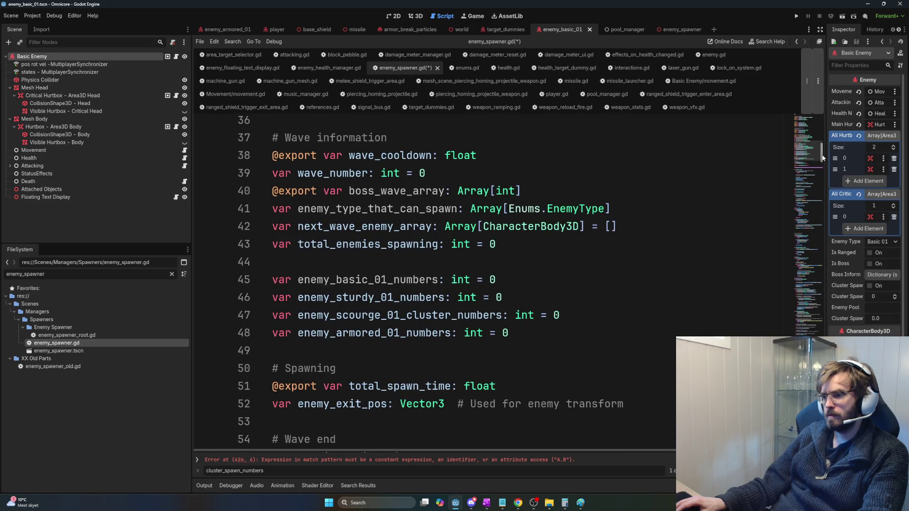
pyautogui.moveTo(823, 158)
pyautogui.mouseDown()
pyautogui.moveTo(823, 175)
pyautogui.moveTo(823, 151)
pyautogui.mouseUp()
# Step: Apply the new name to the line-30 declaration, save, and check its use on line 300
pyautogui.scroll(3, 488, 229)
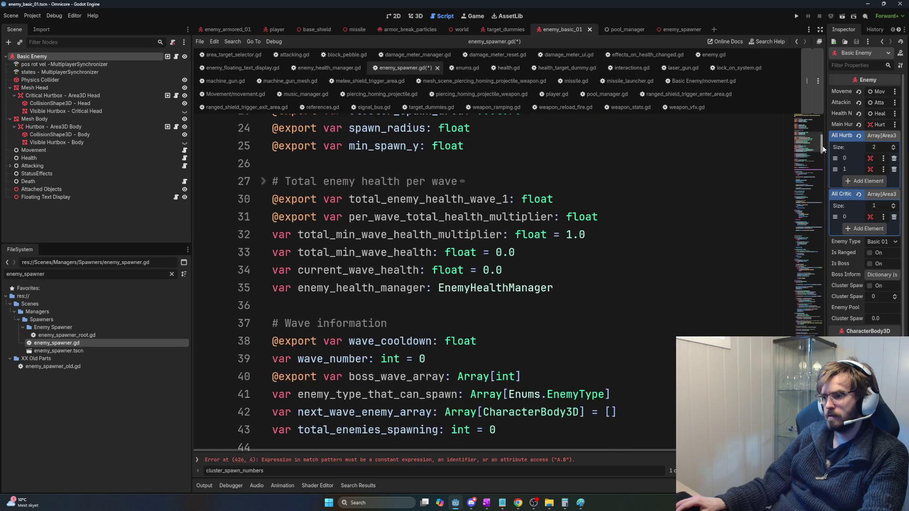
pyautogui.doubleClick(488, 230)
pyautogui.hotkey('ctrl', 'v')
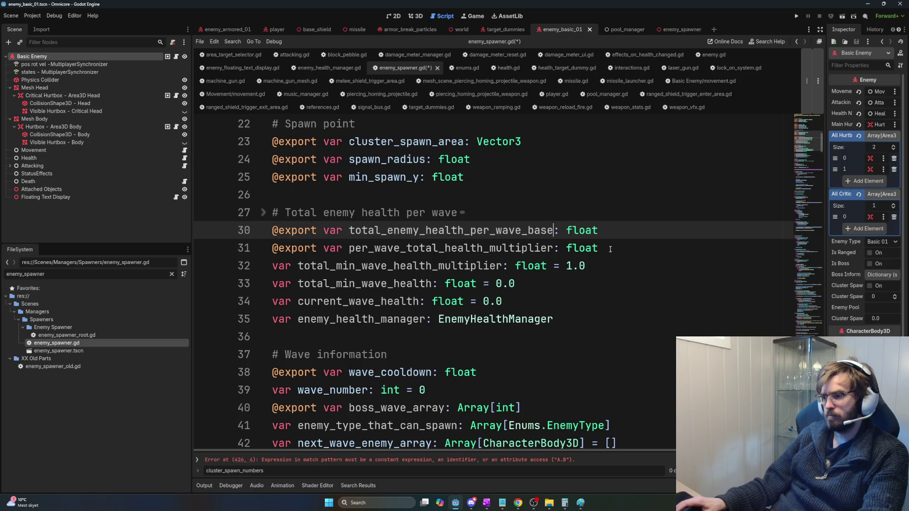
pyautogui.click(486, 258)
pyautogui.hotkey('ctrl', 's')
pyautogui.doubleClick(486, 230)
pyautogui.hotkey('ctrl', 'd')
pyautogui.scroll(-8, 580, 284)
pyautogui.scroll(3, 580, 284)
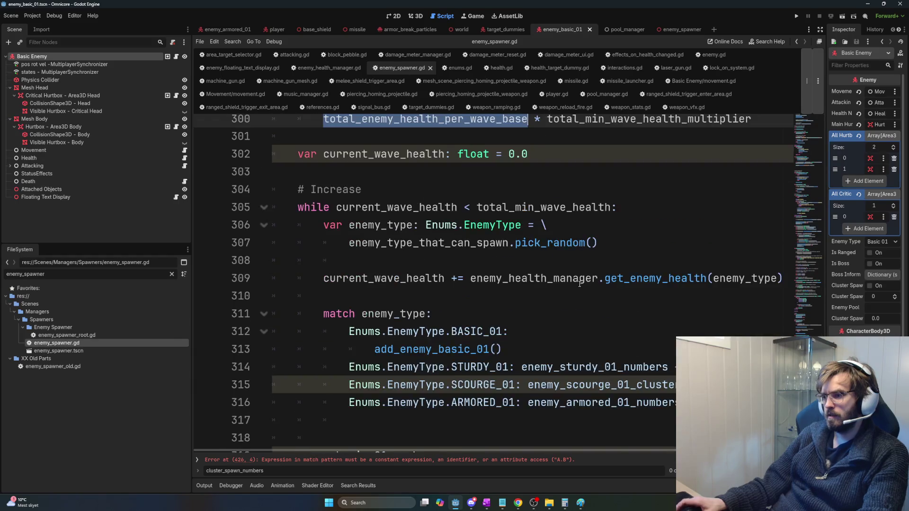
pyautogui.moveTo(323, 207); pyautogui.dragTo(294, 207)
# Step: Strip 'var' and ': float' from line 302 so it just resets current_wave_health to 0.0
pyautogui.press('BackSpace')
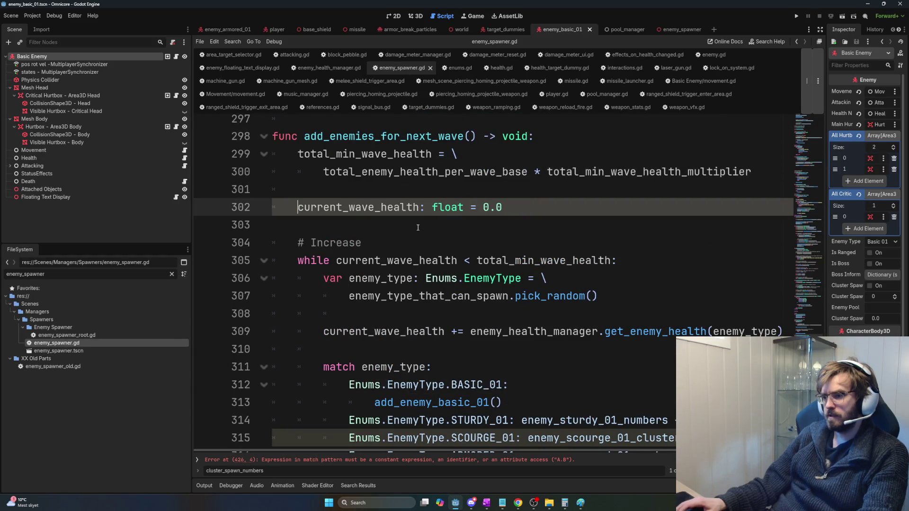
pyautogui.moveTo(503, 207)
pyautogui.mouseDown()
pyautogui.moveTo(432, 210)
pyautogui.moveTo(464, 208)
pyautogui.mouseUp()
pyautogui.click(432, 209)
pyautogui.press('BackSpace')
pyautogui.tripleClick(348, 208)
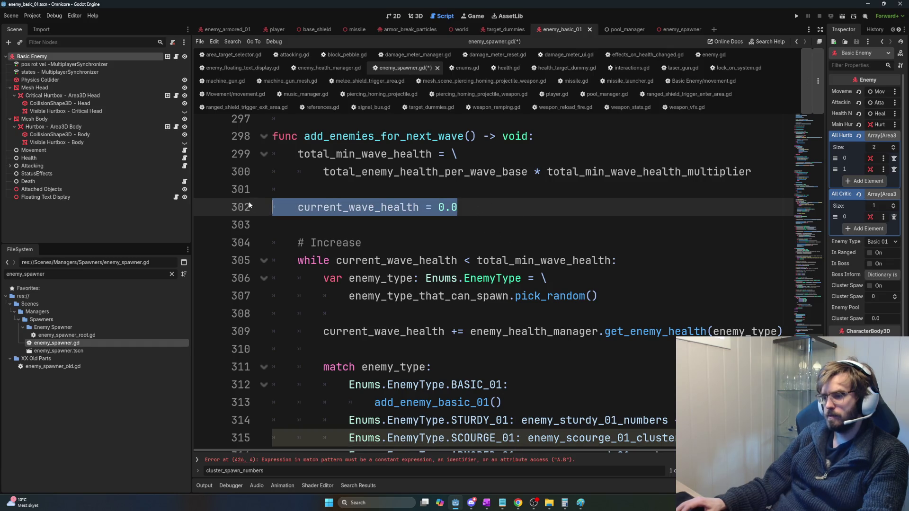
pyautogui.press('Down')
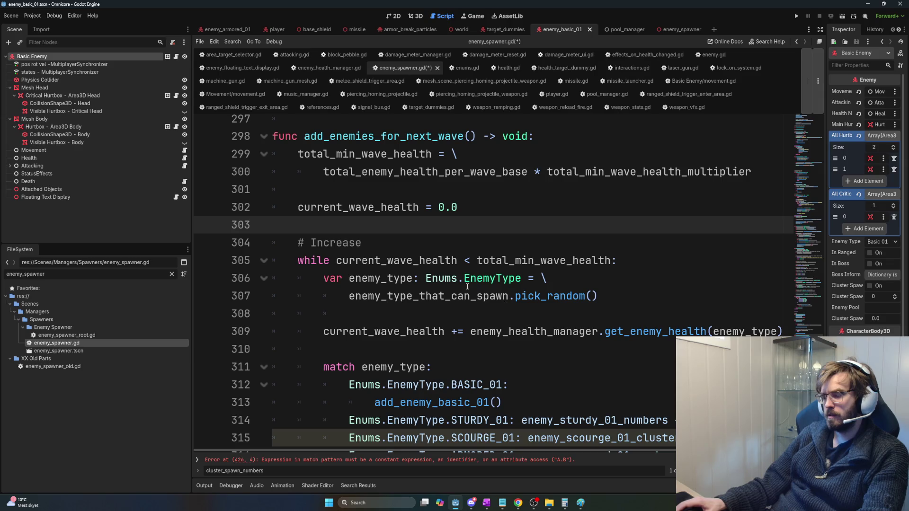
pyautogui.tripleClick(286, 207)
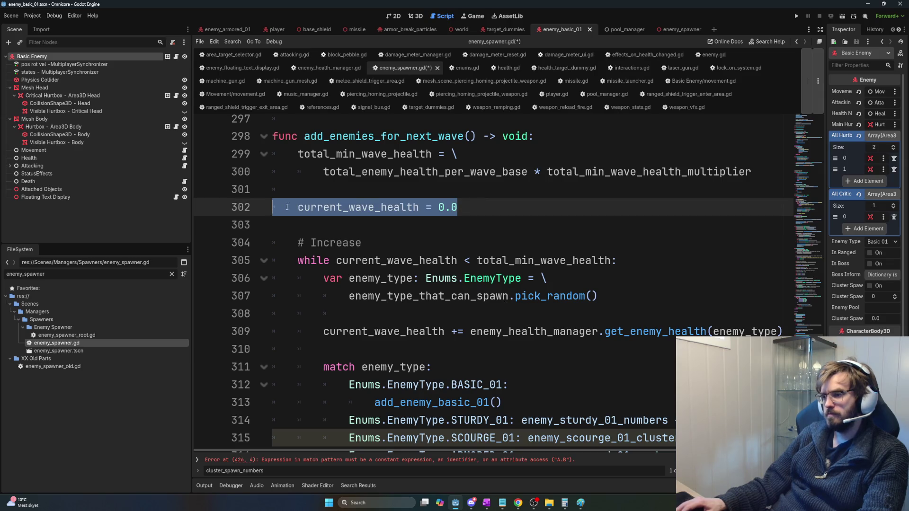
# Step: Replace the loop comment with '# Add enemies until their total health exceeds total_min_wave_health'
pyautogui.scroll(-2, 500, 297)
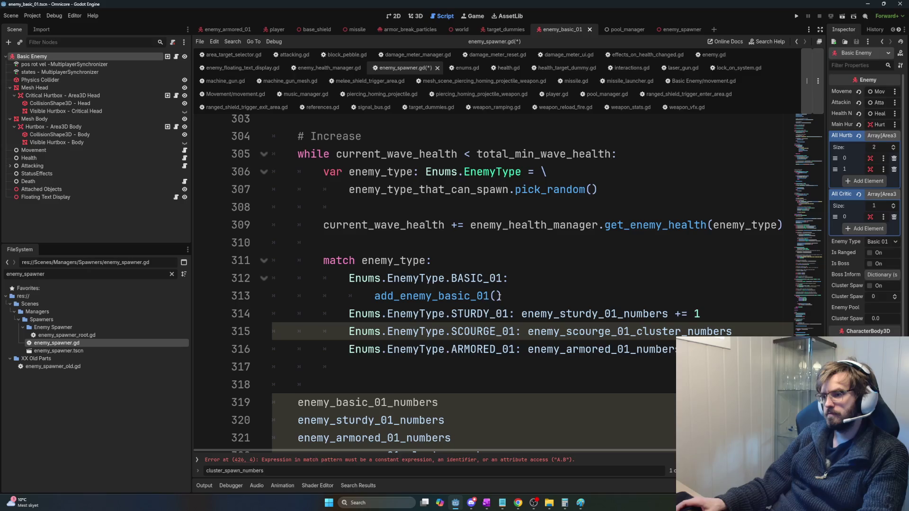
pyautogui.click(381, 137)
pyautogui.hotkey('shift', 'Home')
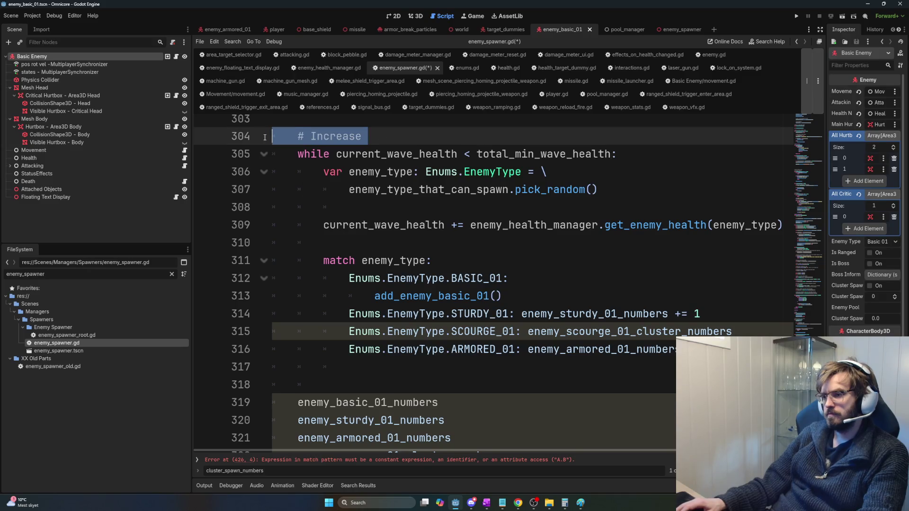
pyautogui.write('# Ad')
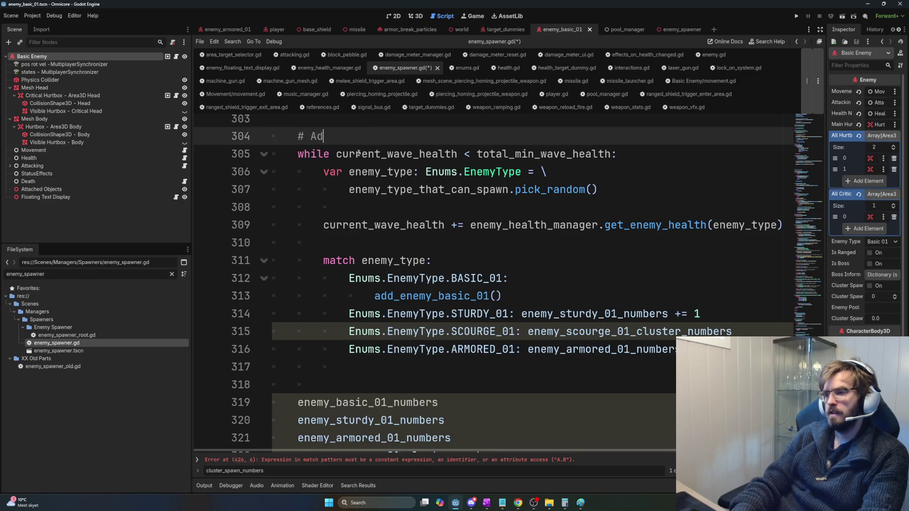
pyautogui.write('d enemies until')
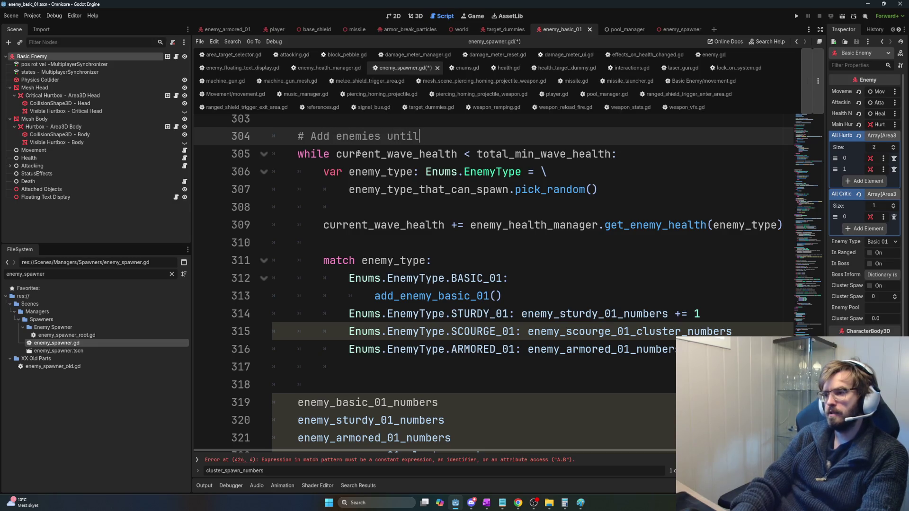
pyautogui.write(' their total ')
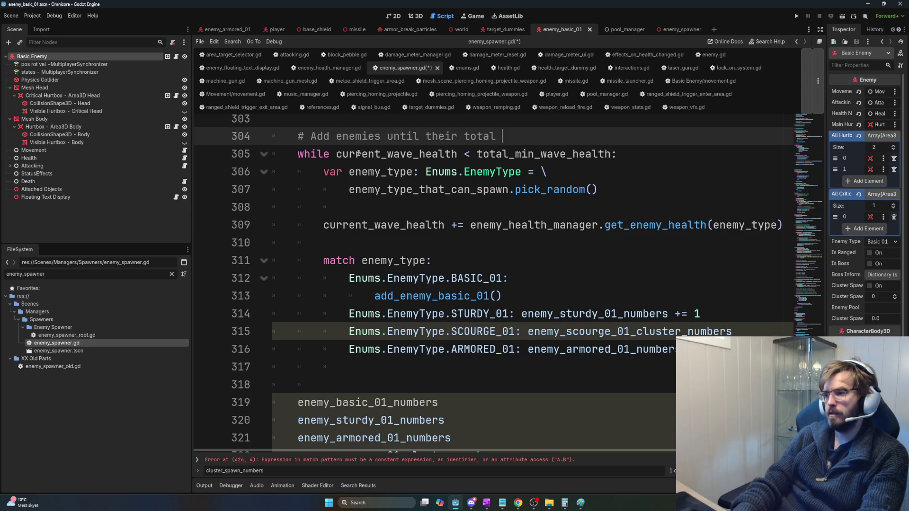
pyautogui.write('health ex')
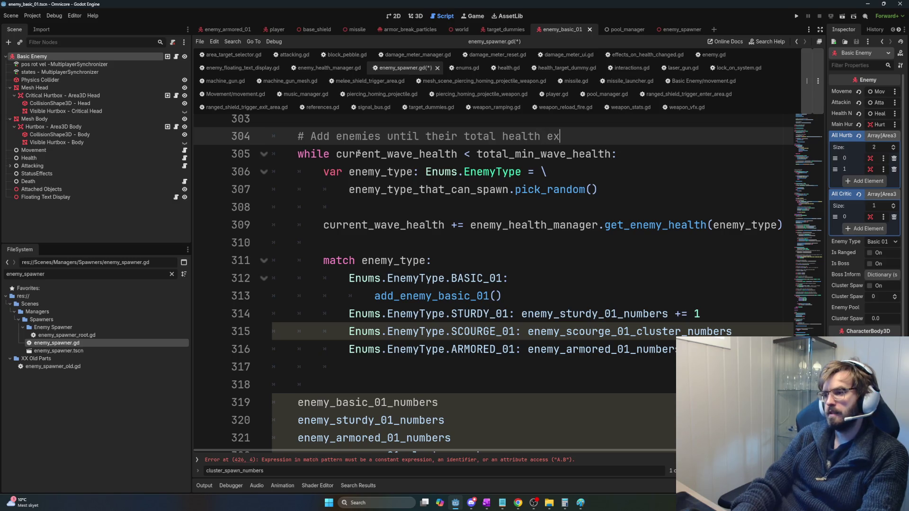
pyautogui.write('ceeds total_')
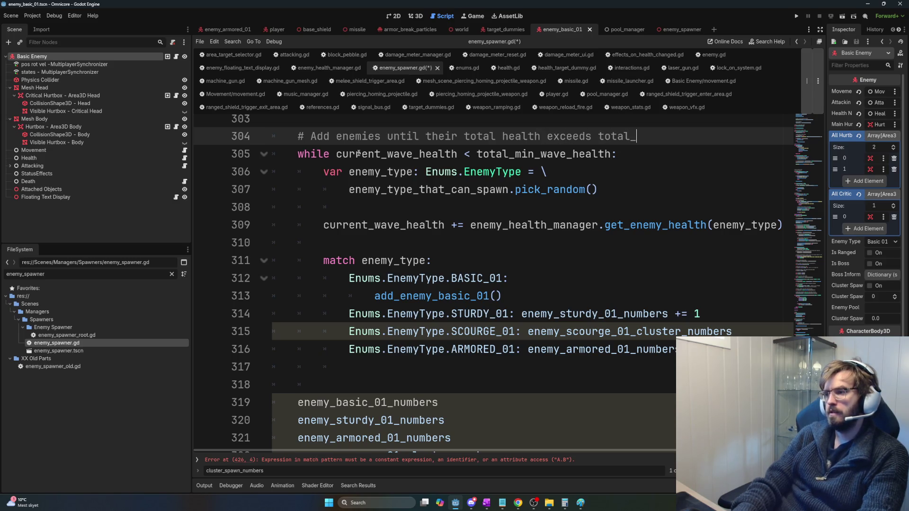
pyautogui.write('min_wave_health')
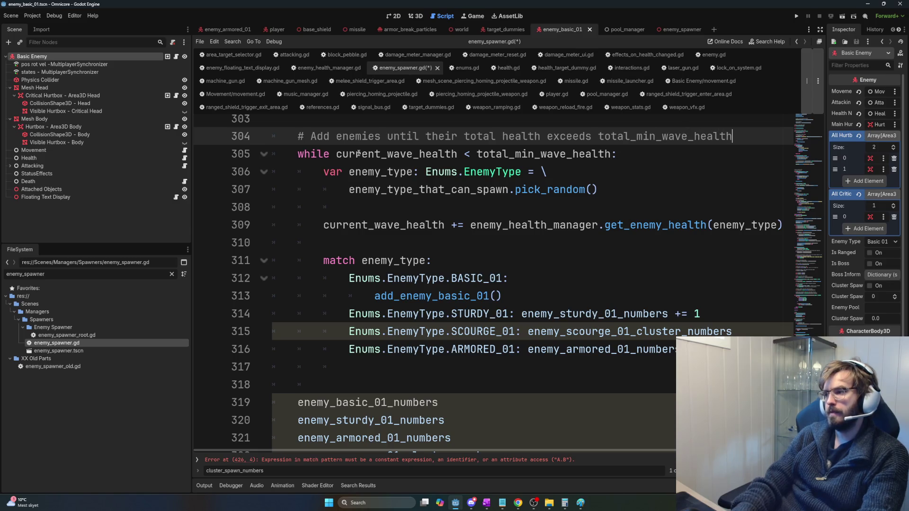
pyautogui.moveTo(502, 296)
pyautogui.mouseDown()
pyautogui.moveTo(324, 297)
pyautogui.moveTo(374, 296)
pyautogui.mouseUp()
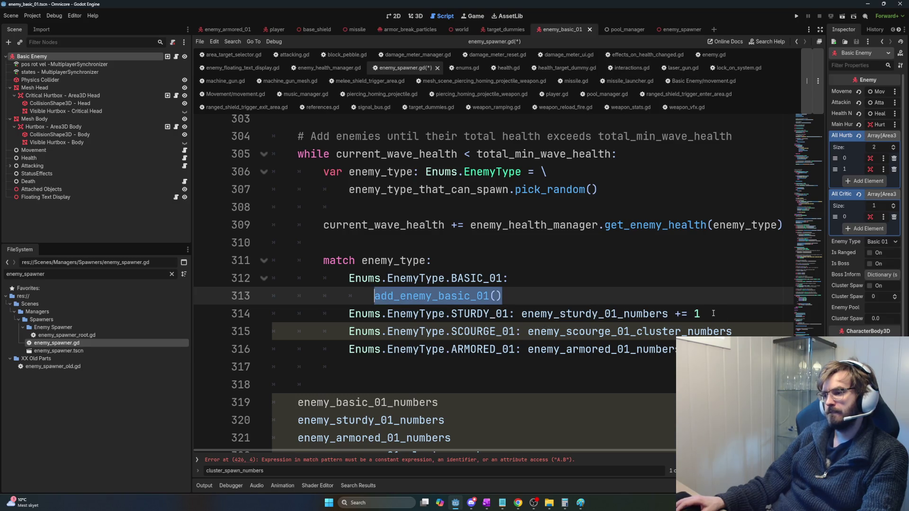
# Step: Try removing the sturdy counter increment on line 314, then undo back to the original line
pyautogui.moveTo(713, 314); pyautogui.dragTo(516, 314)
pyautogui.press('BackSpace')
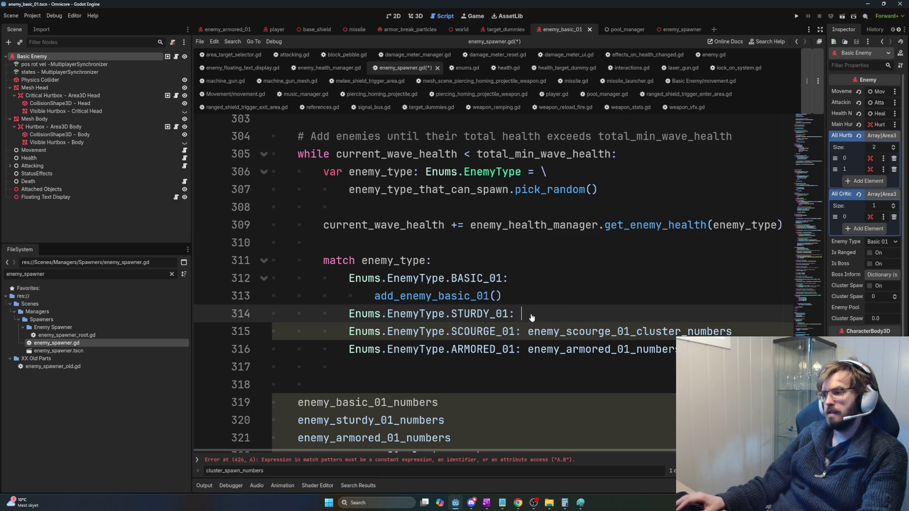
pyautogui.press('Return')
pyautogui.moveTo(502, 296); pyautogui.dragTo(372, 297)
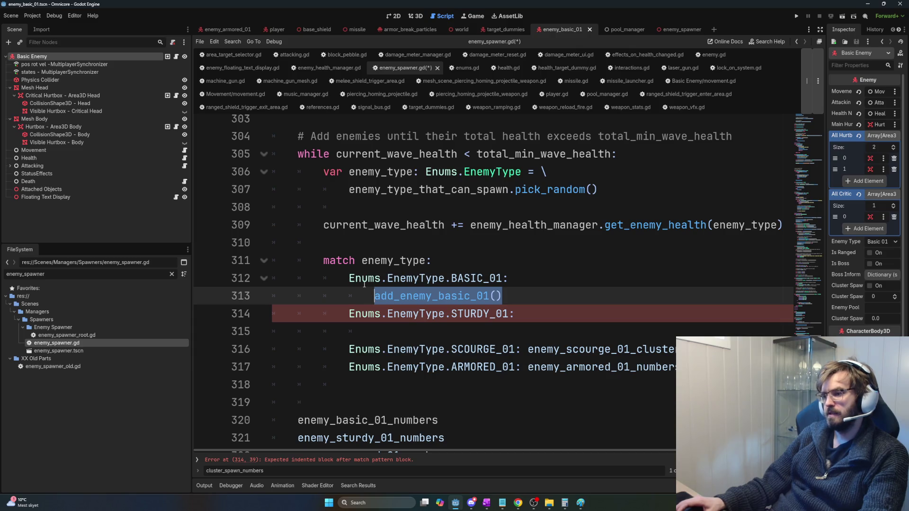
pyautogui.hotkey('ctrl', 'z')
pyautogui.hotkey('ctrl', 'z')
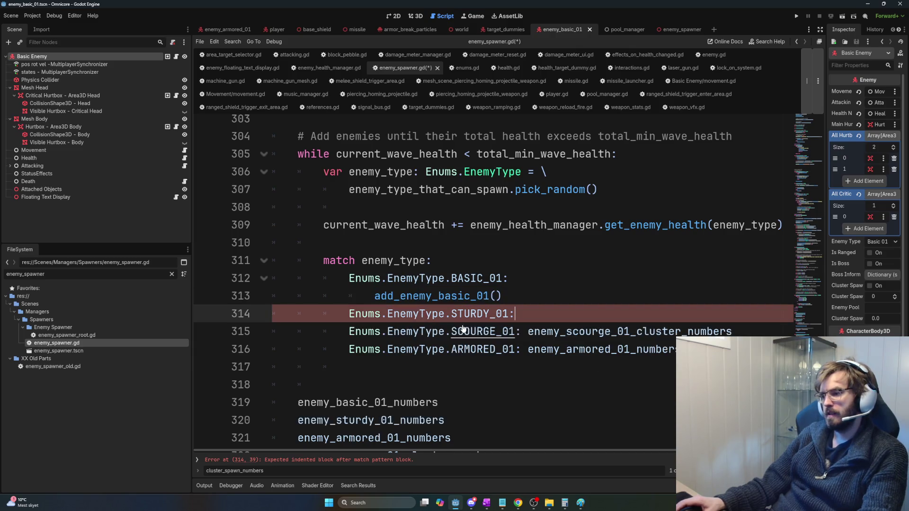
pyautogui.write('enemy_sturdy_01_numbers += 1')
# Step: Copy line 309's current_wave_health update over the enemy_basic_01_numbers reset in add_enemy_basic_01
pyautogui.moveTo(323, 225); pyautogui.dragTo(783, 229)
pyautogui.hotkey('ctrl', 'c')
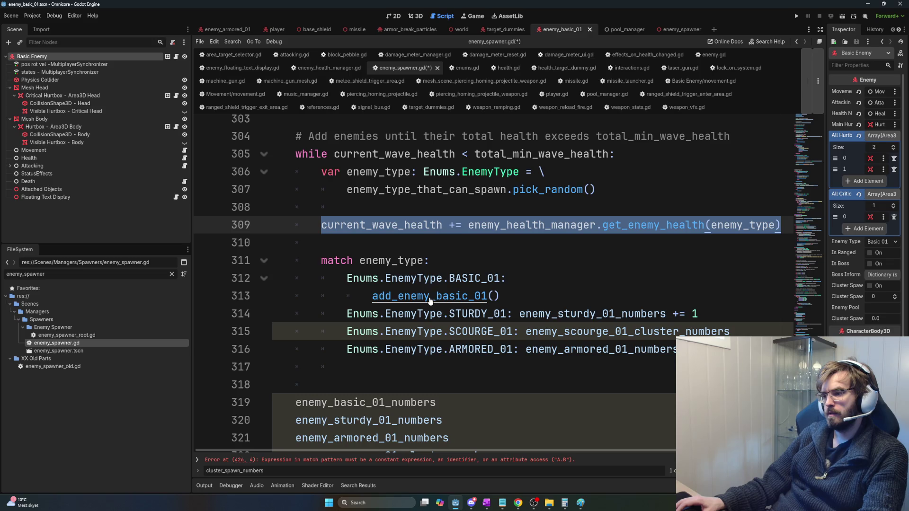
pyautogui.keyDown('ctrl'); pyautogui.click(429, 299); pyautogui.keyUp('ctrl')
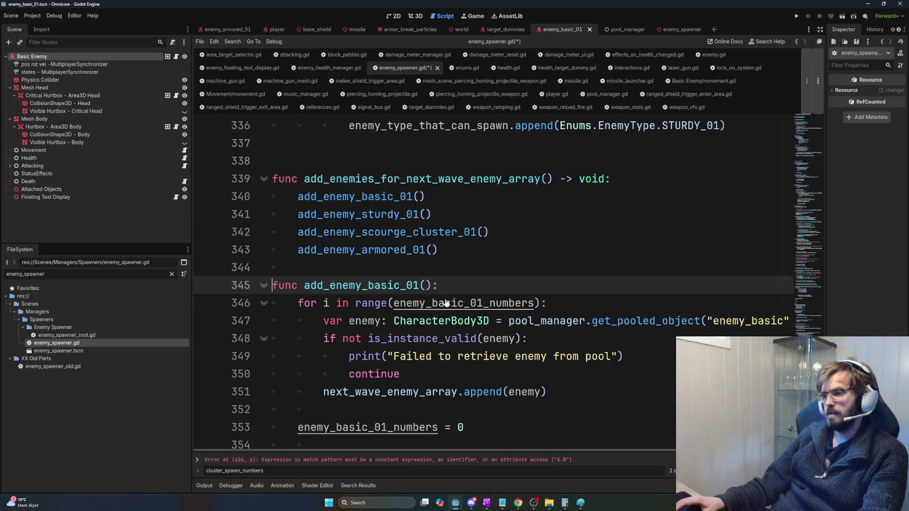
pyautogui.scroll(-1, 447, 327)
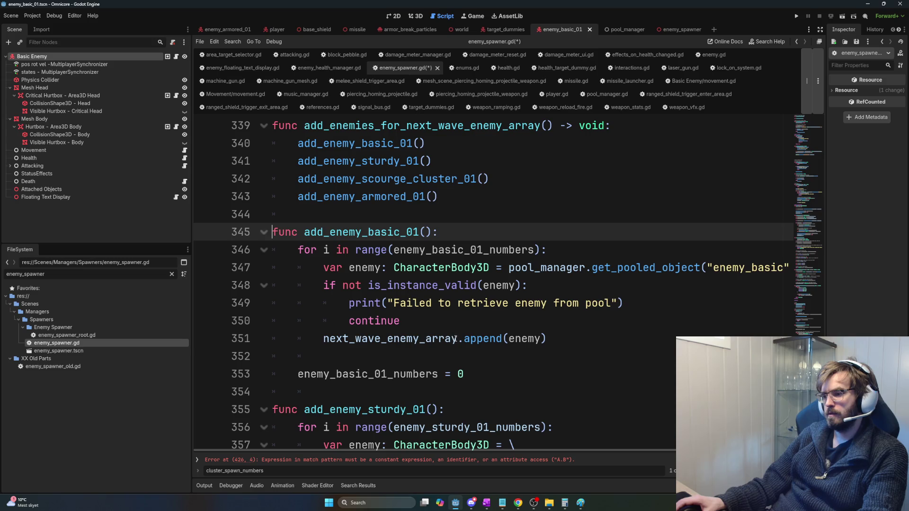
pyautogui.click(470, 355)
pyautogui.press('Down')
pyautogui.hotkey('shift', 'Home')
pyautogui.hotkey('ctrl', 'v')
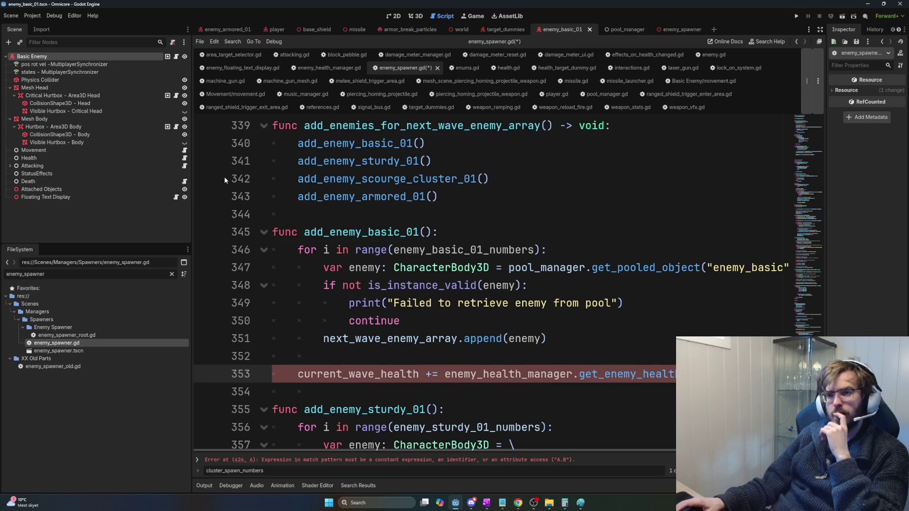
pyautogui.click(120, 64)
# Step: Check the Basic Enemy node's Cluster Spawn range and Cluster Spawn numbers properties in the Inspector
pyautogui.click(120, 56)
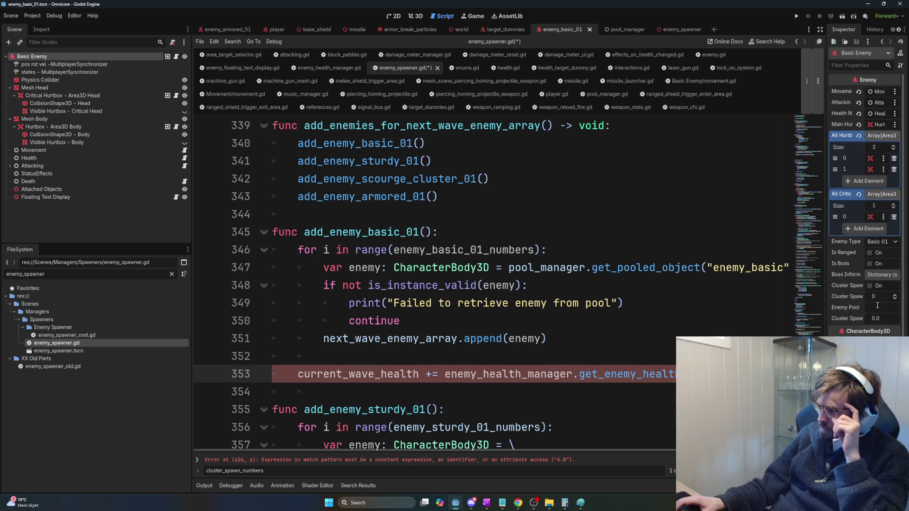
pyautogui.click(880, 321)
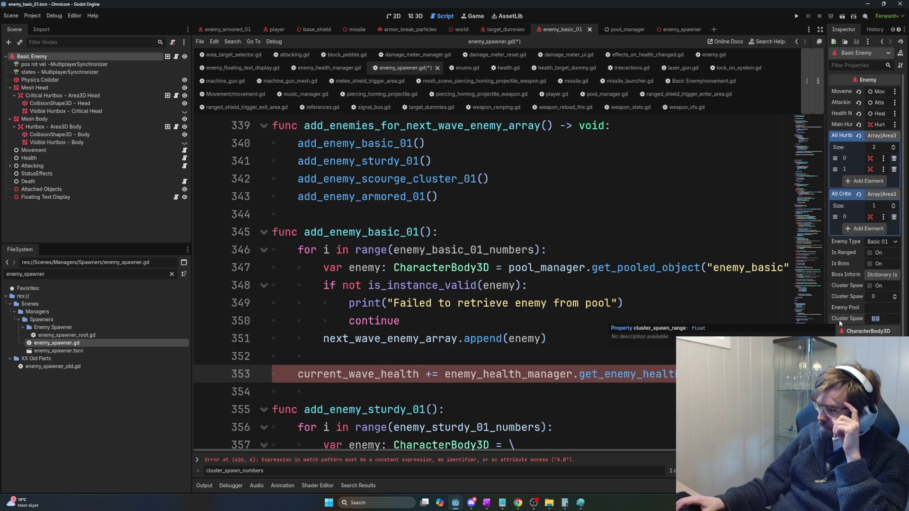
pyautogui.click(855, 297)
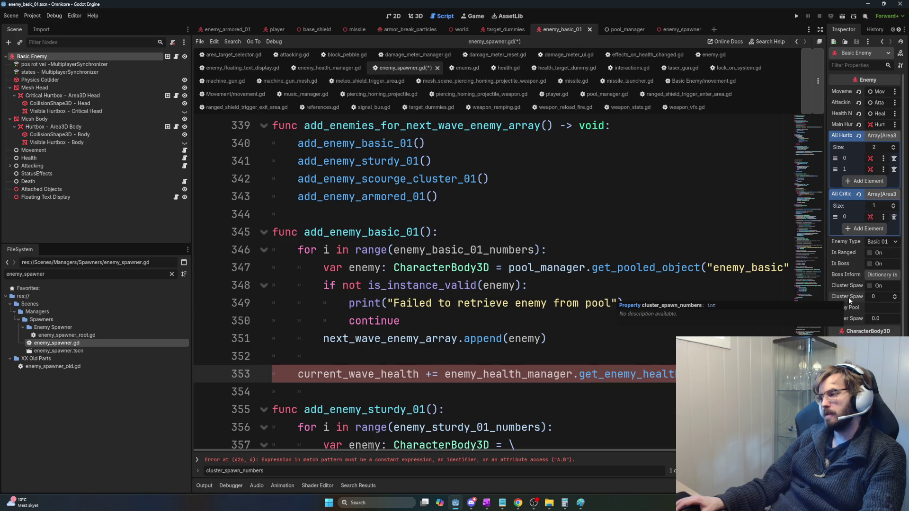
# Step: Insert a line above the health update and begin typing 'if not enemy.'
pyautogui.click(546, 355)
pyautogui.press('Return')
pyautogui.write('if not ')
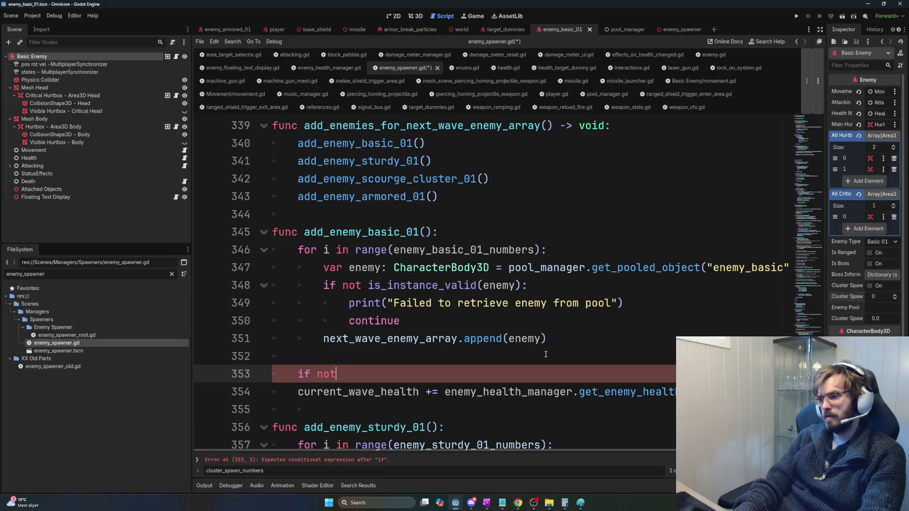
pyautogui.write('enemy.')
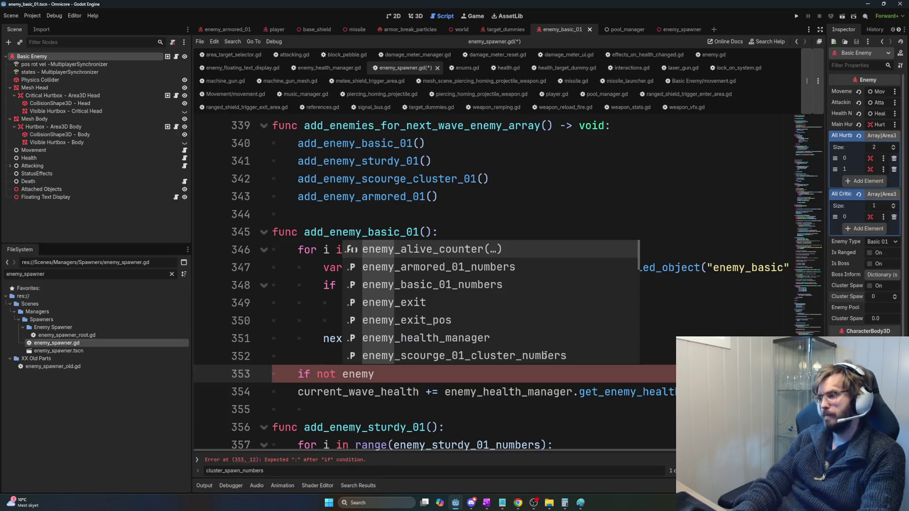
# Step: Extend the check with 'cluster', change line 347's enemy type to Enemy, and save
pyautogui.press('Escape')
pyautogui.write('c')
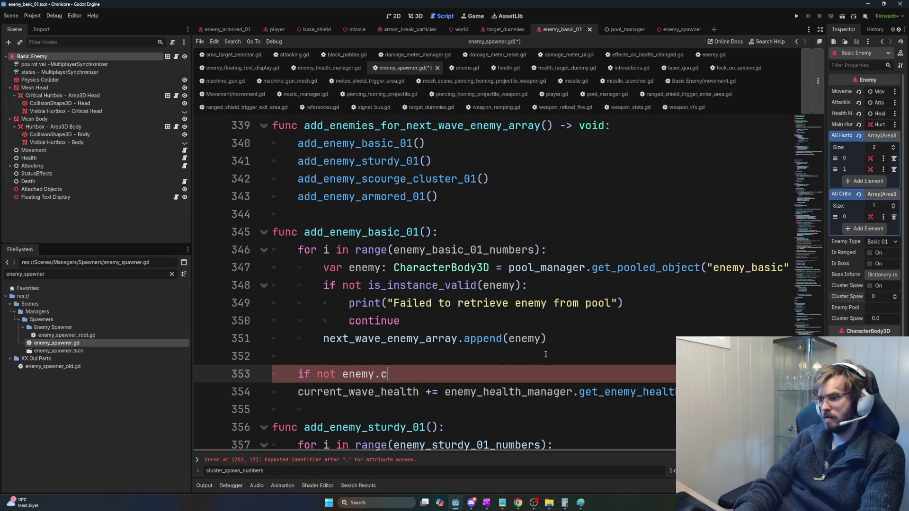
pyautogui.write('luster')
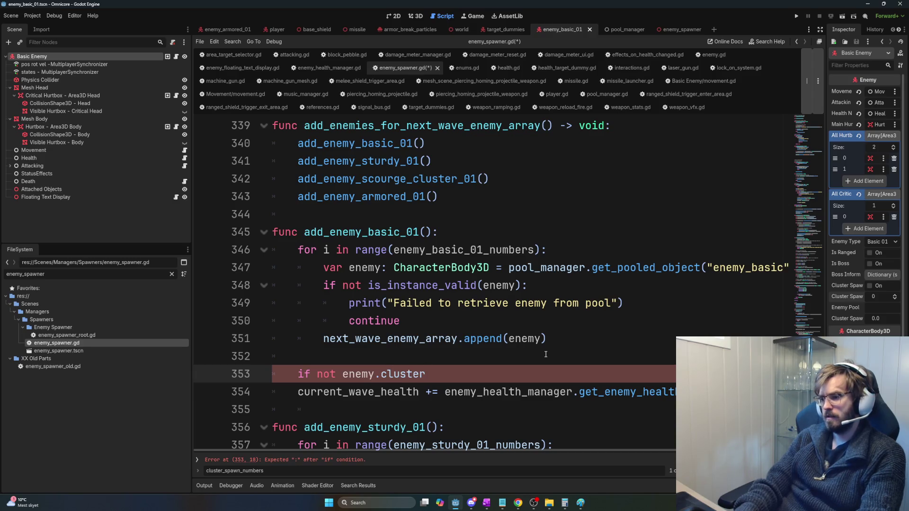
pyautogui.doubleClick(429, 268)
pyautogui.write('Enemy')
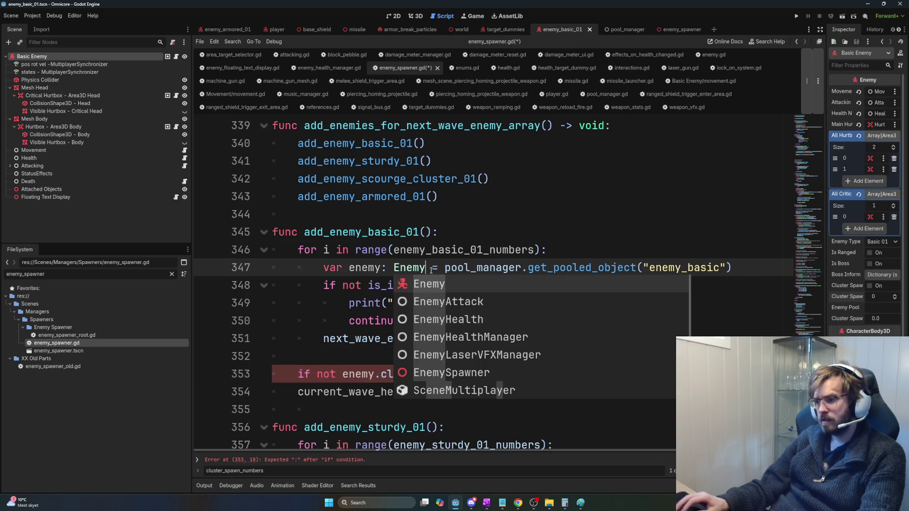
pyautogui.click(337, 286)
pyautogui.hotkey('ctrl', 's')
# Step: Rework the partial check to 'if not enemy.clu', deleting the line and then restoring it
pyautogui.click(438, 374)
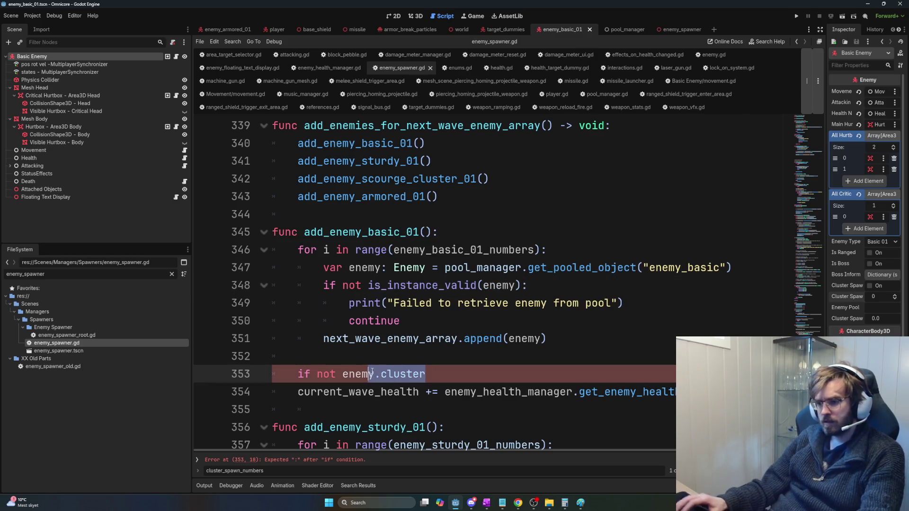
pyautogui.press('BackSpace')
pyautogui.press('BackSpace')
pyautogui.press('BackSpace')
pyautogui.write('.cl')
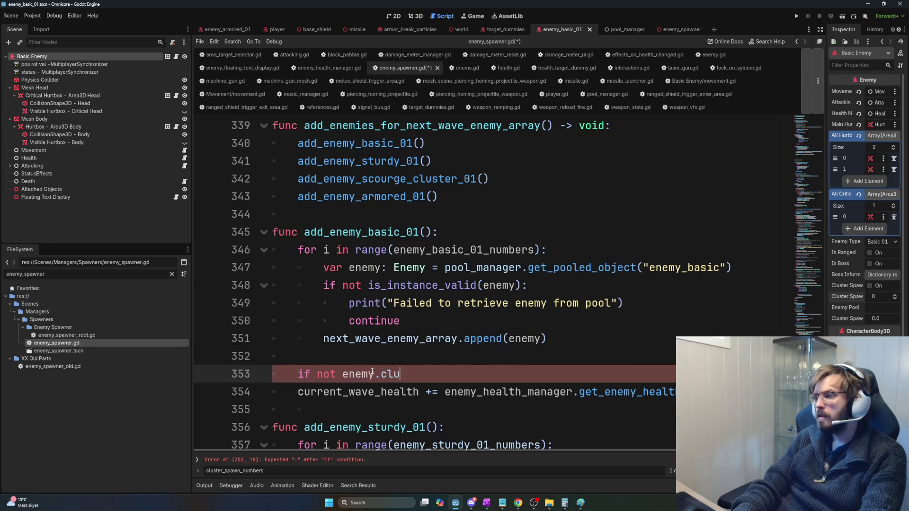
pyautogui.scroll(-3, 372, 373)
pyautogui.hotkey('ctrl', 'shift', 'k')
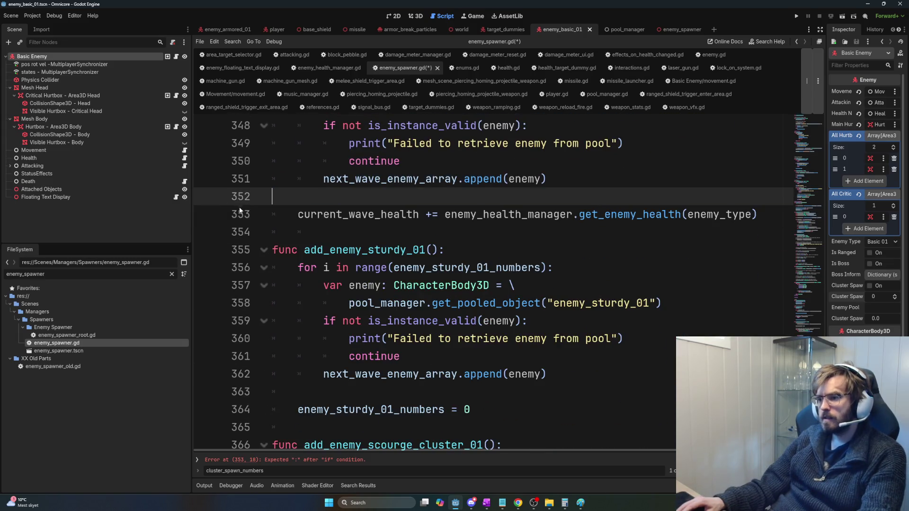
pyautogui.press('Down')
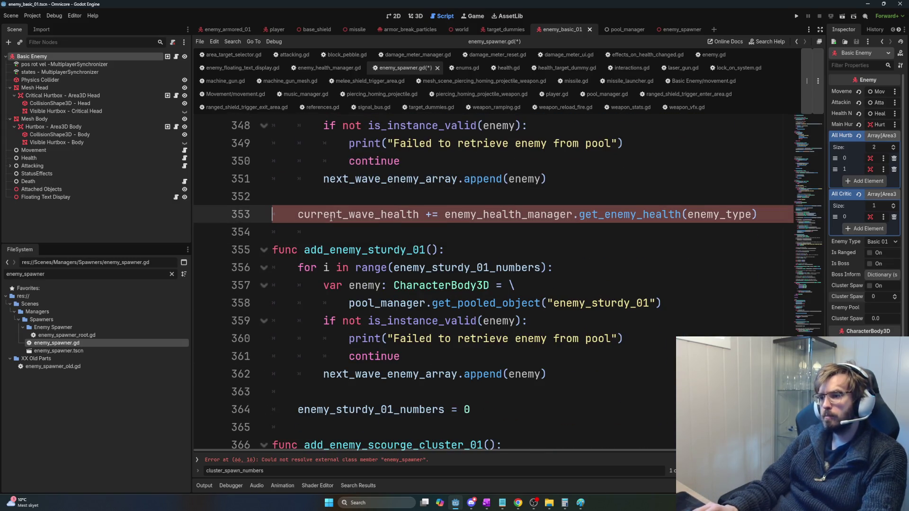
pyautogui.hotkey('ctrl', 'z')
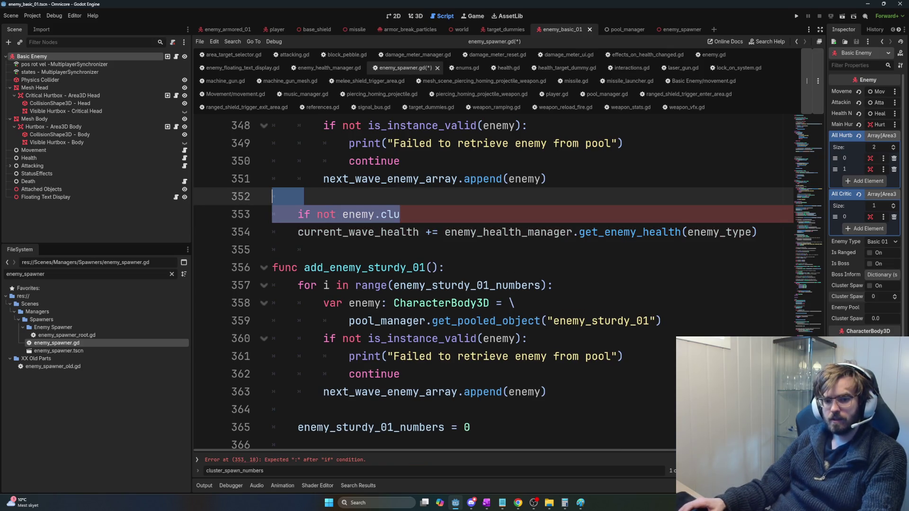
pyautogui.hotkey('alt', 'Tab')
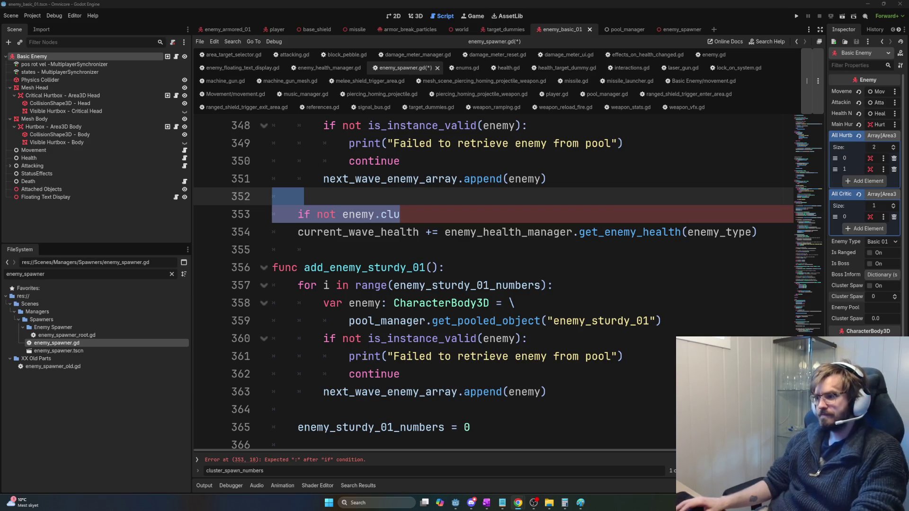
pyautogui.moveTo(732, 232); pyautogui.dragTo(399, 208)
# Step: Delete lines 353–354 and run the project with F5, which stops on a line 426 parser error
pyautogui.press('BackSpace')
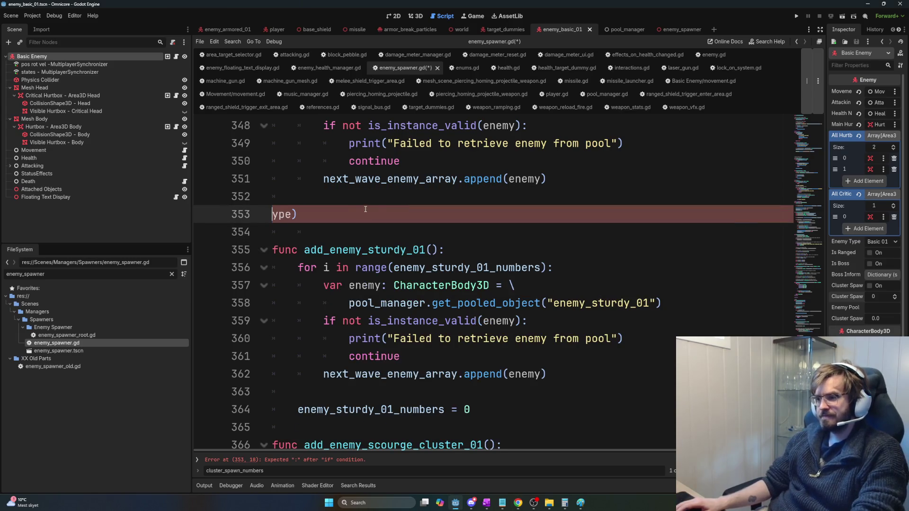
pyautogui.hotkey('ctrl', 'z')
pyautogui.moveTo(766, 239)
pyautogui.mouseDown()
pyautogui.moveTo(303, 222)
pyautogui.moveTo(284, 204)
pyautogui.moveTo(289, 211)
pyautogui.mouseUp()
pyautogui.hotkey('ctrl', 'c')
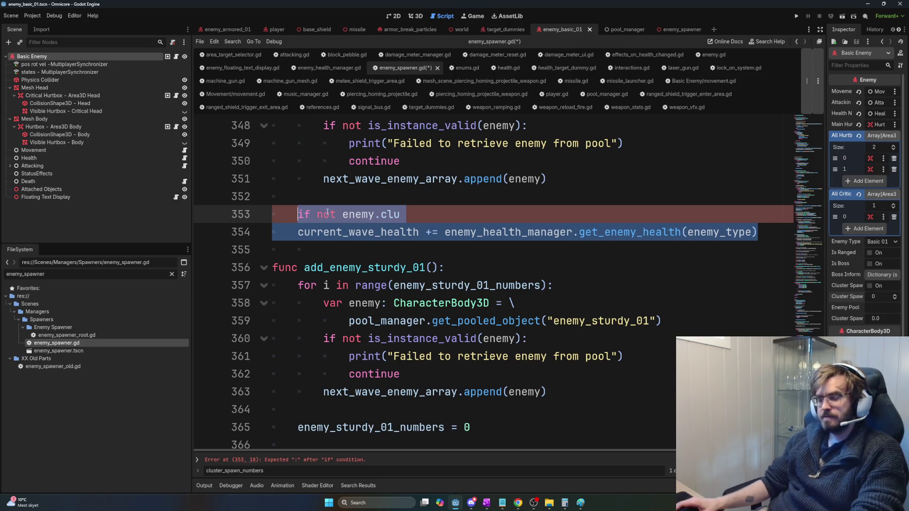
pyautogui.scroll(2, 324, 214)
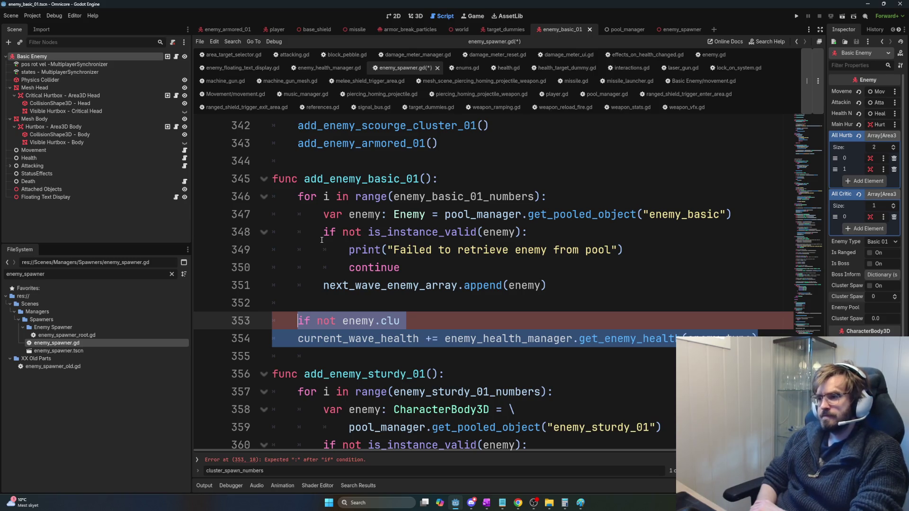
pyautogui.scroll(3, 408, 296)
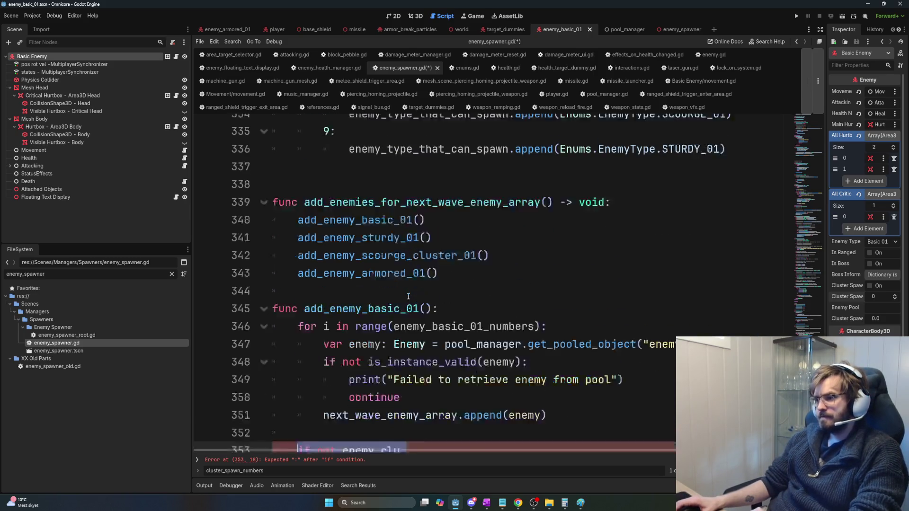
pyautogui.scroll(-2, 408, 297)
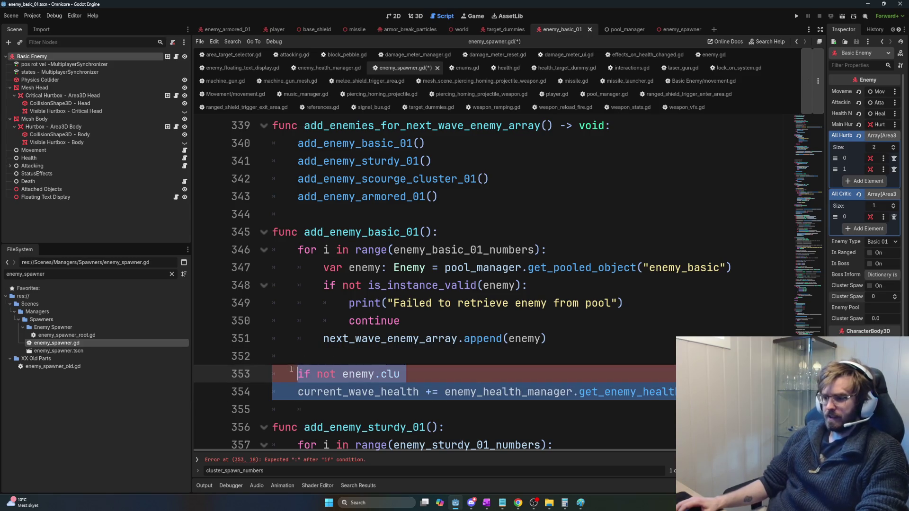
pyautogui.press('BackSpace')
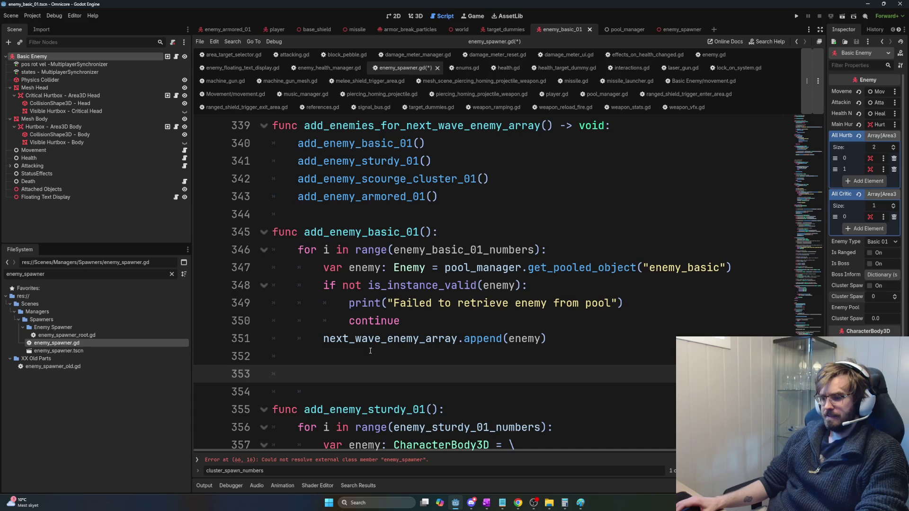
pyautogui.press('F5')
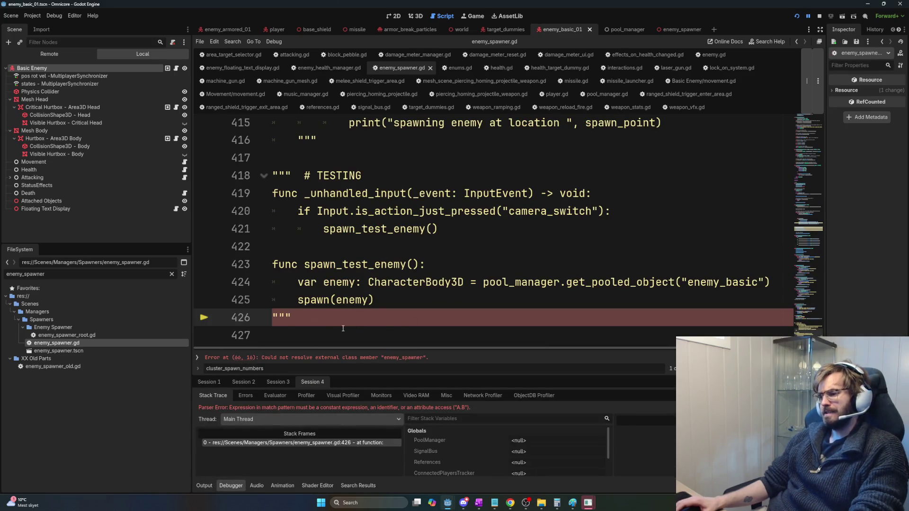
pyautogui.scroll(3, 355, 317)
pyautogui.scroll(-3, 350, 308)
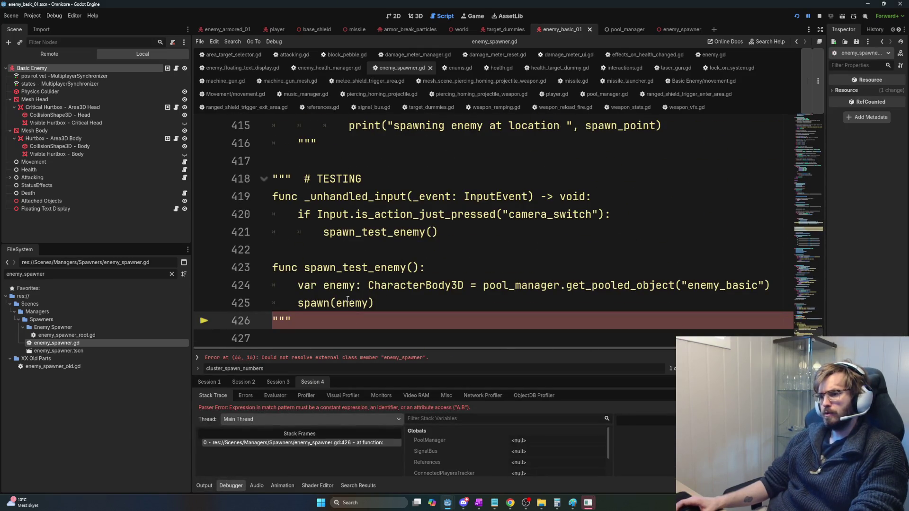
pyautogui.click(298, 179)
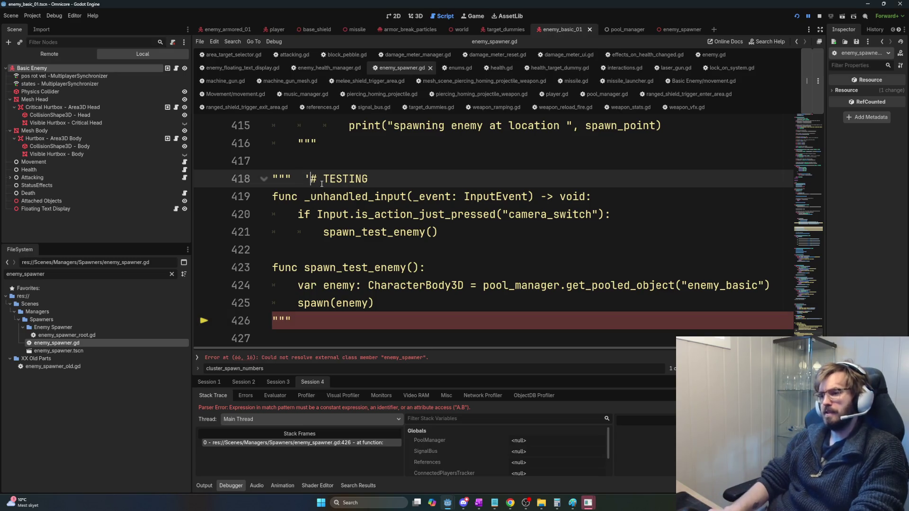
pyautogui.press('Return')
pyautogui.scroll(-1, 352, 246)
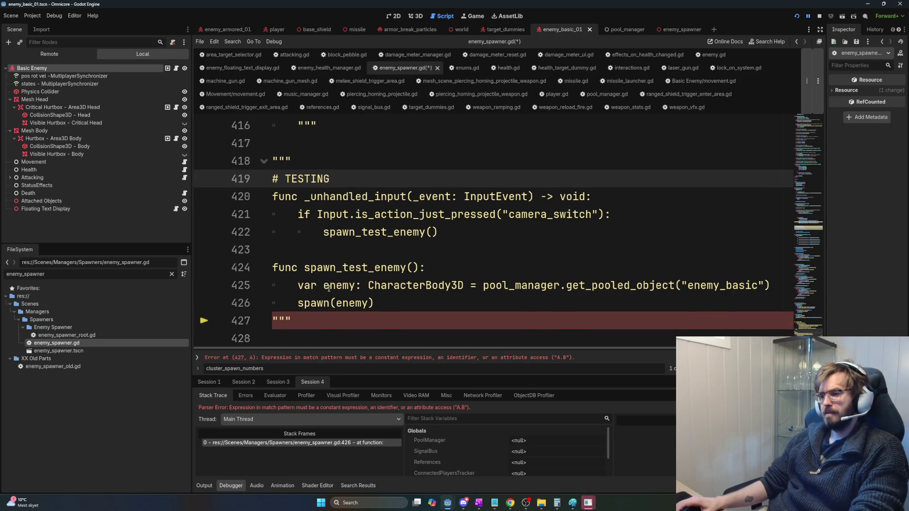
pyautogui.click(384, 320)
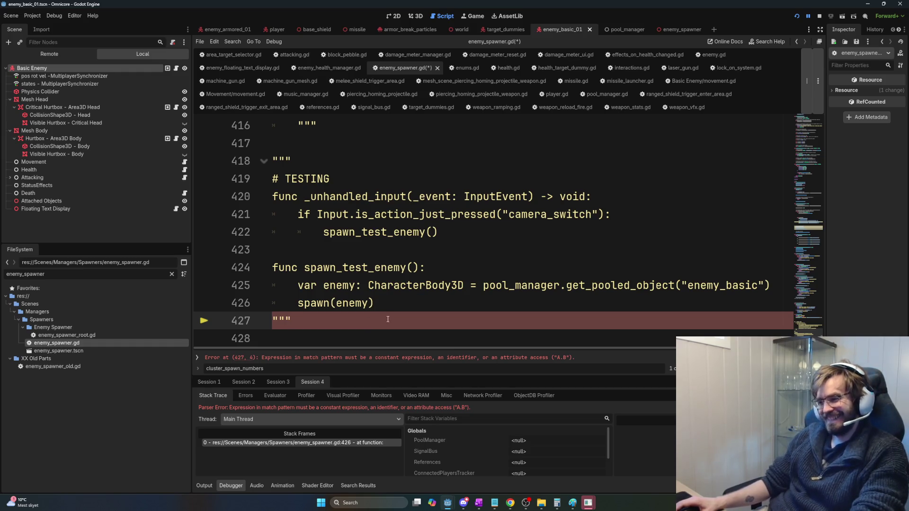
pyautogui.scroll(6, 359, 318)
pyautogui.scroll(-5, 365, 320)
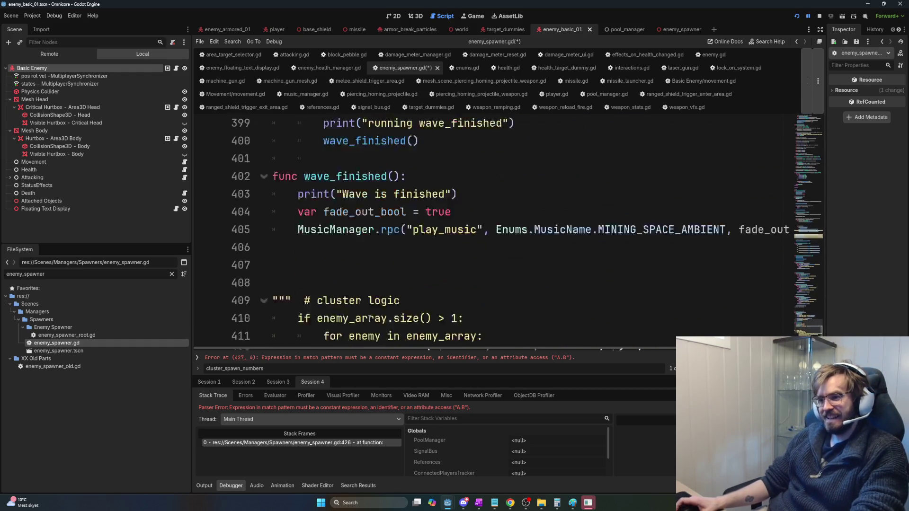
pyautogui.scroll(-2, 369, 324)
pyautogui.click(206, 321)
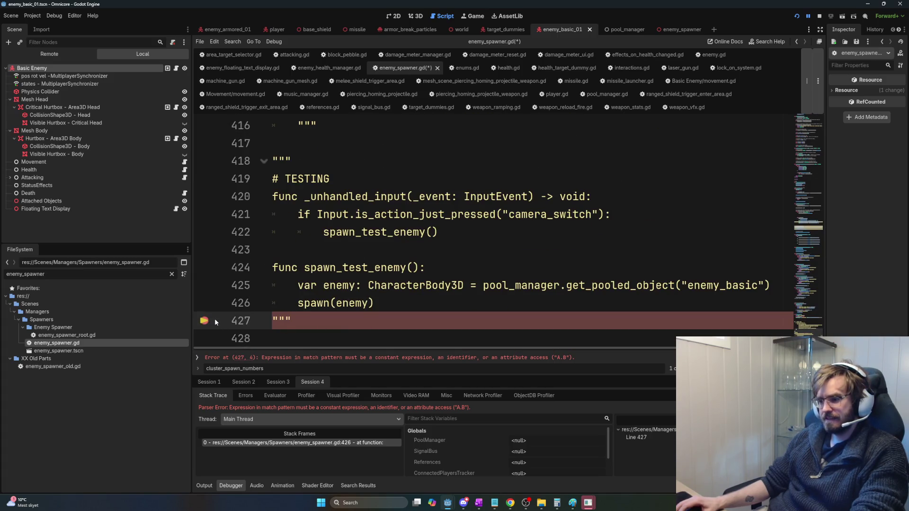
pyautogui.scroll(3, 354, 307)
pyautogui.scroll(2, 354, 307)
pyautogui.moveTo(268, 301); pyautogui.dragTo(378, 348)
pyautogui.press('Delete')
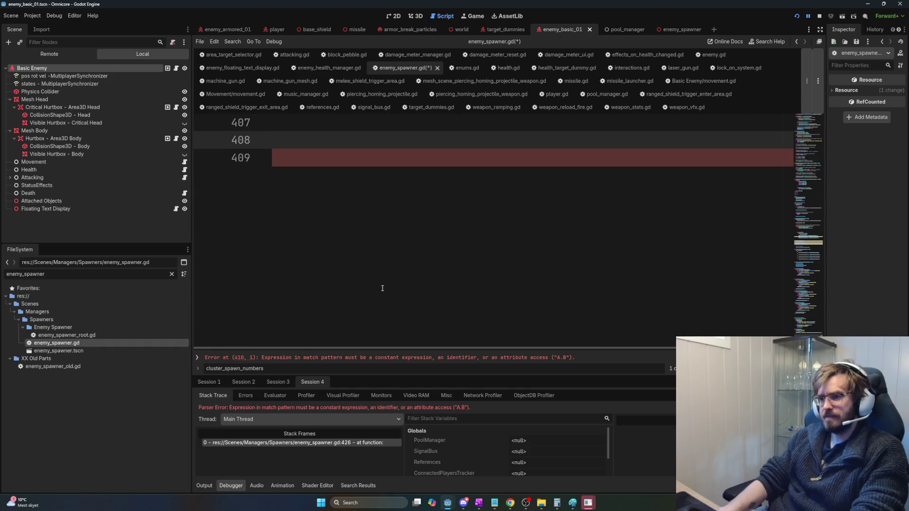
pyautogui.press('Delete')
pyautogui.scroll(4, 424, 326)
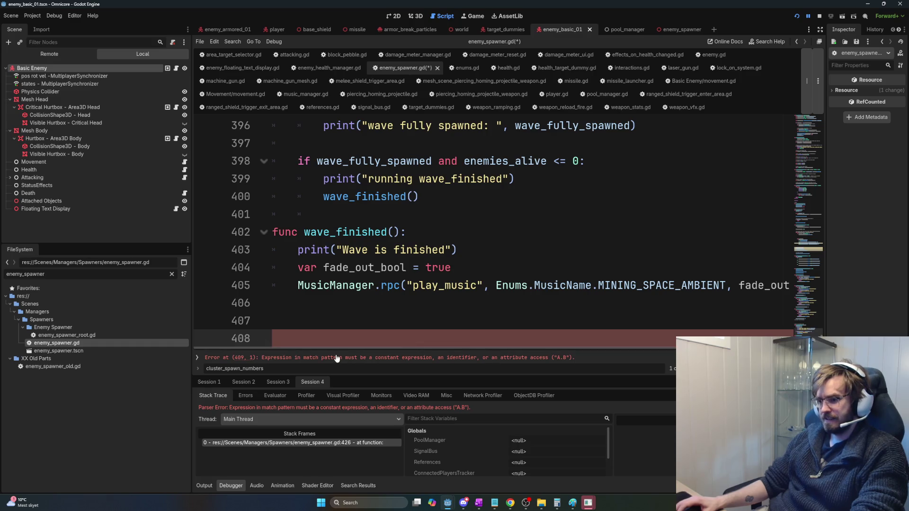
pyautogui.moveTo(329, 346)
pyautogui.mouseDown()
pyautogui.moveTo(446, 349)
pyautogui.moveTo(287, 351)
pyautogui.mouseUp()
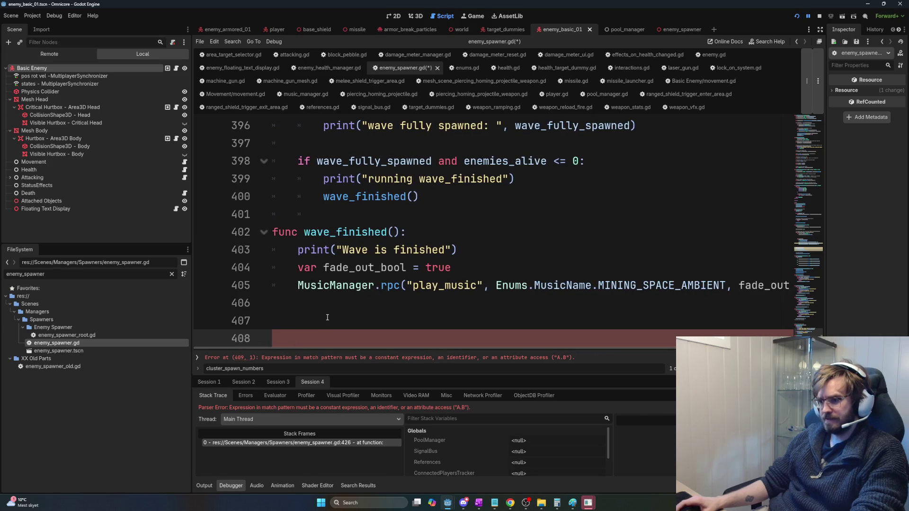
# Step: Select the add_enemy_basic_01() call in the match case and locate the function's loop end
pyautogui.scroll(5, 327, 284)
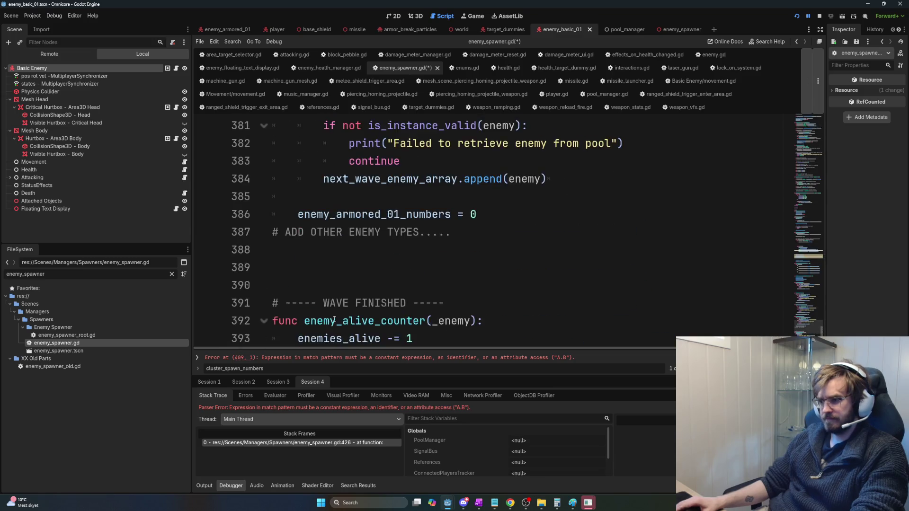
pyautogui.scroll(3, 815, 274)
pyautogui.scroll(20, 815, 274)
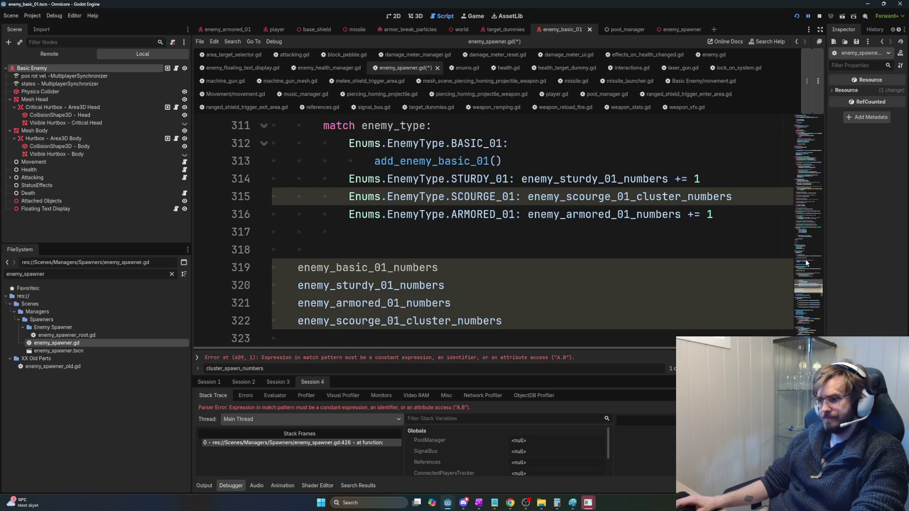
pyautogui.scroll(1, 536, 286)
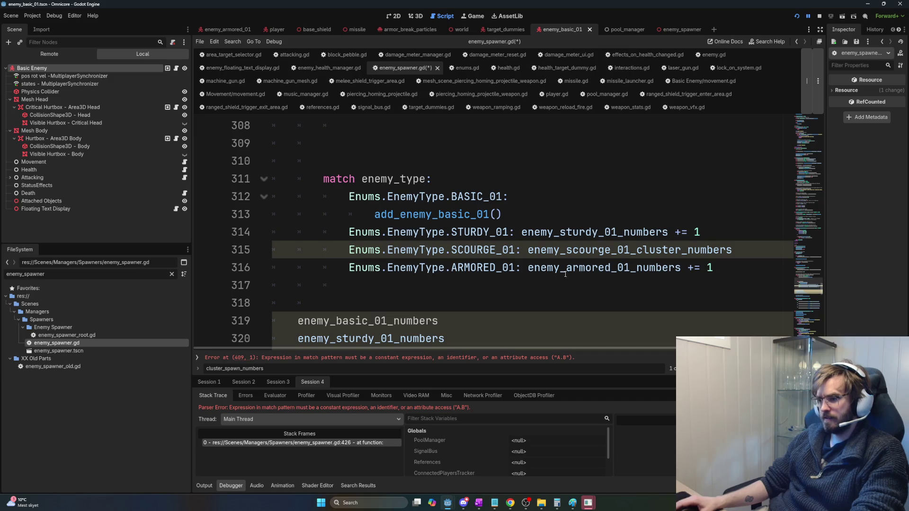
pyautogui.moveTo(502, 214)
pyautogui.mouseDown()
pyautogui.moveTo(348, 213)
pyautogui.moveTo(371, 210)
pyautogui.mouseUp()
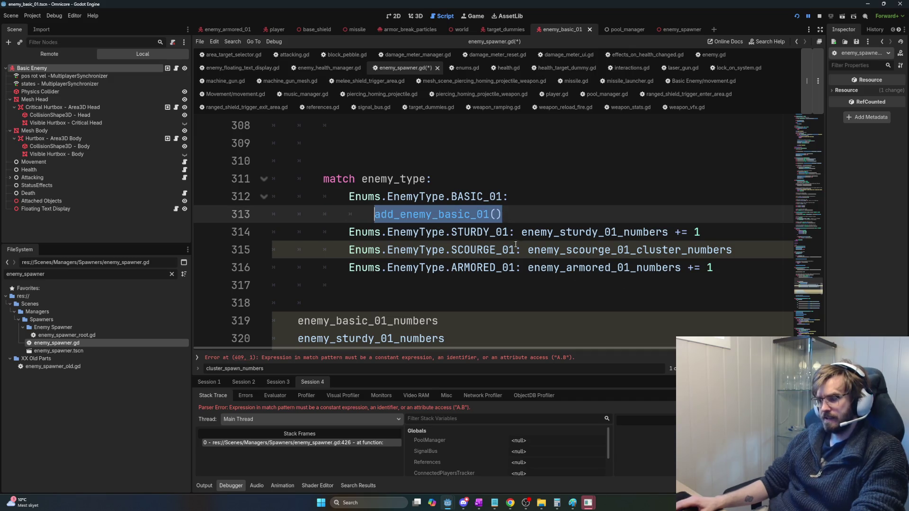
pyautogui.scroll(-13, 489, 268)
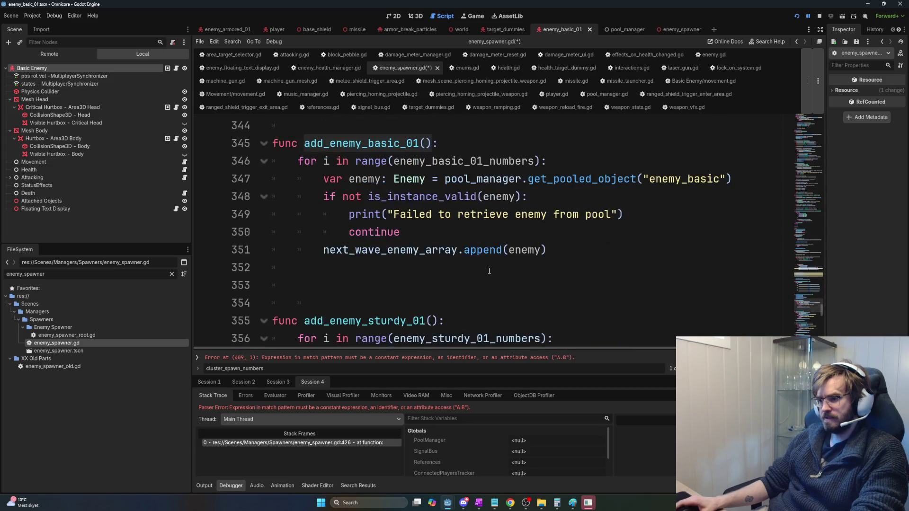
pyautogui.scroll(3, 489, 271)
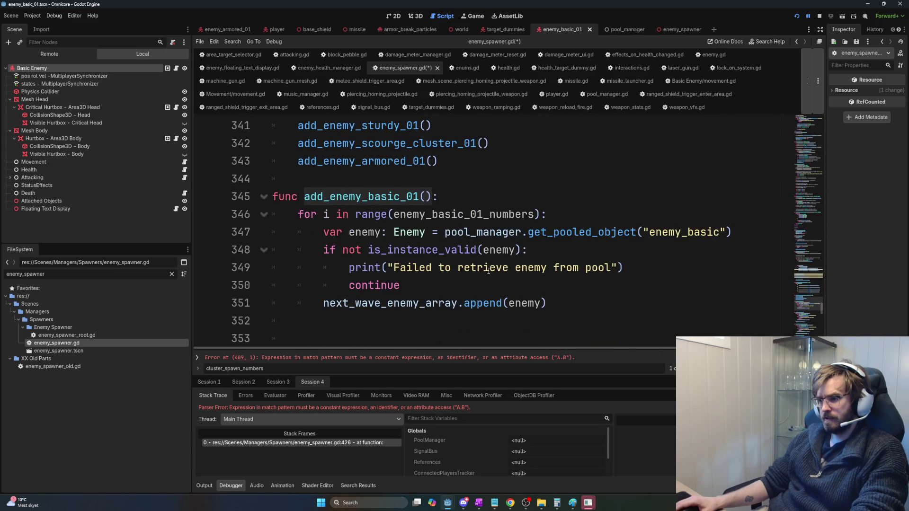
pyautogui.scroll(-1, 489, 270)
# Step: Paste the current_wave_health line, add 'if not enemy.' above it, and show Basic Enemy's properties
pyautogui.click(345, 267)
pyautogui.hotkey('ctrl', 'v')
pyautogui.write('if not enemy.clu')
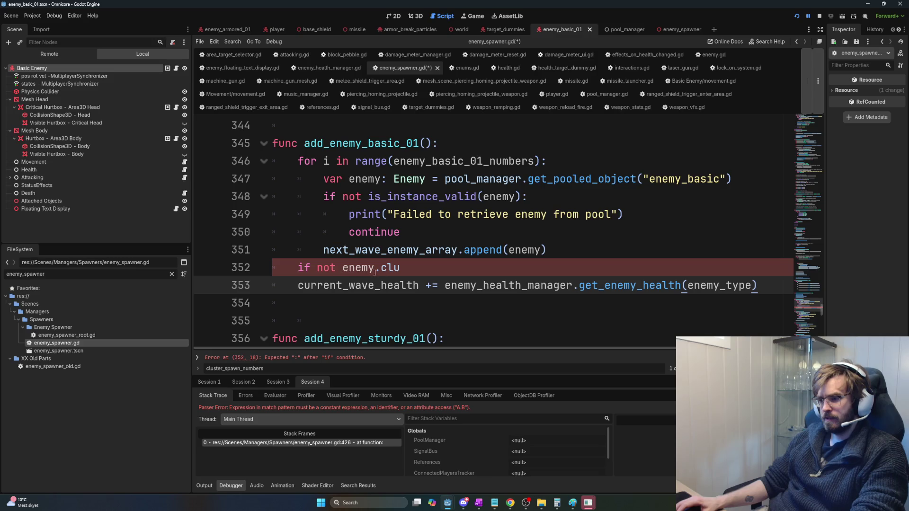
pyautogui.press('BackSpace')
pyautogui.press('BackSpace')
pyautogui.press('BackSpace')
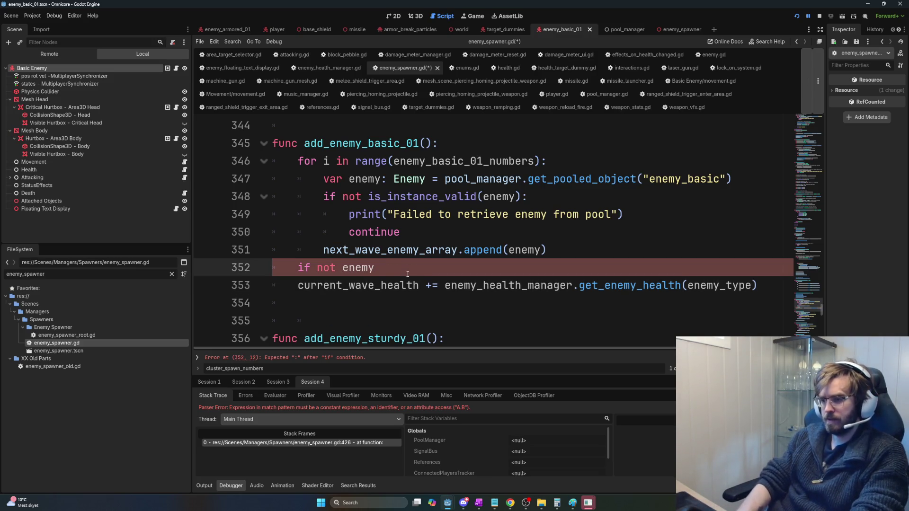
pyautogui.write('.')
pyautogui.press('Home')
pyautogui.press('Return')
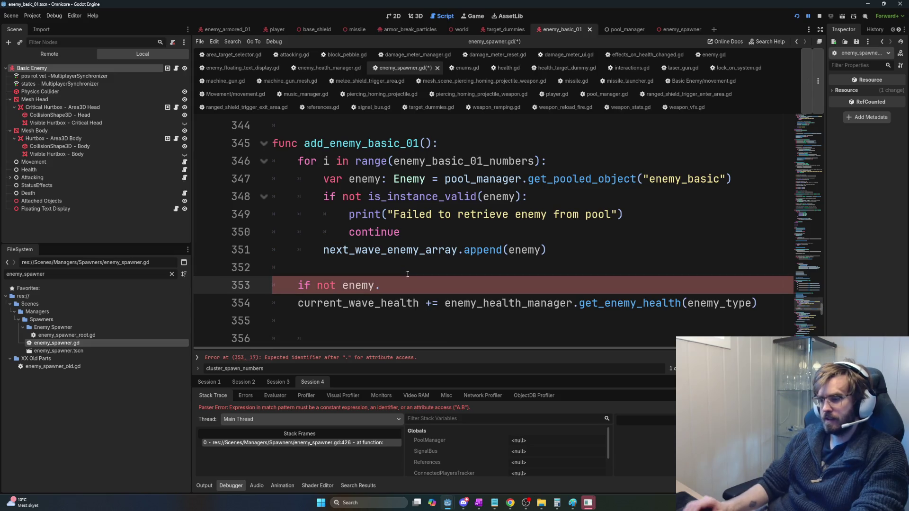
pyautogui.press('End')
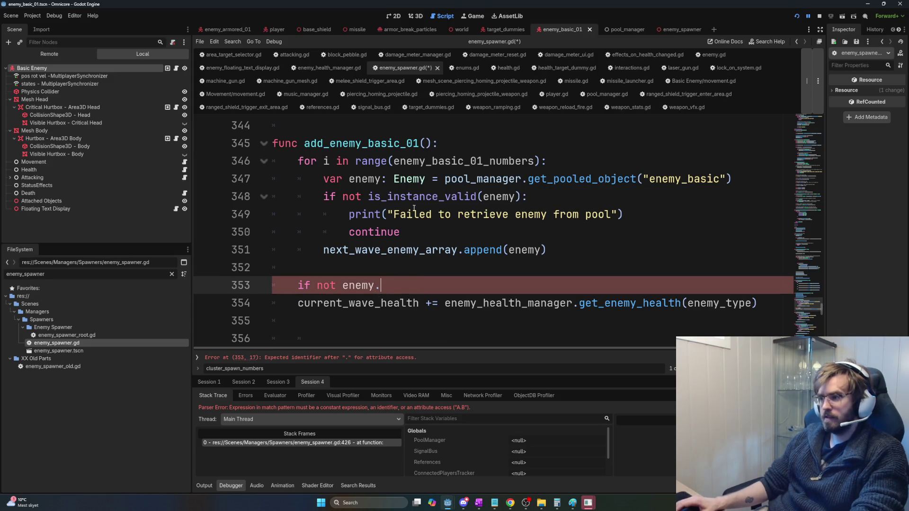
pyautogui.click(70, 69)
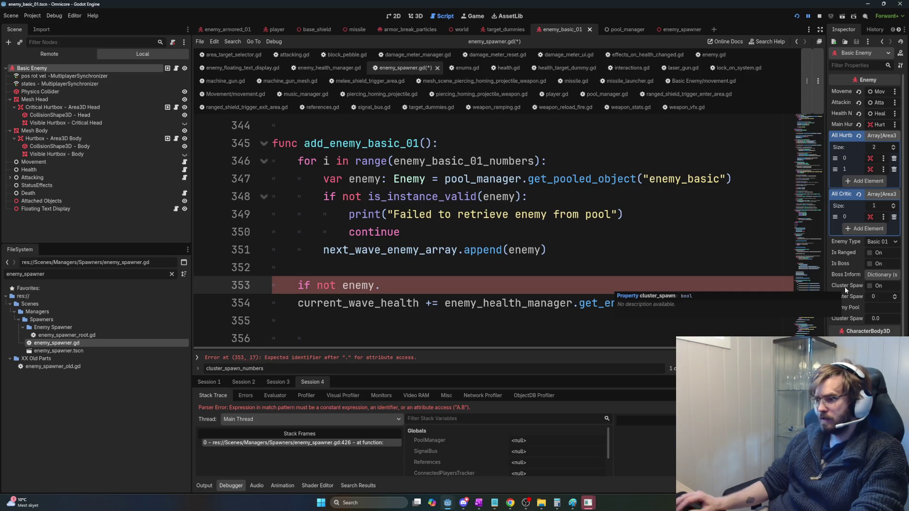
# Step: Complete 'if not enemy.cluster_spawn:', indent the health line, and split it after '+=' with a backslash
pyautogui.click(419, 281)
pyautogui.write('cluster_spawn')
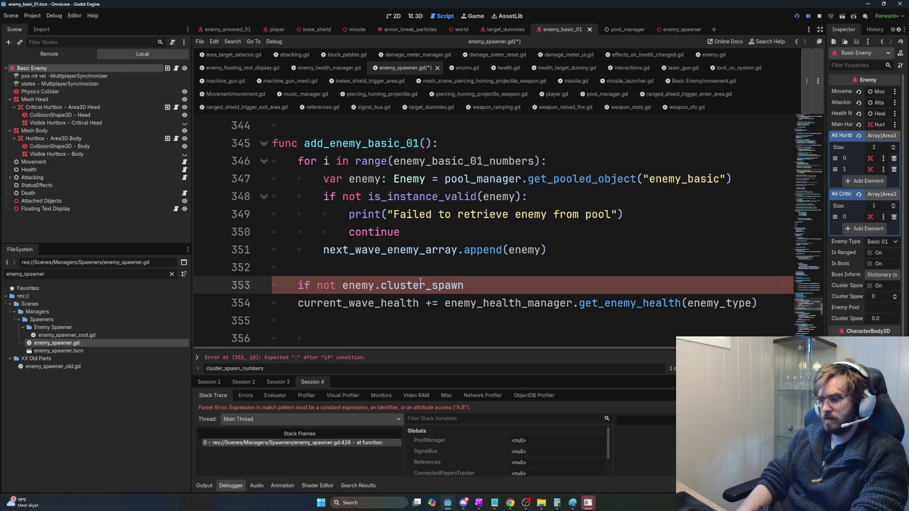
pyautogui.write(':')
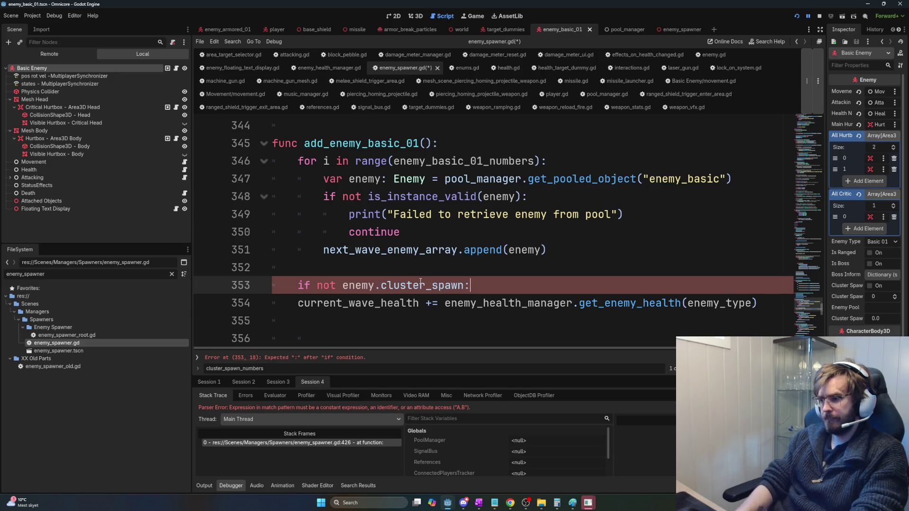
pyautogui.press('Down')
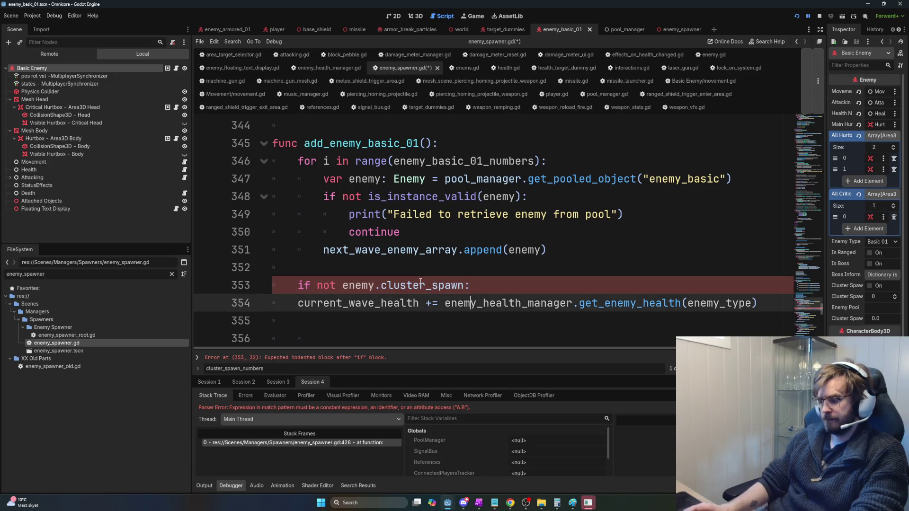
pyautogui.press('Home')
pyautogui.press('Tab')
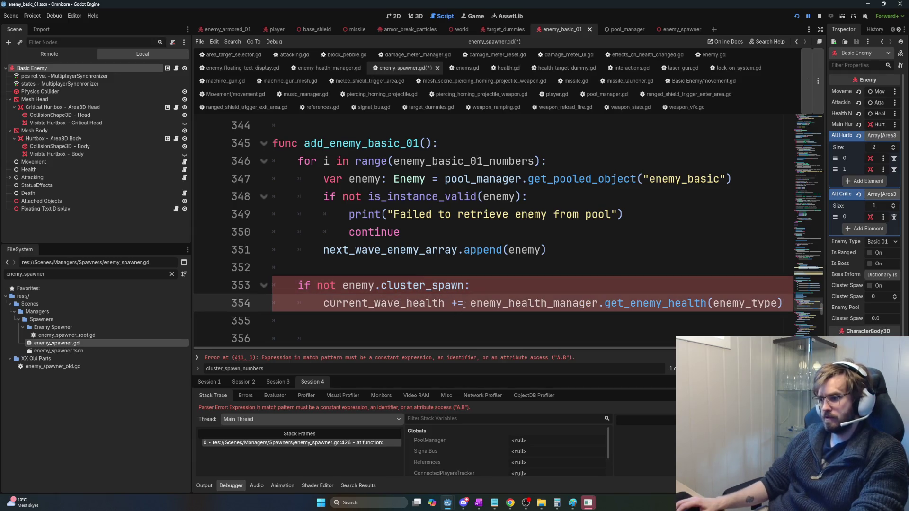
pyautogui.click(470, 303)
pyautogui.press('Return')
pyautogui.press('Tab')
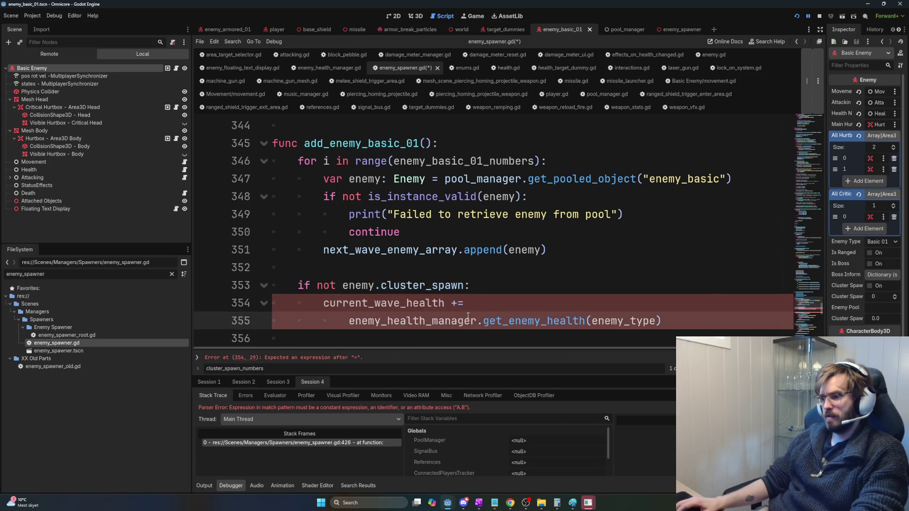
pyautogui.press('Up')
pyautogui.press('End')
pyautogui.write('\\')
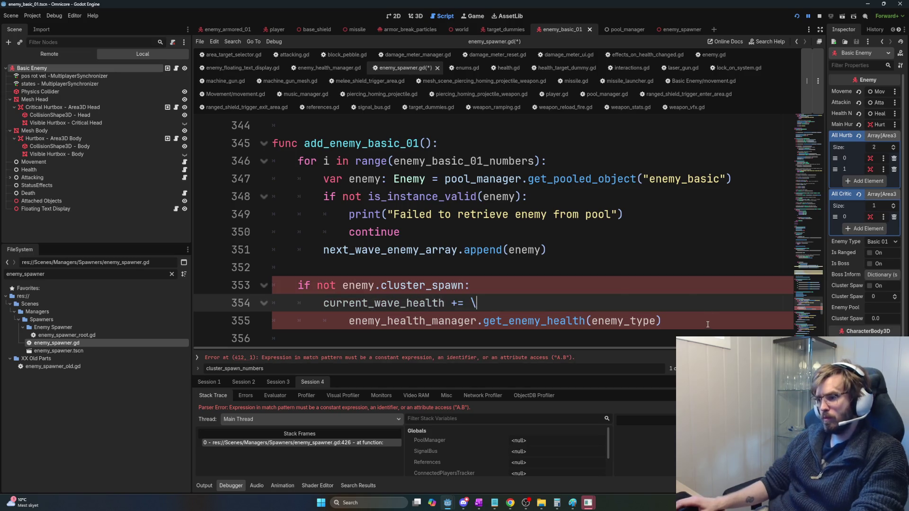
# Step: Go to the reported error at the file's end and delete the extra blank line 410
pyautogui.click(708, 323)
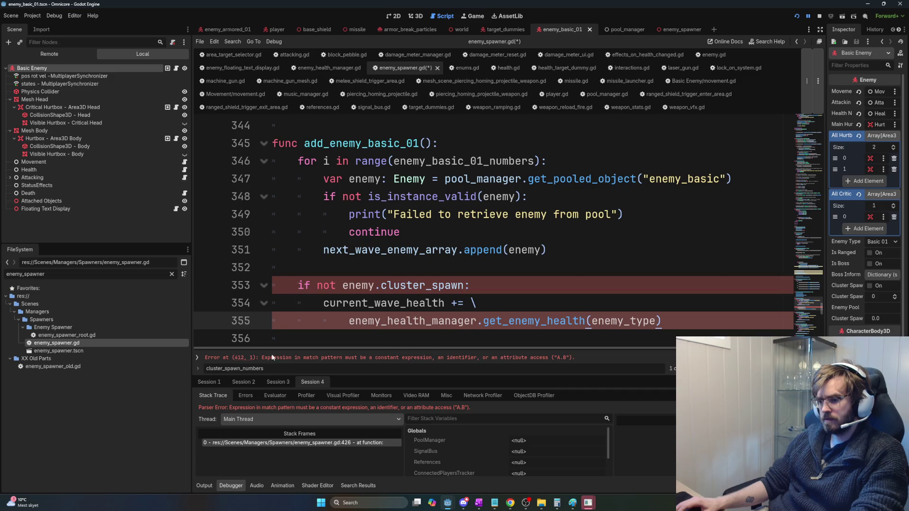
pyautogui.click(198, 358)
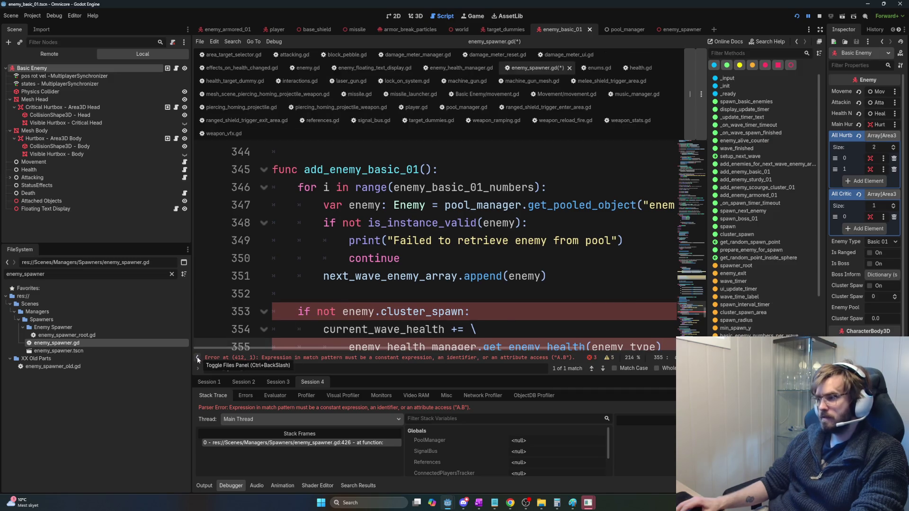
pyautogui.click(198, 358)
pyautogui.click(272, 361)
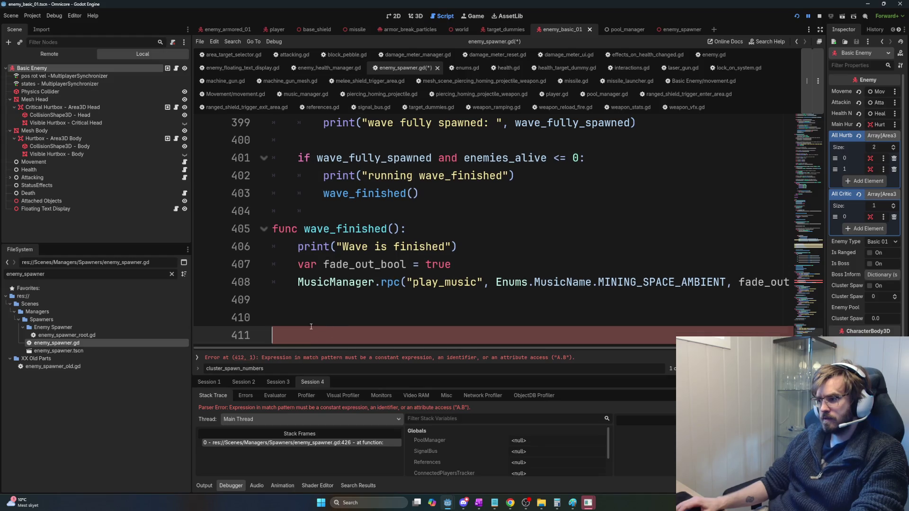
pyautogui.click(305, 310)
pyautogui.press('Delete')
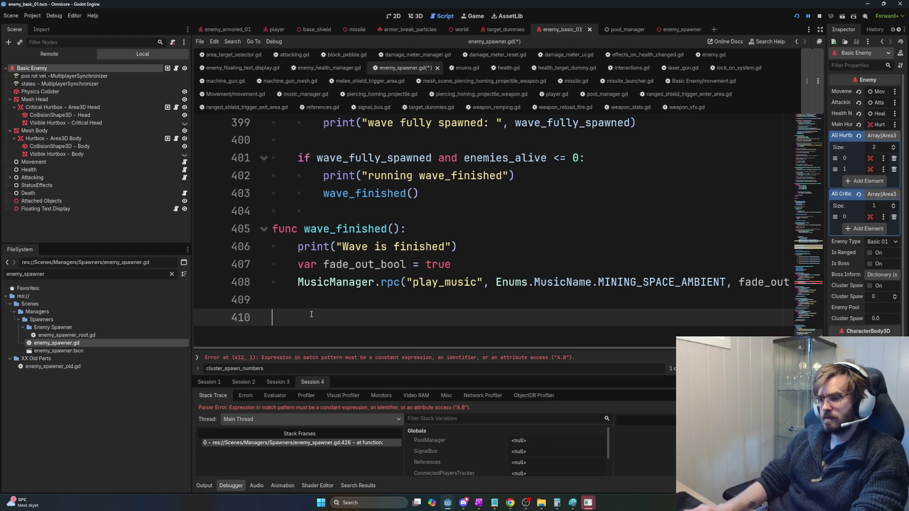
pyautogui.scroll(6, 389, 312)
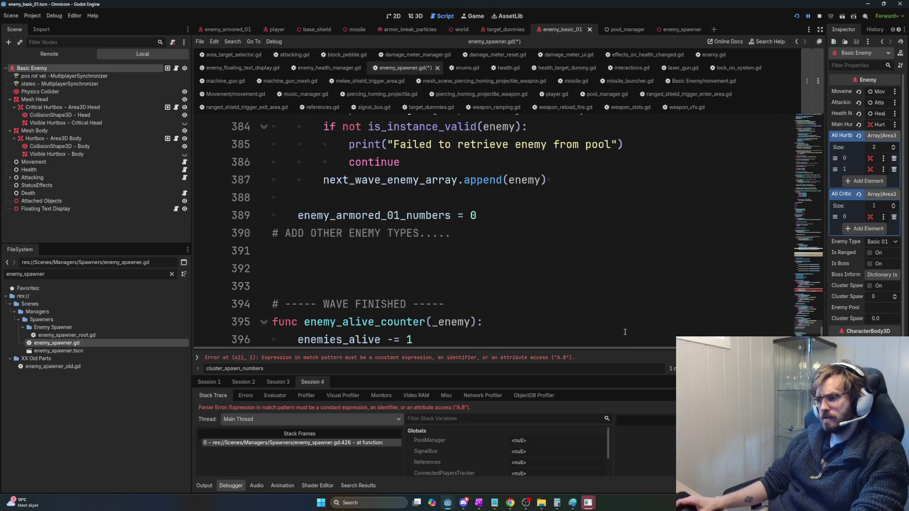
pyautogui.moveTo(823, 331)
pyautogui.mouseDown()
pyautogui.moveTo(818, 259)
pyautogui.moveTo(819, 268)
pyautogui.mouseUp()
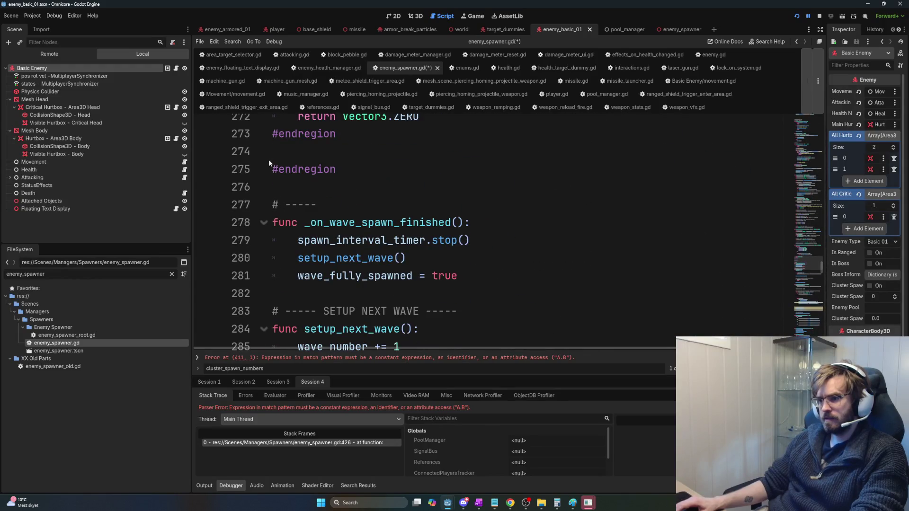
pyautogui.scroll(3, 300, 223)
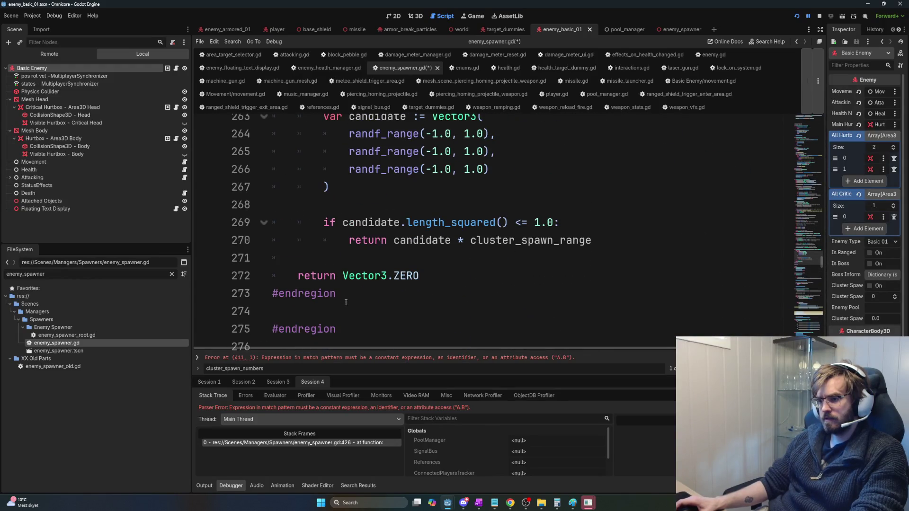
pyautogui.scroll(4, 353, 305)
pyautogui.scroll(4, 364, 308)
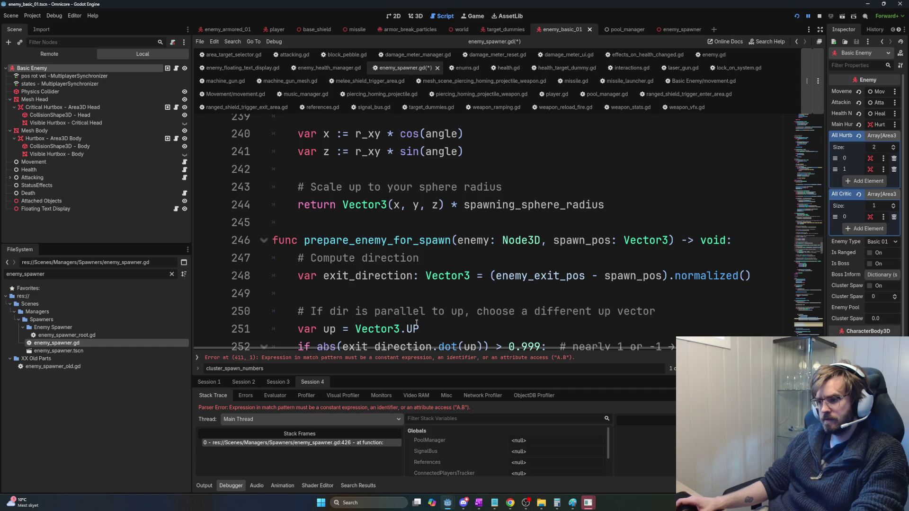
pyautogui.scroll(3, 465, 331)
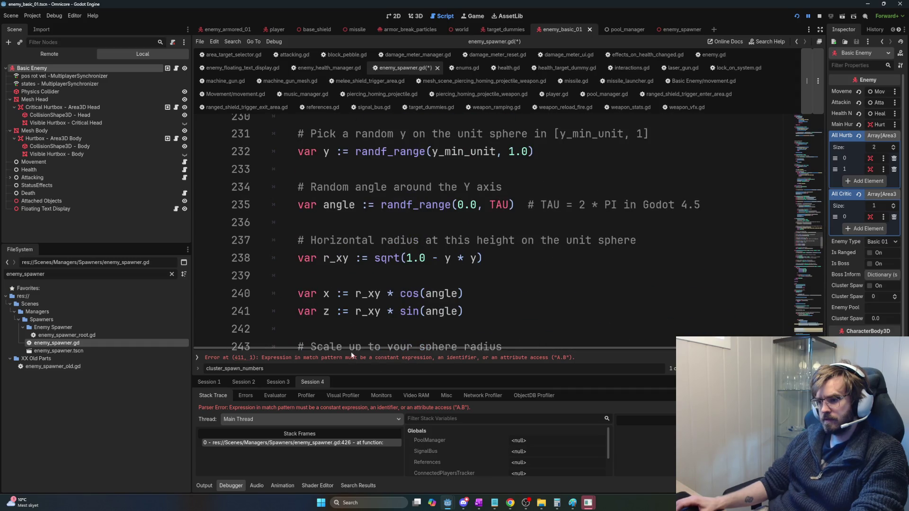
pyautogui.click(350, 358)
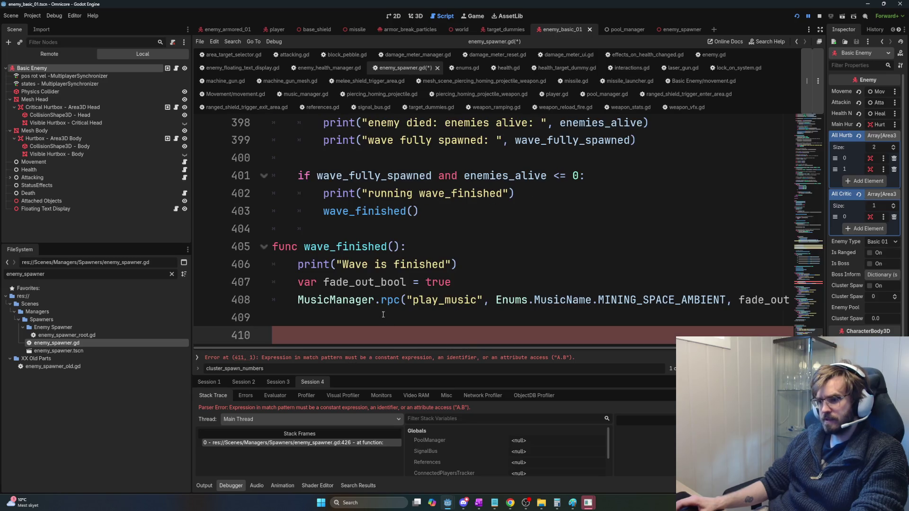
pyautogui.scroll(7, 383, 316)
pyautogui.scroll(4, 404, 316)
pyautogui.hotkey('ctrl', 'f')
# Step: Move the sturdy, scourge and armored match-case statements onto their own lines
pyautogui.write('match')
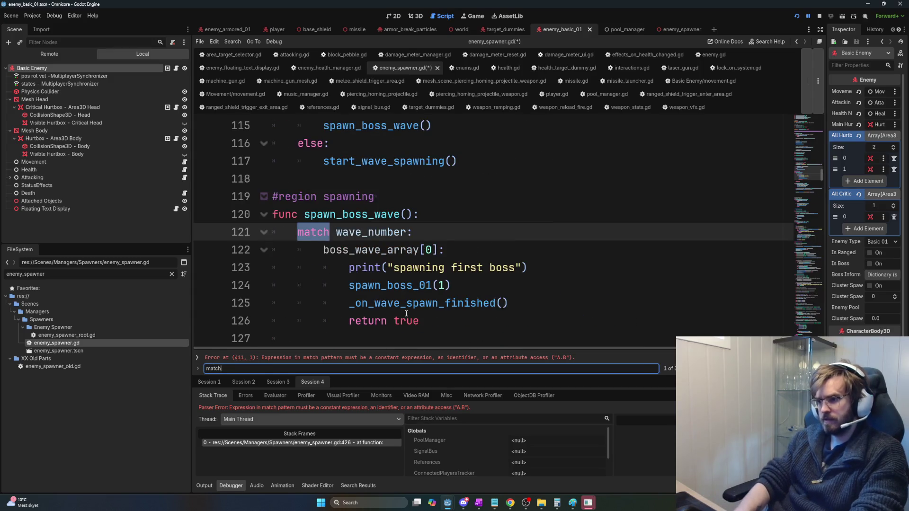
pyautogui.scroll(-1, 411, 284)
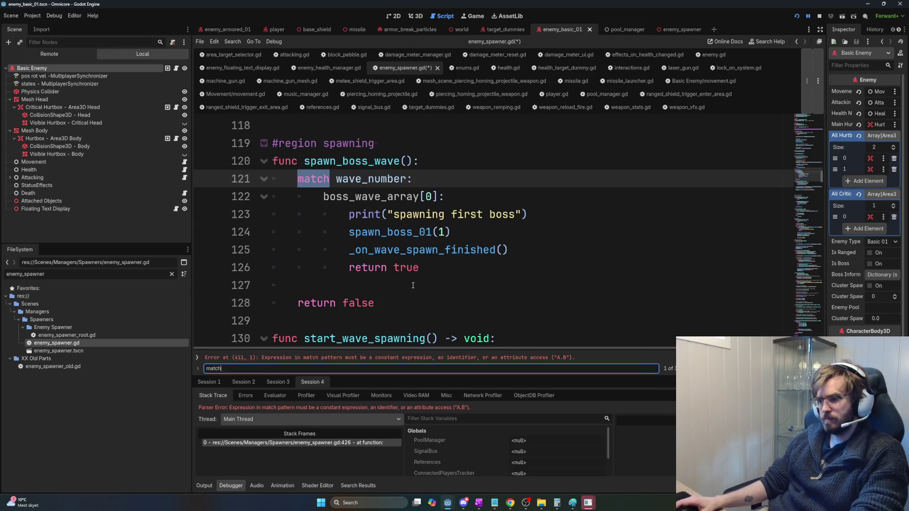
pyautogui.press('Return')
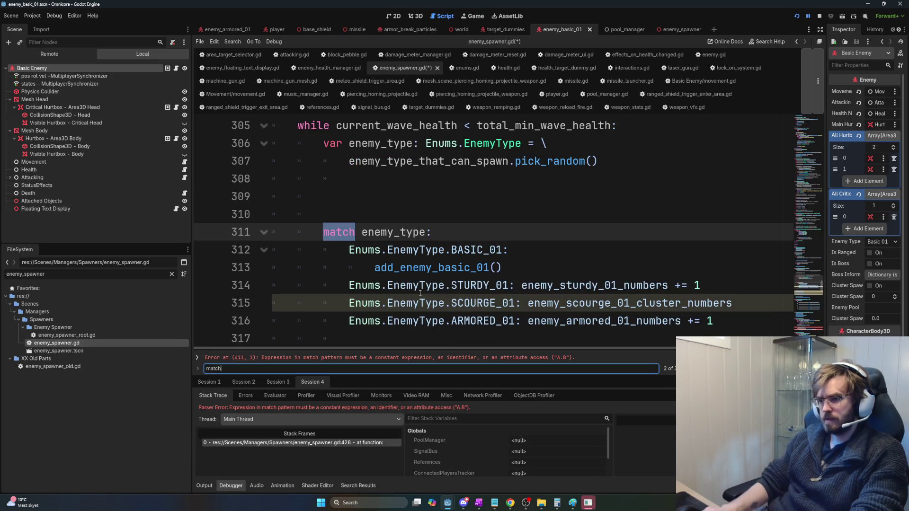
pyautogui.scroll(-2, 375, 228)
pyautogui.click(712, 228)
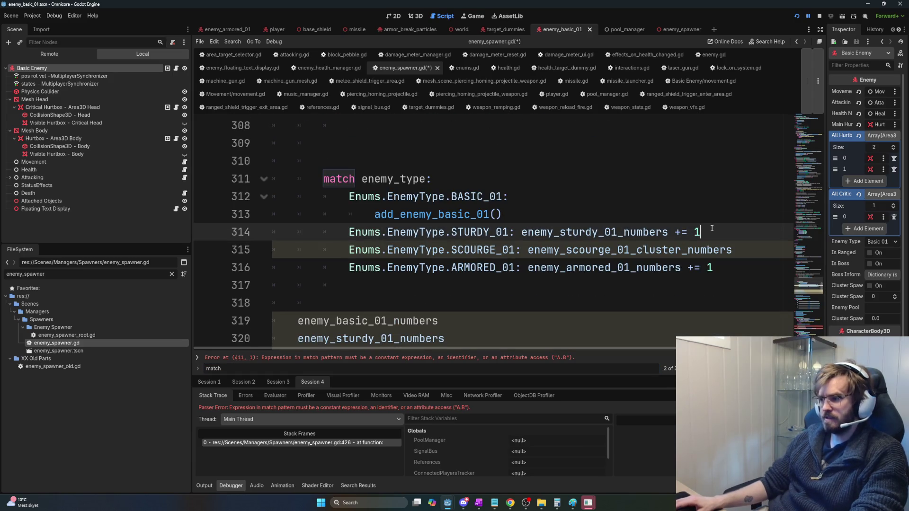
pyautogui.click(524, 232)
pyautogui.press('Return')
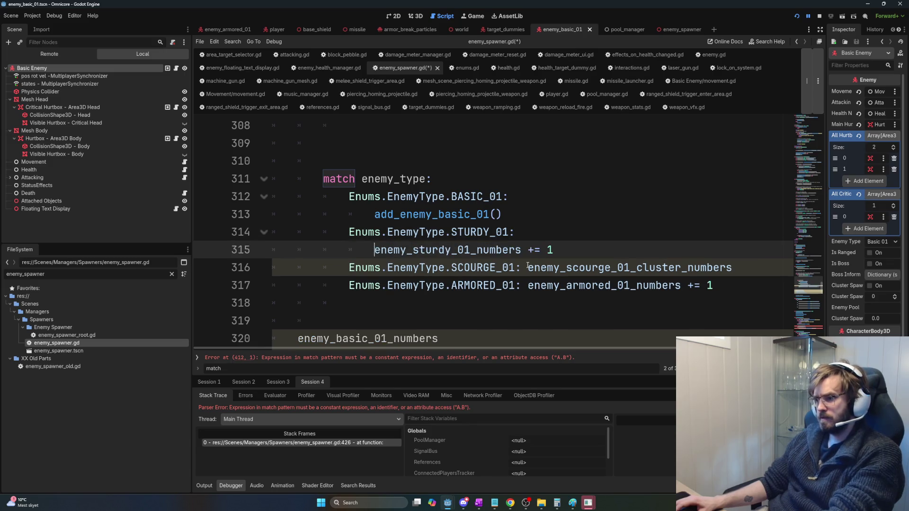
pyautogui.click(527, 267)
pyautogui.press('Return')
pyautogui.click(528, 303)
pyautogui.press('Return')
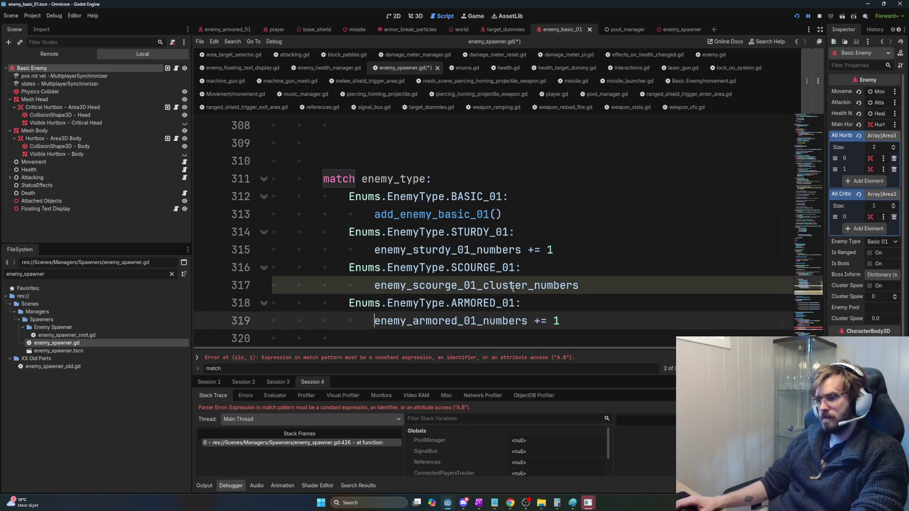
# Step: Add '+= 1' to the scourge cluster counter and delete the stray variable lines 321–326
pyautogui.click(582, 286)
pyautogui.write('+= ')
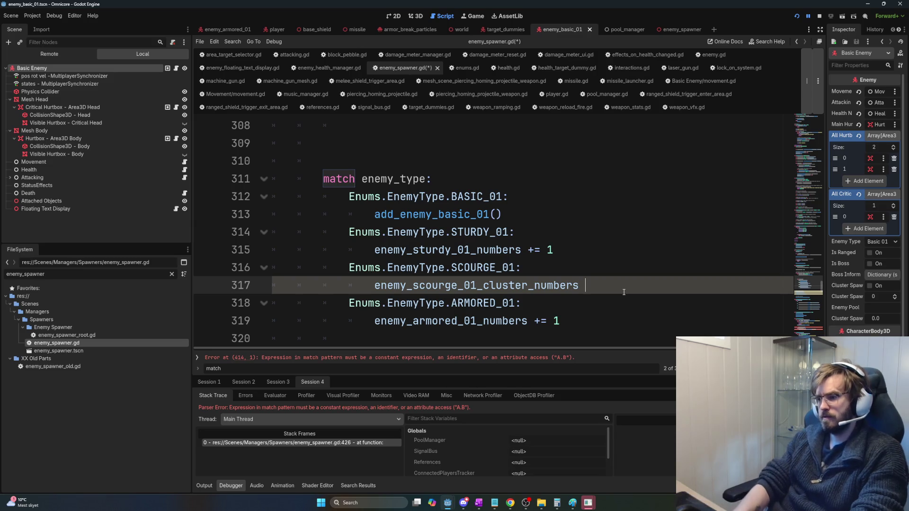
pyautogui.write('1')
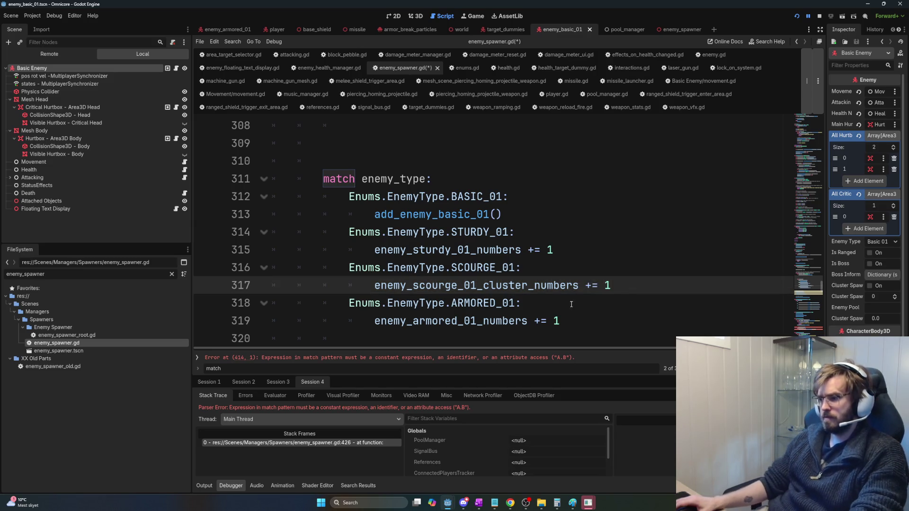
pyautogui.scroll(-4, 595, 323)
pyautogui.scroll(1, 578, 305)
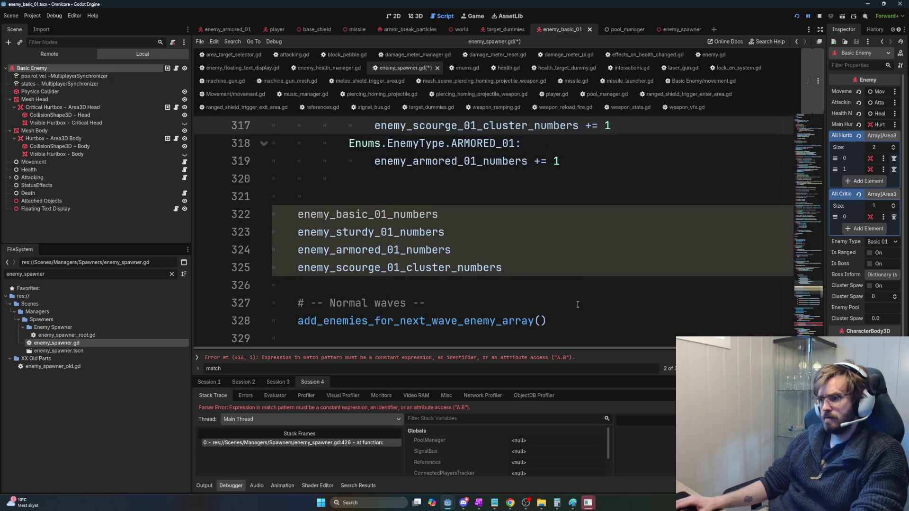
pyautogui.moveTo(556, 279); pyautogui.dragTo(246, 199)
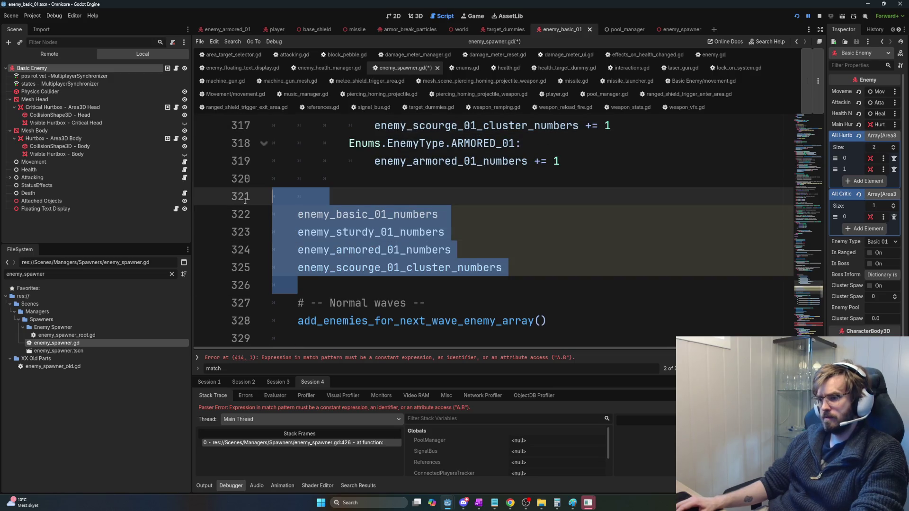
pyautogui.press('BackSpace')
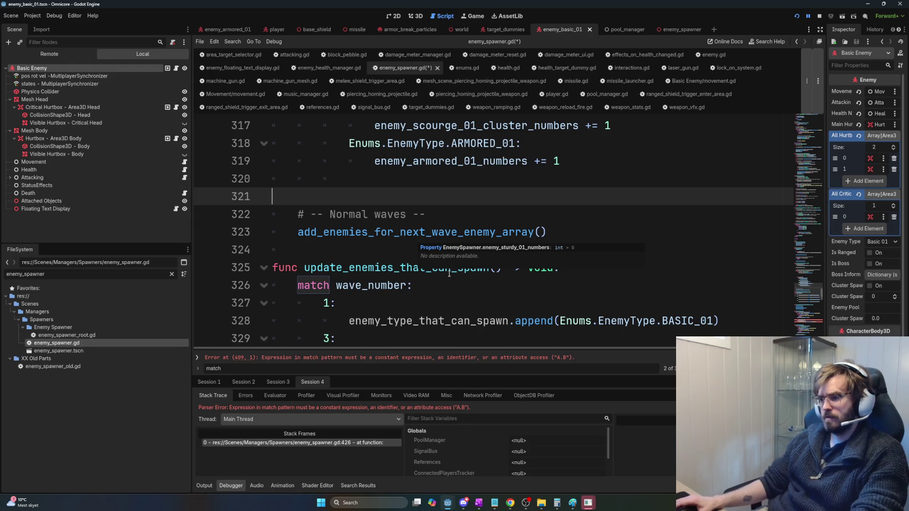
# Step: Save the script, dismissing the warning that appears after saving
pyautogui.scroll(-2, 399, 283)
pyautogui.scroll(-1, 399, 283)
pyautogui.moveTo(729, 268)
pyautogui.mouseDown()
pyautogui.moveTo(349, 268)
pyautogui.moveTo(254, 148)
pyautogui.mouseUp()
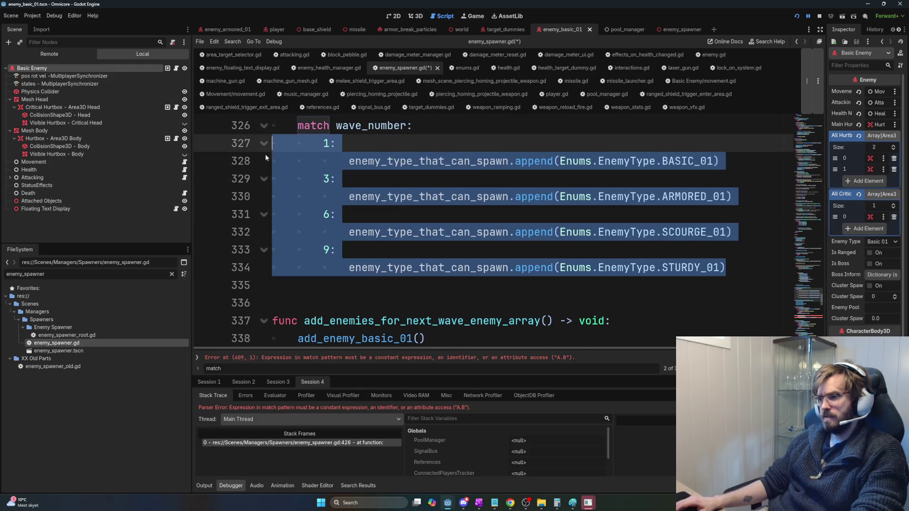
pyautogui.scroll(1, 404, 218)
pyautogui.hotkey('ctrl', 's')
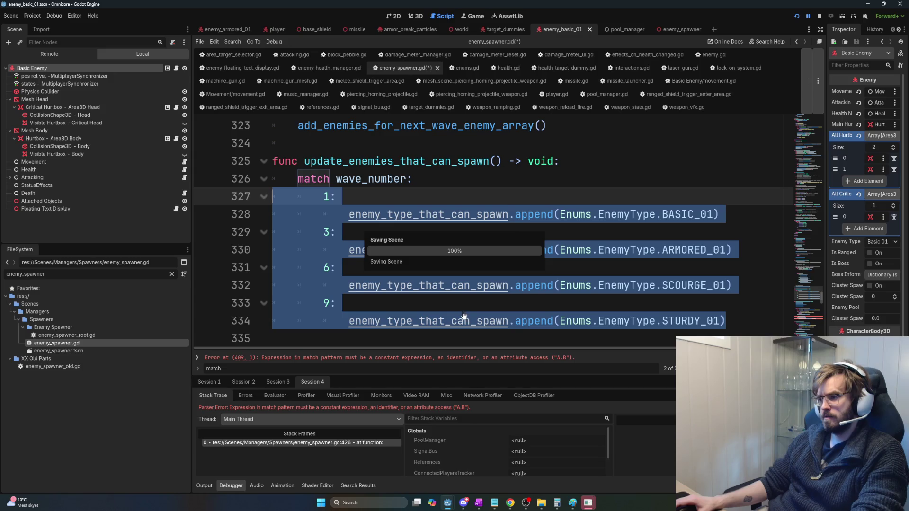
pyautogui.click(455, 374)
pyautogui.click(382, 270)
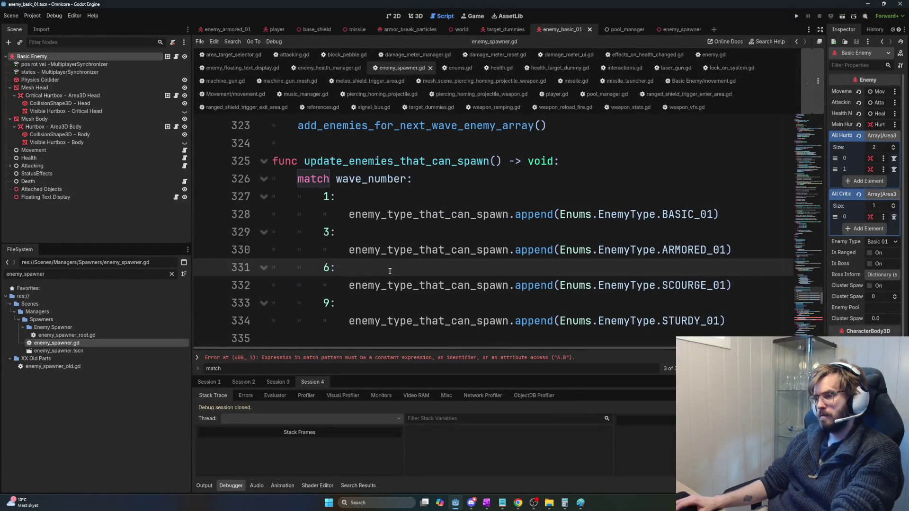
pyautogui.hotkey('ctrl', 's')
# Step: Delete the cluster_spawn check on lines 351–353, save, and jump to the line 406 error
pyautogui.scroll(-6, 654, 284)
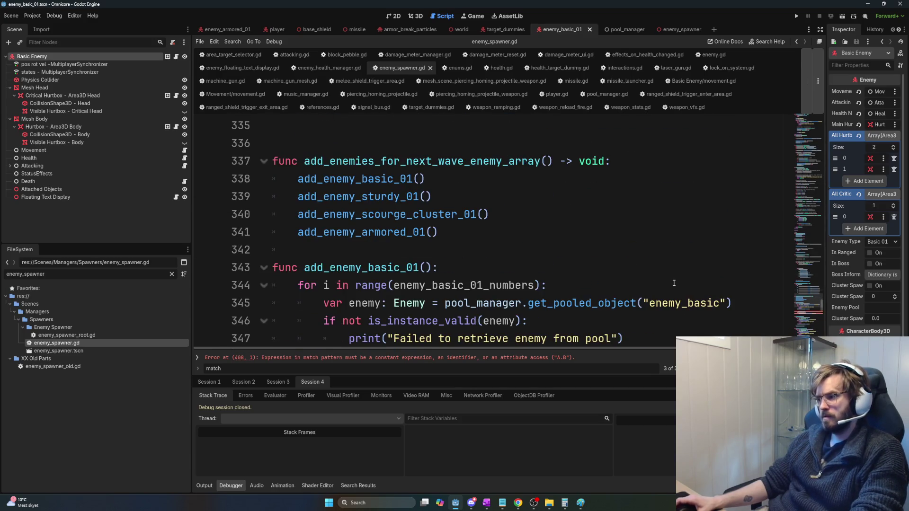
pyautogui.scroll(-1, 654, 284)
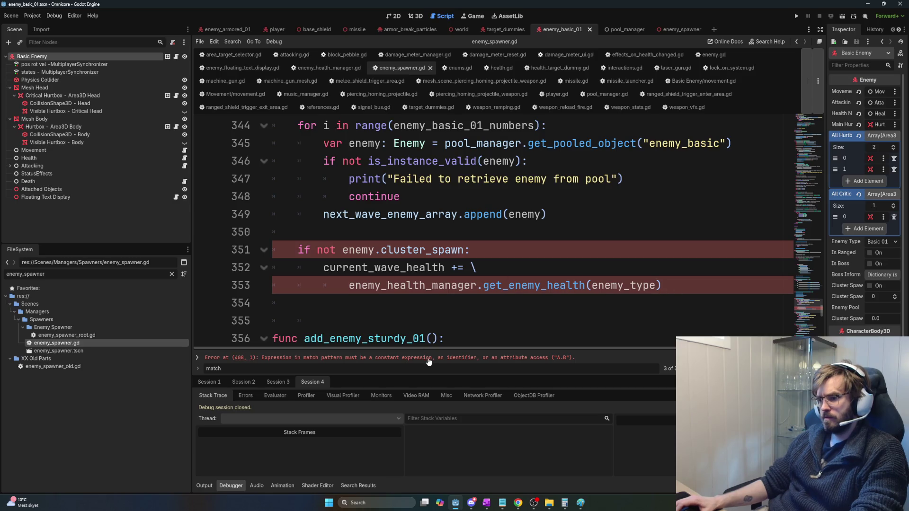
pyautogui.moveTo(661, 286); pyautogui.dragTo(298, 249)
pyautogui.press('BackSpace')
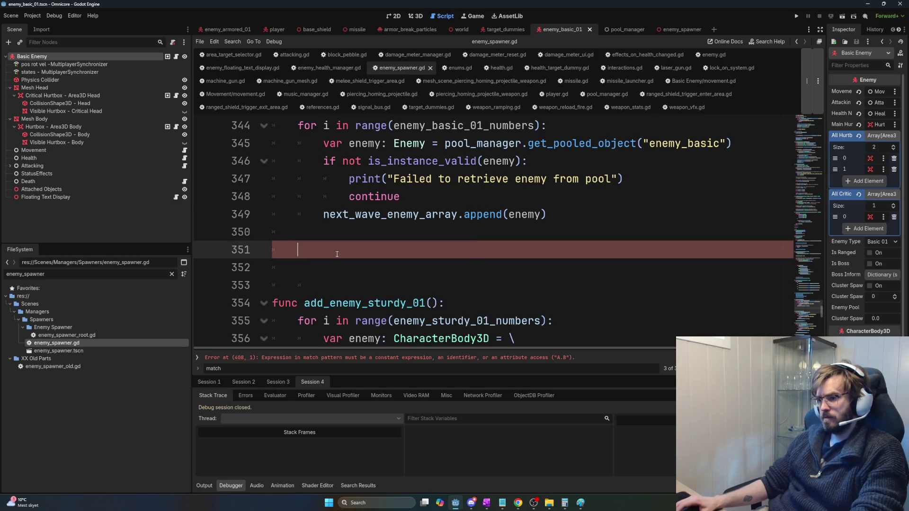
pyautogui.hotkey('ctrl', 's')
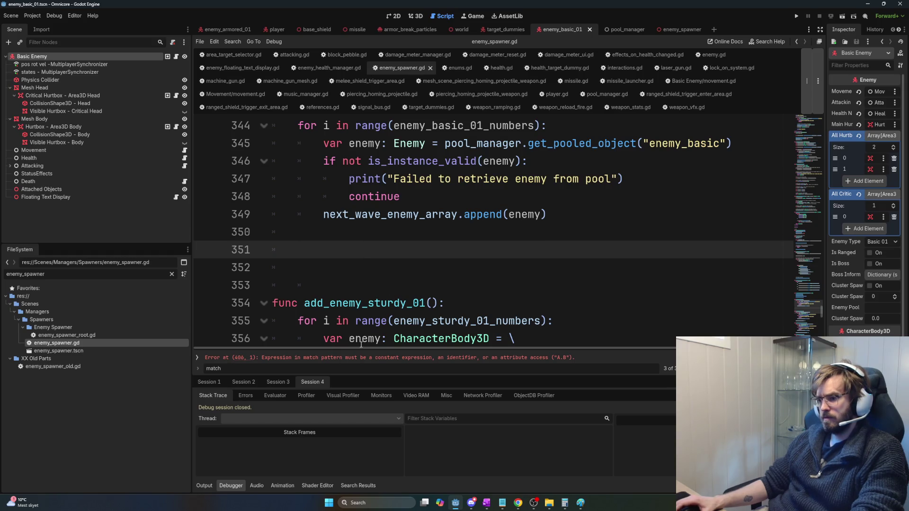
pyautogui.click(347, 358)
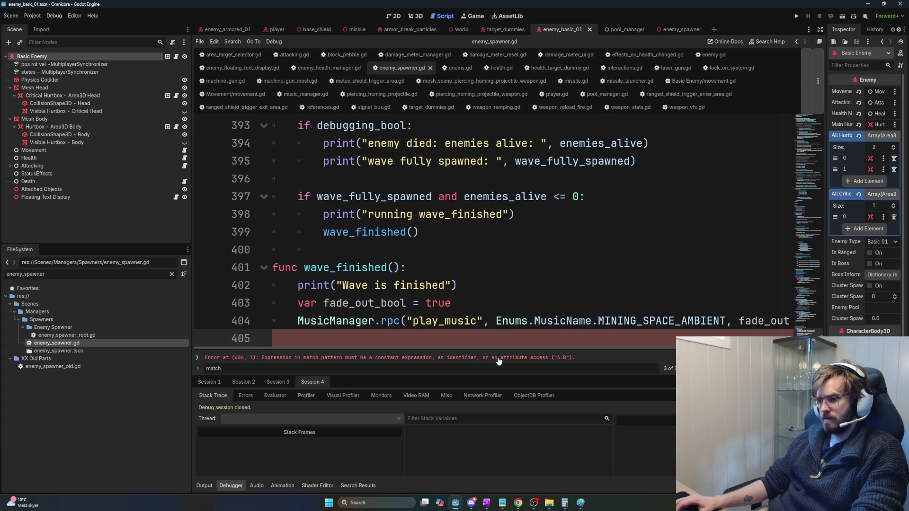
pyautogui.moveTo(500, 348)
pyautogui.mouseDown()
pyautogui.moveTo(556, 351)
pyautogui.moveTo(525, 349)
pyautogui.mouseUp()
# Step: Wrap the MusicManager.rpc call so its arguments start on a new line after 'rpc('
pyautogui.click(383, 321)
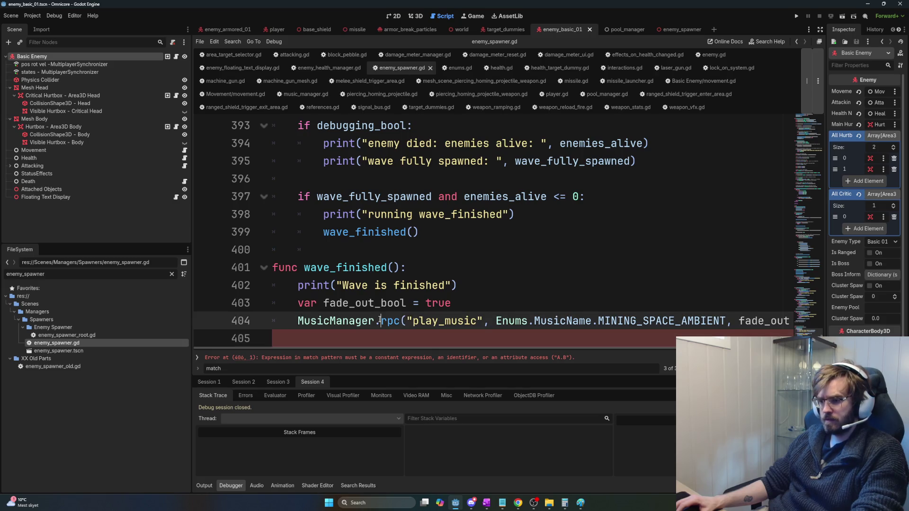
pyautogui.click(403, 321)
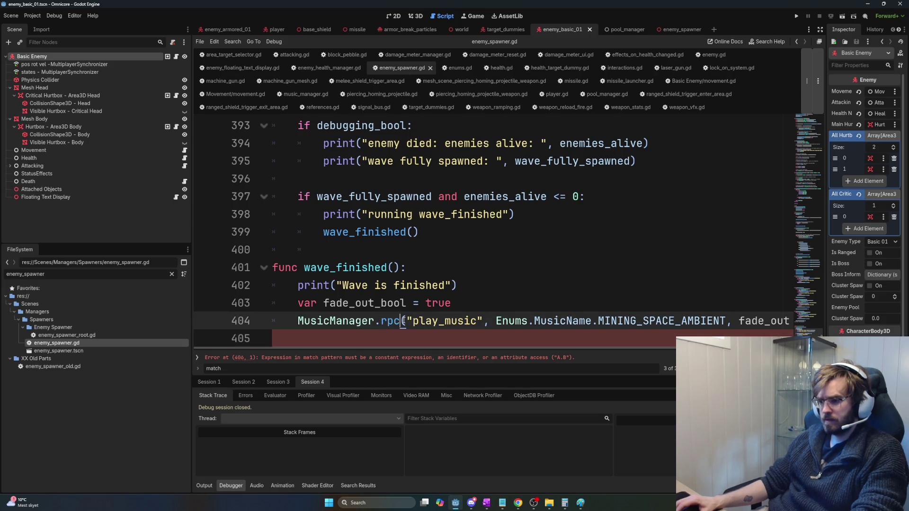
pyautogui.press('Return')
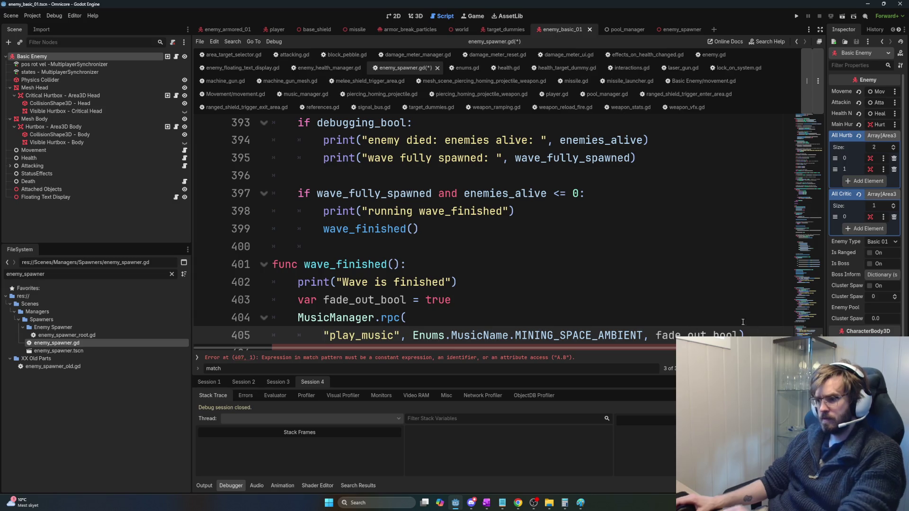
# Step: Below wave_finished, add a 'func swiggity_swooty():' stub whose body is 'pass'
pyautogui.press('Down')
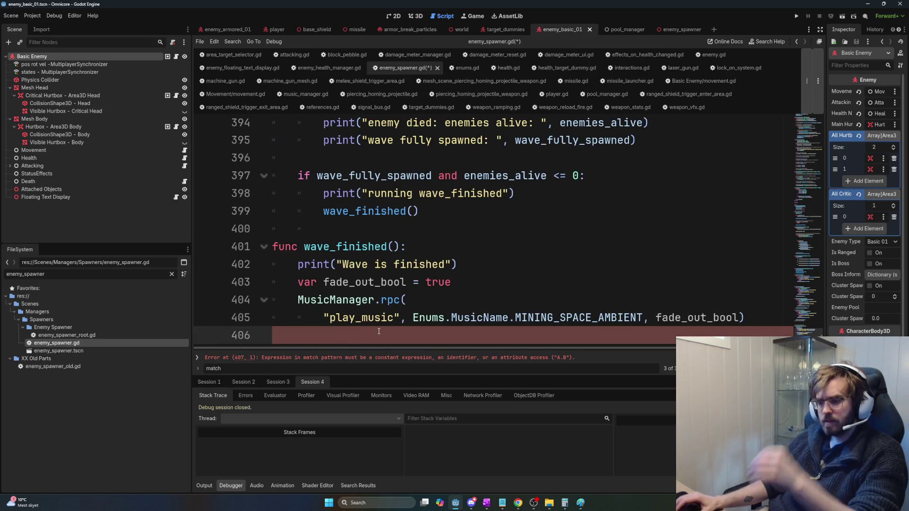
pyautogui.press('Return')
pyautogui.write('func')
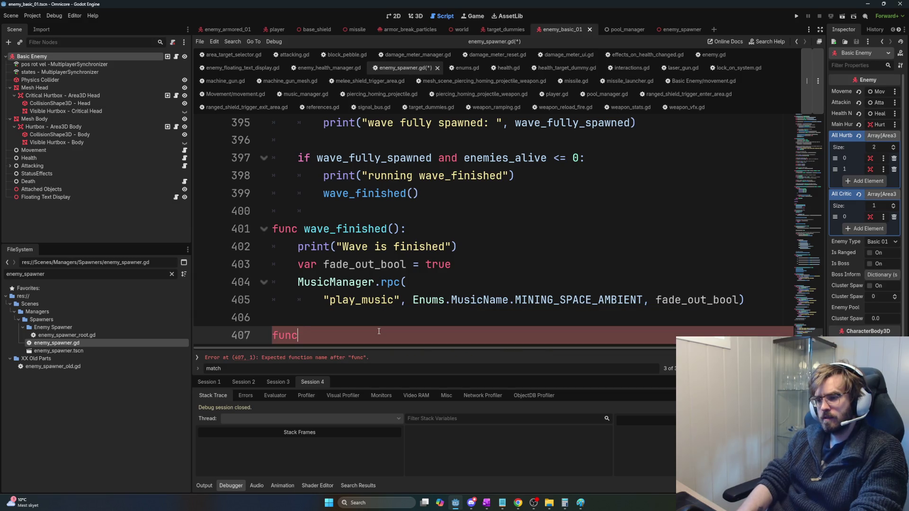
pyautogui.press('BackSpace')
pyautogui.press('BackSpace')
pyautogui.press('BackSpace')
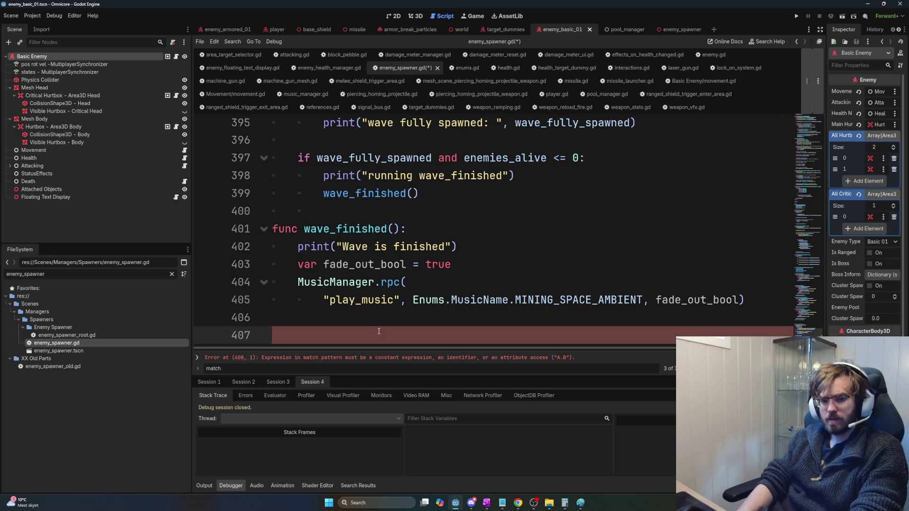
pyautogui.write('func')
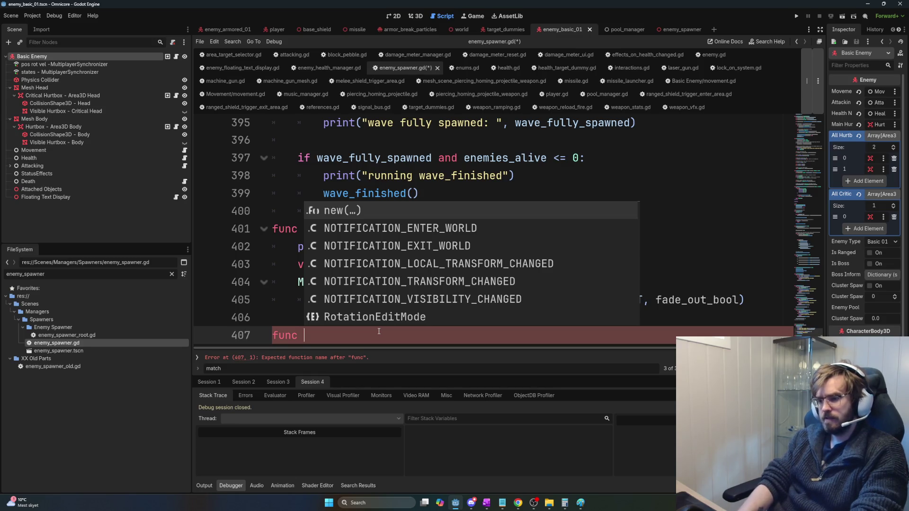
pyautogui.write('swiggity_swooty():')
pyautogui.press('Return')
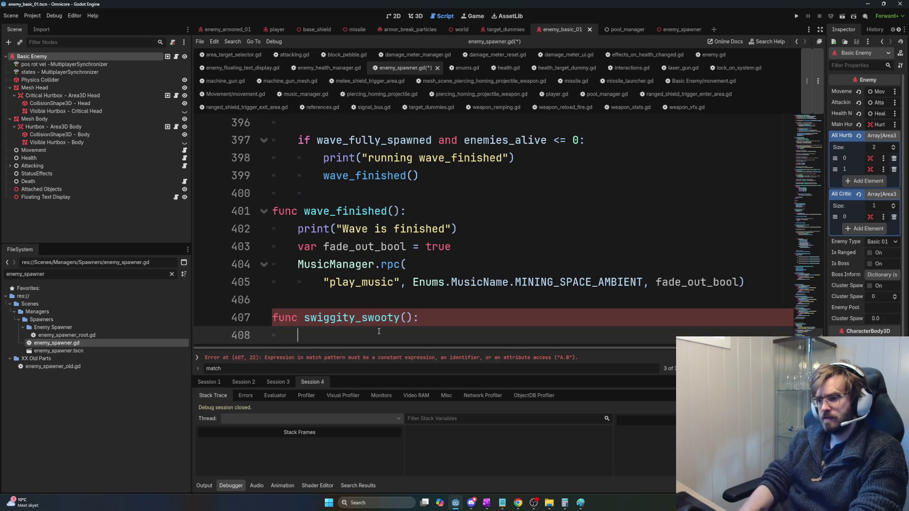
pyautogui.write('ma')
pyautogui.press('BackSpace')
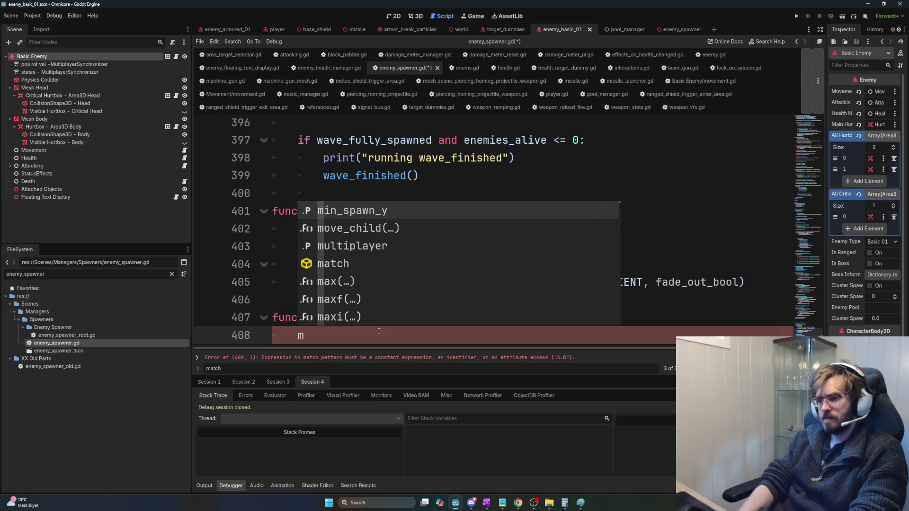
pyautogui.press('BackSpace')
pyautogui.write('pass')
# Step: Add an empty line after pass and save enemy_spawner.gd
pyautogui.moveTo(423, 317); pyautogui.dragTo(404, 295)
pyautogui.click(404, 295)
pyautogui.click(459, 342)
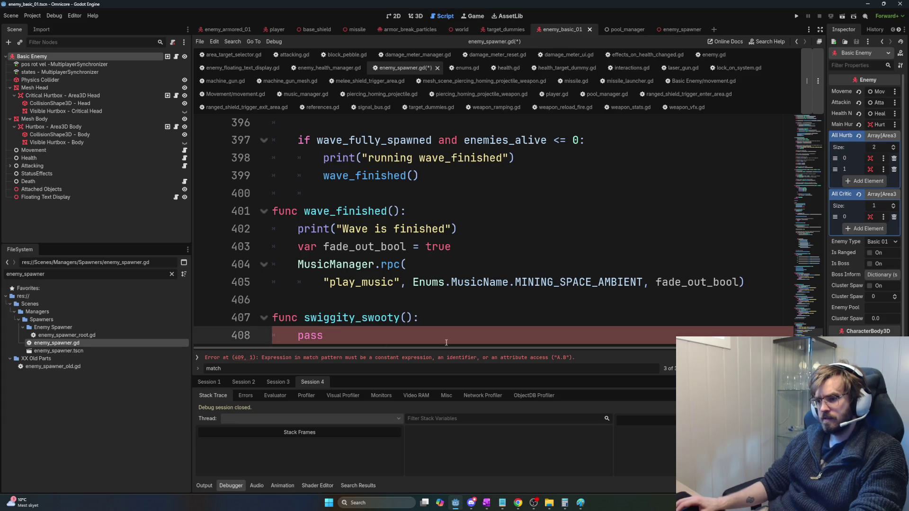
pyautogui.hotkey('shift', 'Home')
pyautogui.hotkey('shift', 'Home')
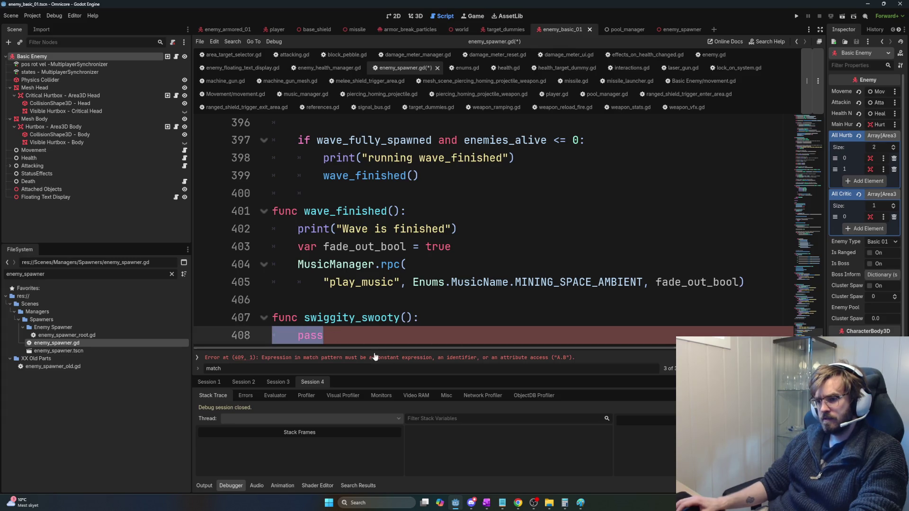
pyautogui.click(313, 321)
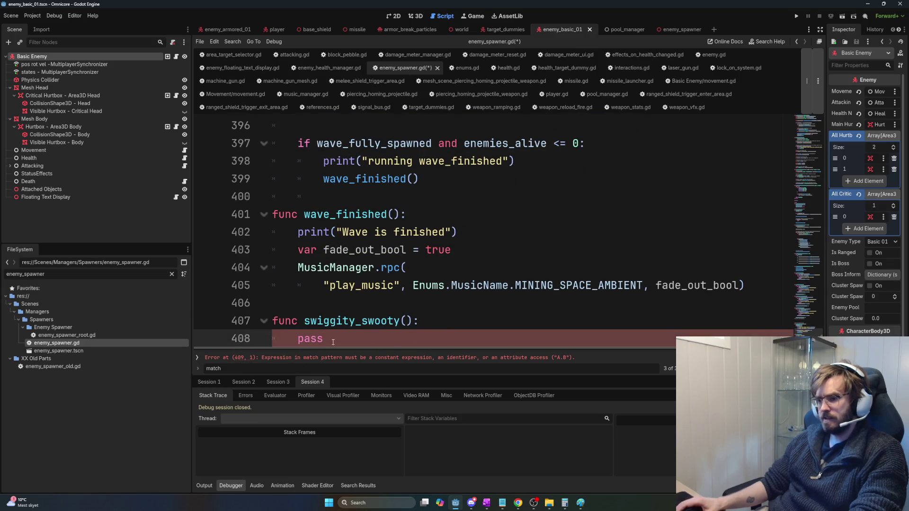
pyautogui.press('Return')
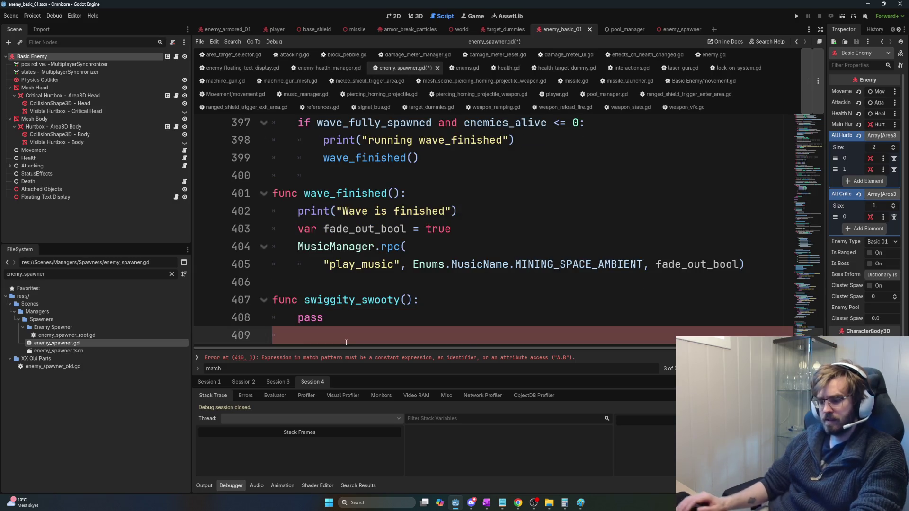
pyautogui.click(197, 358)
pyautogui.click(197, 357)
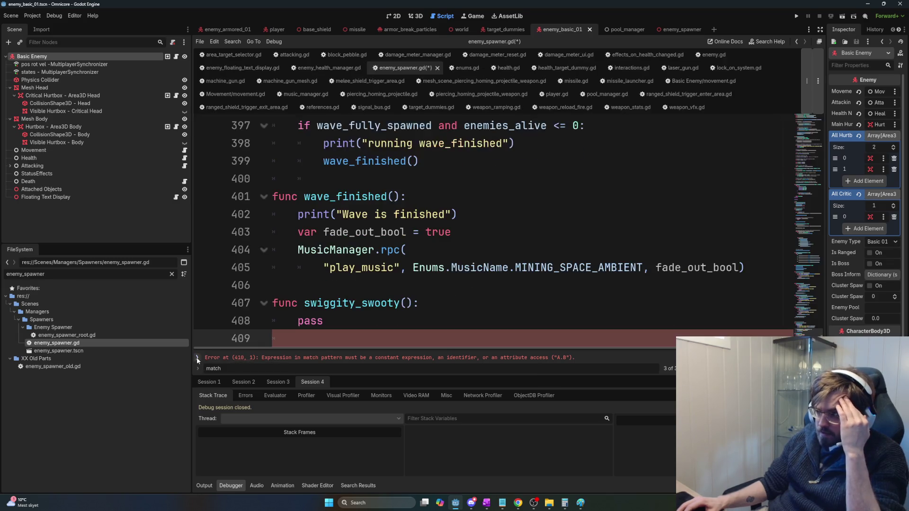
pyautogui.click(375, 324)
pyautogui.hotkey('ctrl', 's')
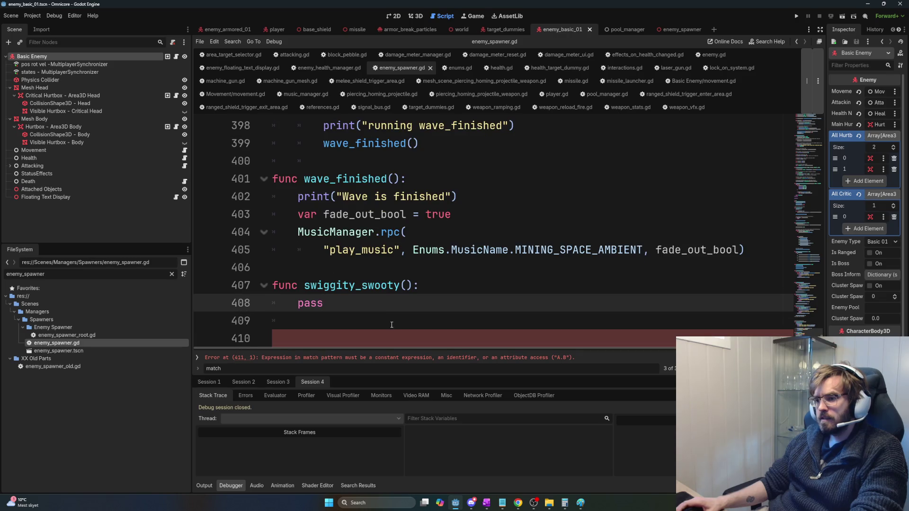
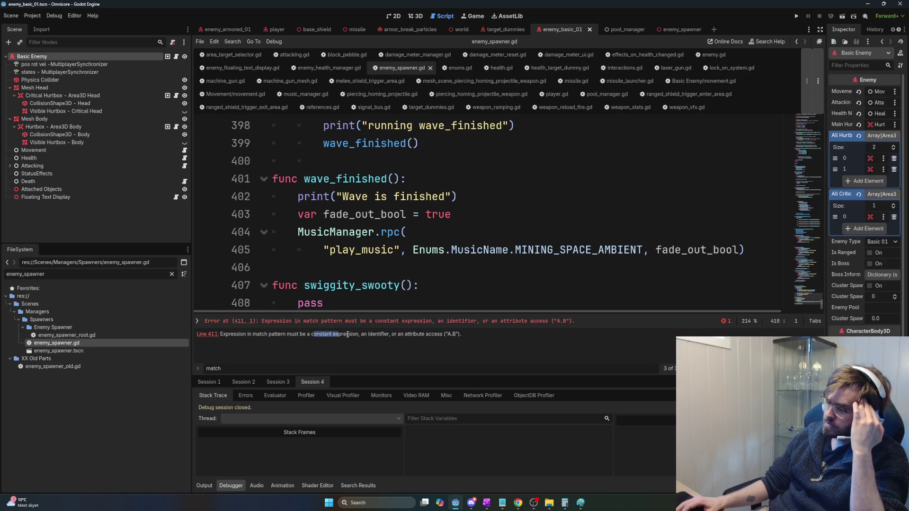
# Step: Paste the line 411 error screenshot into ChatGPT with a note that the script throws it
pyautogui.moveTo(311, 335); pyautogui.dragTo(431, 334)
pyautogui.click(474, 332)
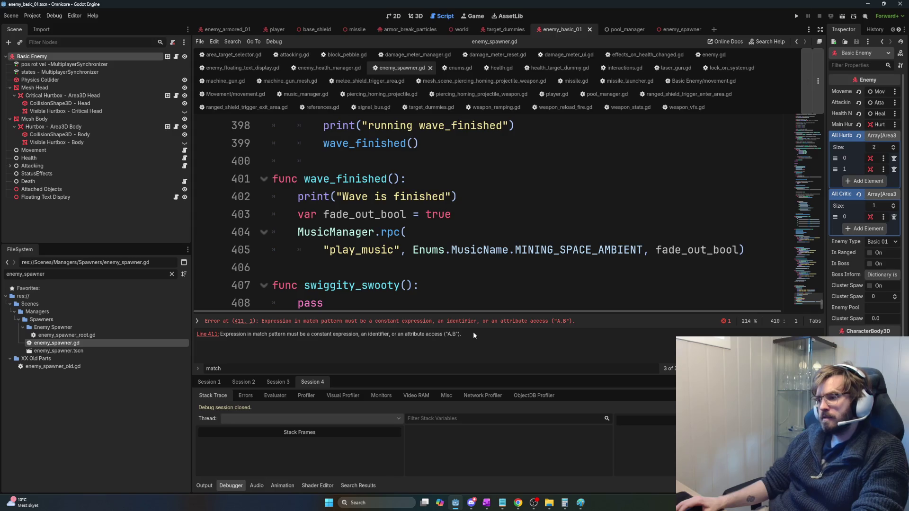
pyautogui.hotkey('alt', 'Tab')
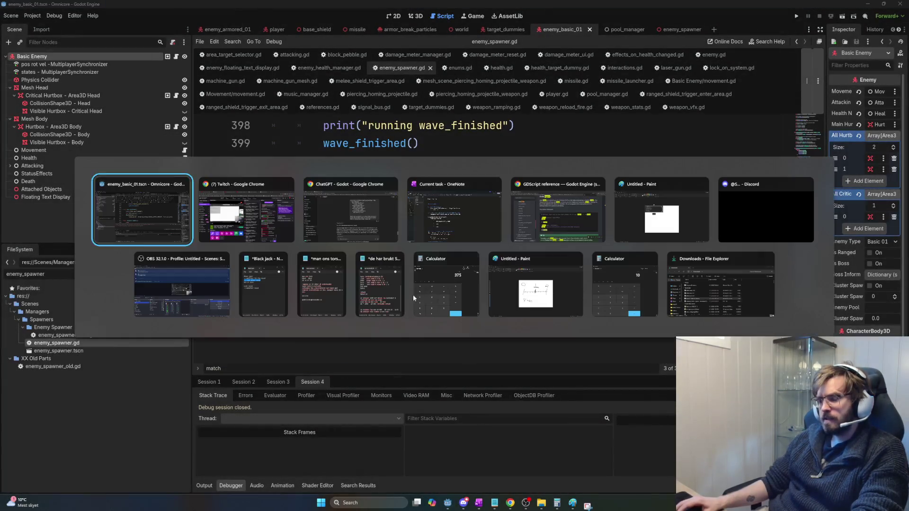
pyautogui.press('Tab')
pyautogui.hotkey('ctrl', 'v')
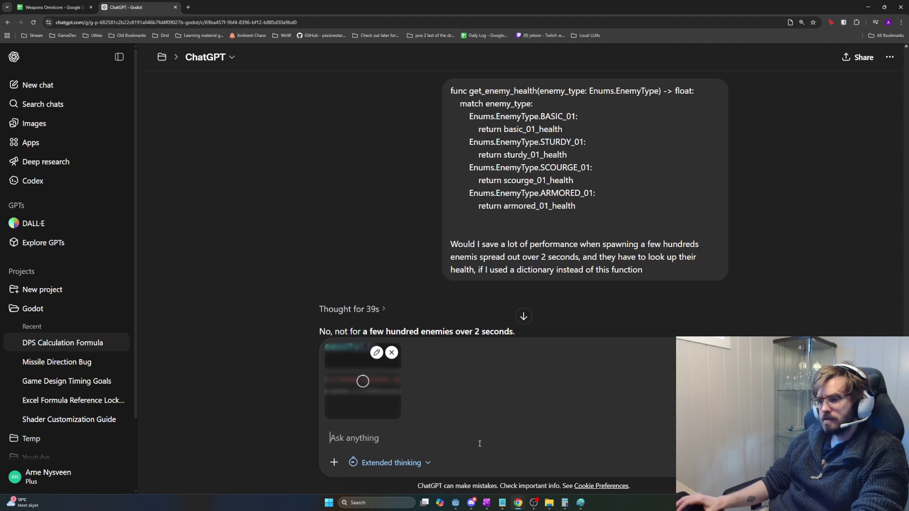
pyautogui.write('I')
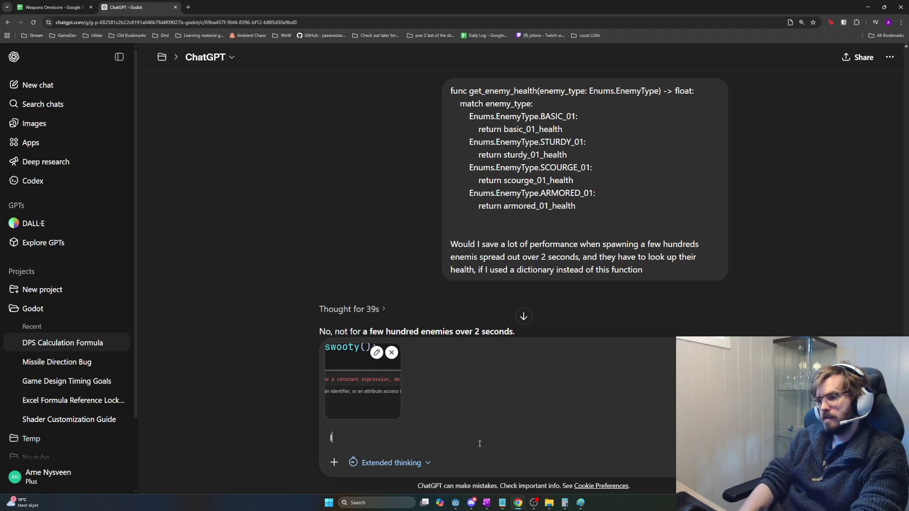
pyautogui.write("t's throwing an error")
pyautogui.write('a linebelow thelowe')
pyautogui.write('n the script')
pyautogui.hotkey('alt', 'Tab')
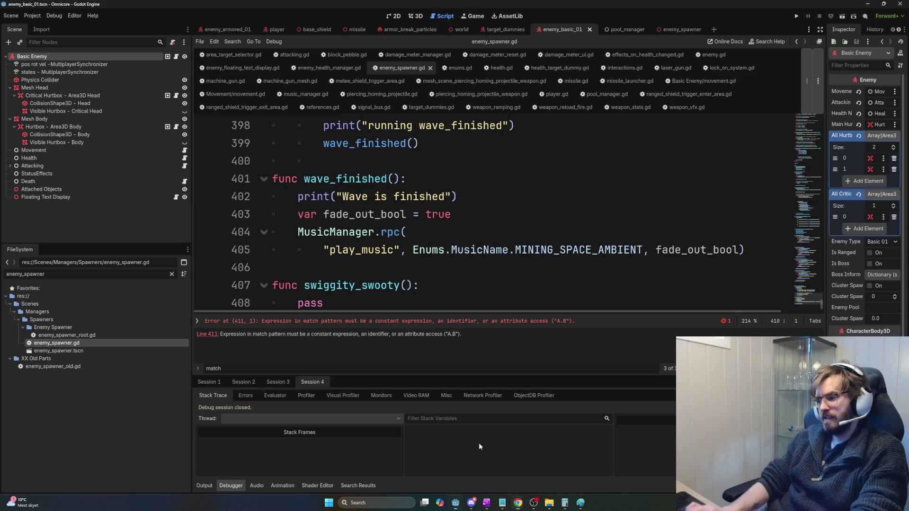
# Step: Open a new indented line 351 after the loop in add_enemy_basic_01
pyautogui.scroll(3, 539, 285)
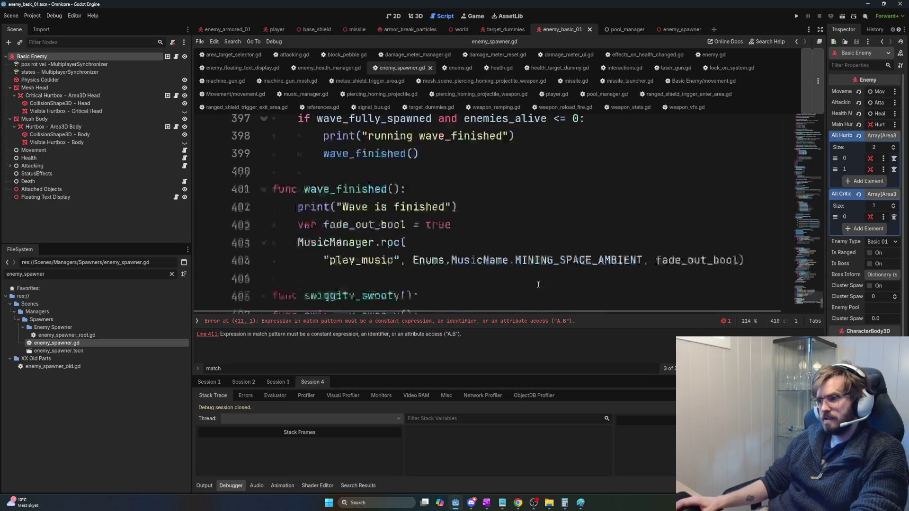
pyautogui.scroll(-2, 537, 282)
pyautogui.scroll(6, 536, 275)
pyautogui.scroll(8, 535, 271)
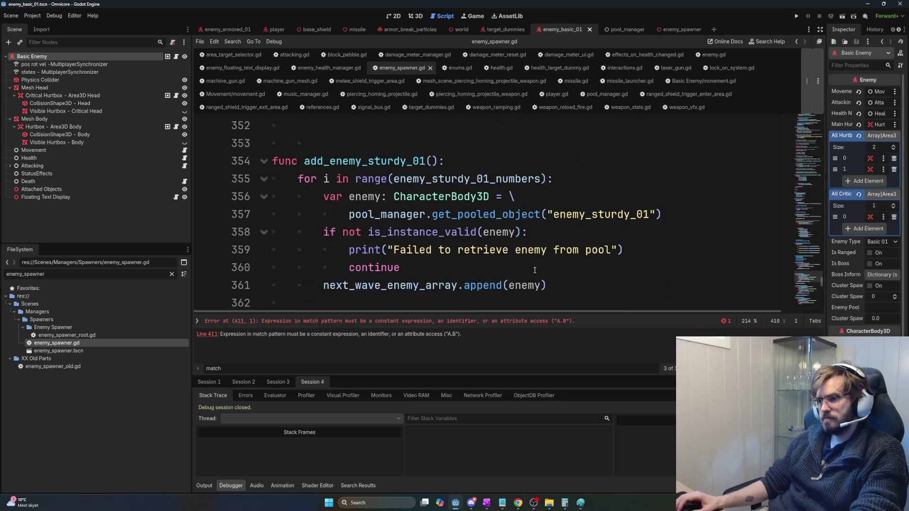
pyautogui.scroll(4, 536, 271)
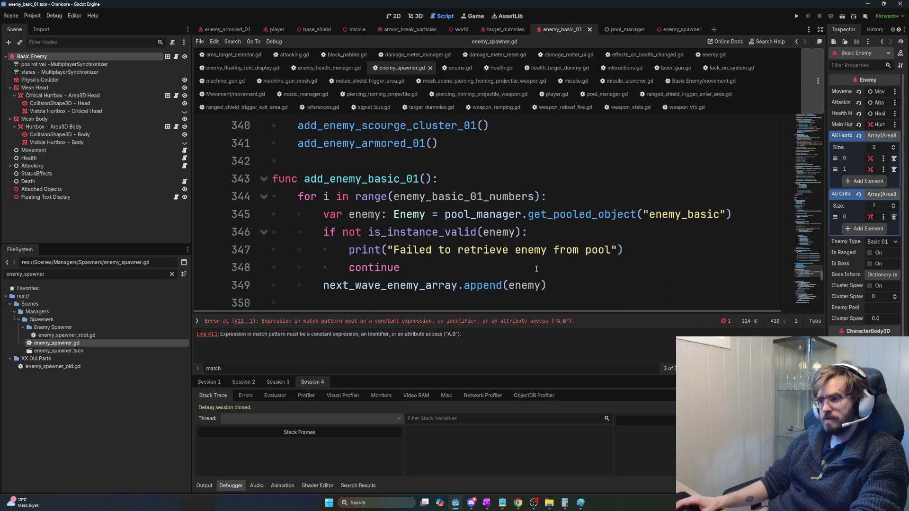
pyautogui.moveTo(349, 214); pyautogui.dragTo(509, 232)
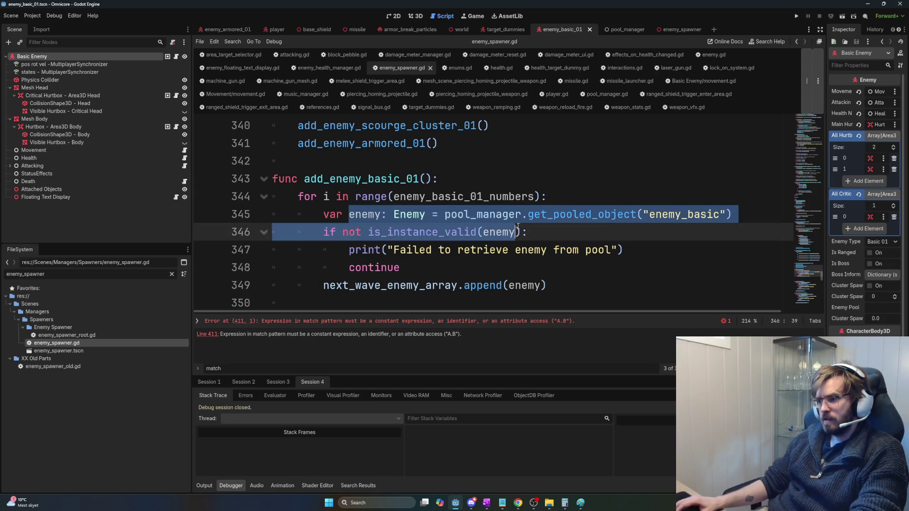
pyautogui.click(559, 285)
pyautogui.click(373, 303)
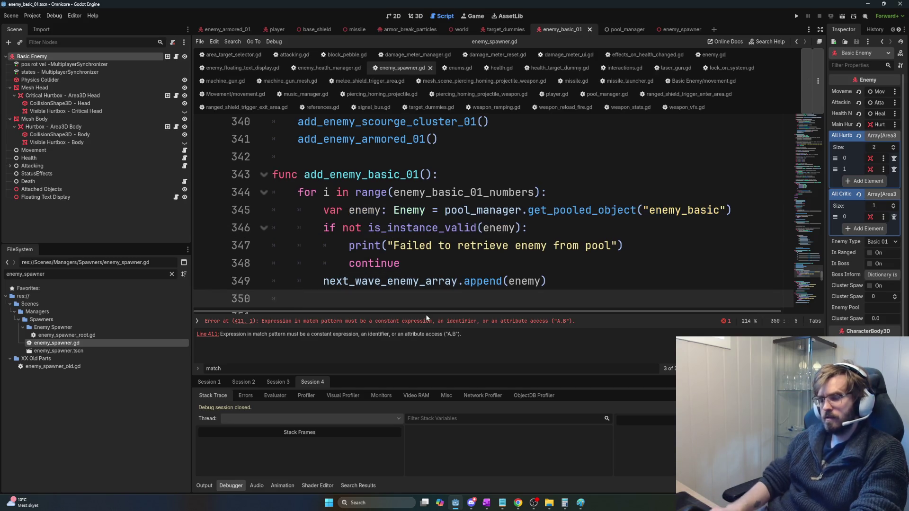
pyautogui.press('Return')
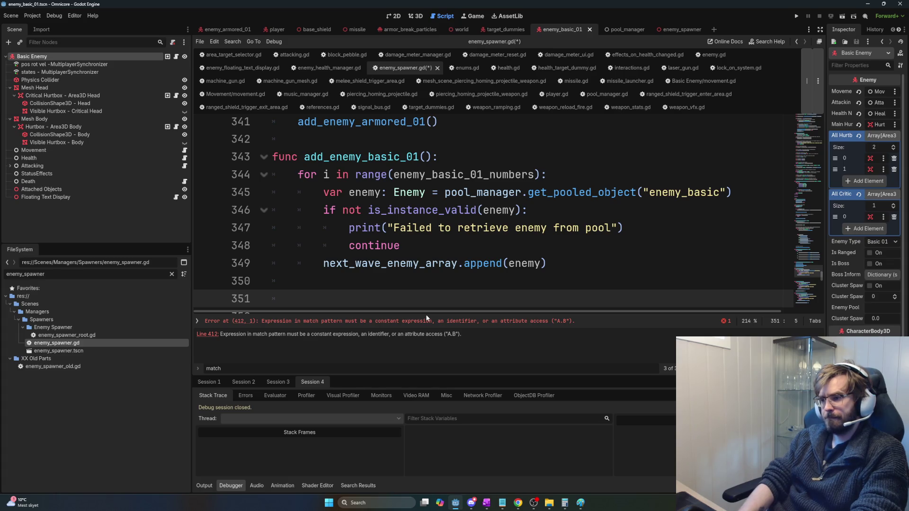
# Step: Write `if not enemy.cluster_spawn:` with a `pass` body and save the script
pyautogui.write('enemy.')
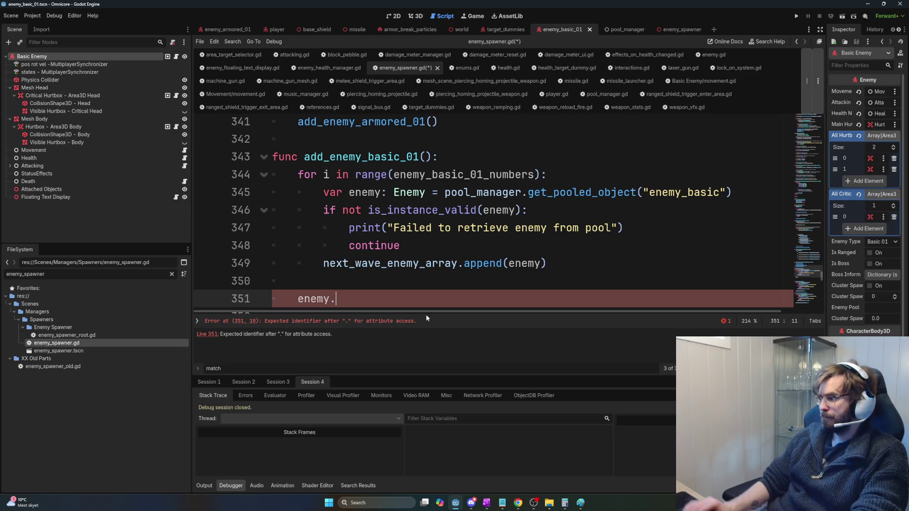
pyautogui.write('cl')
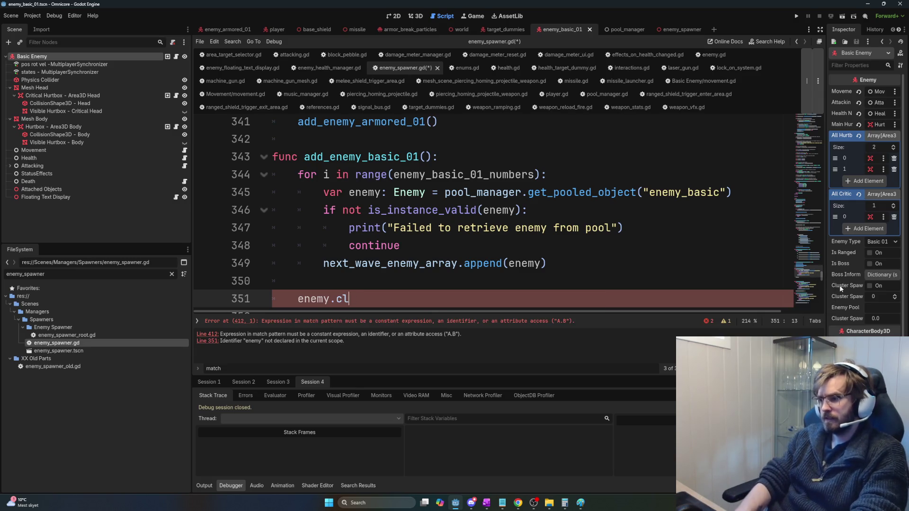
pyautogui.write('uster_spawn')
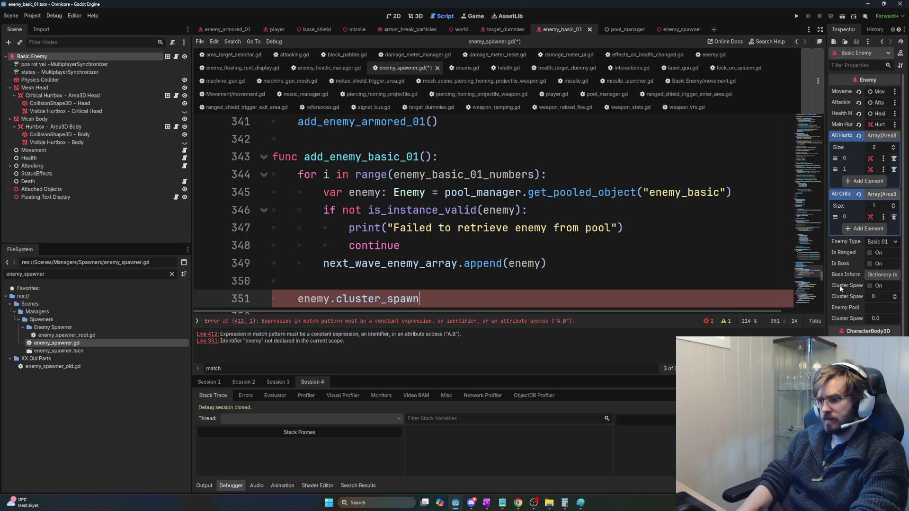
pyautogui.press('Home')
pyautogui.write('if')
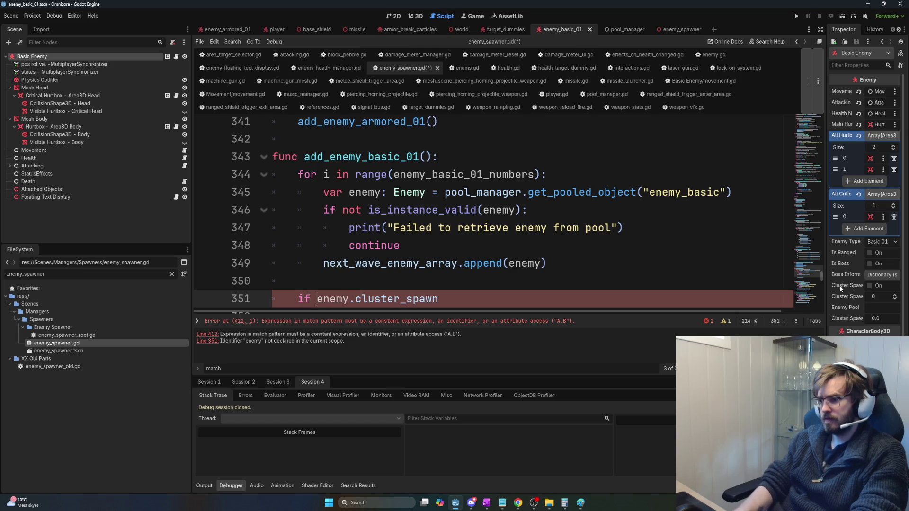
pyautogui.press('End')
pyautogui.write(':')
pyautogui.press('Return')
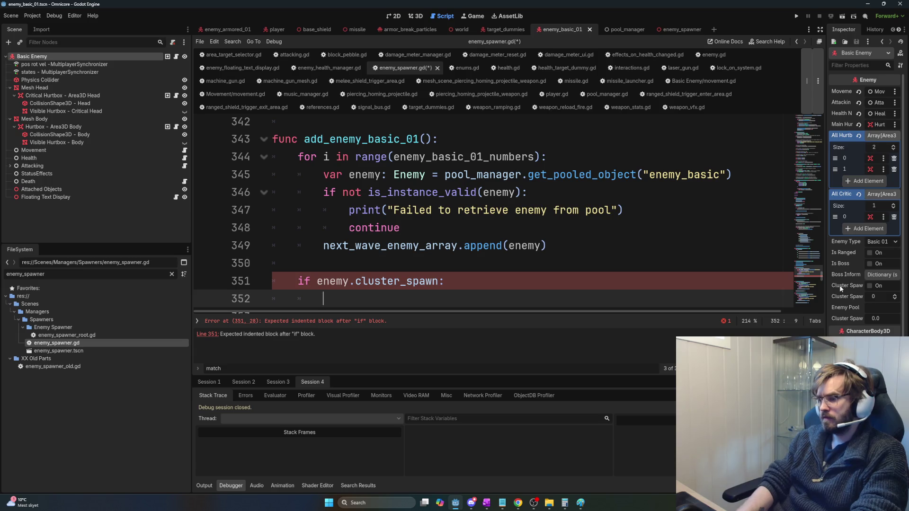
pyautogui.press('Up')
pyautogui.write('not')
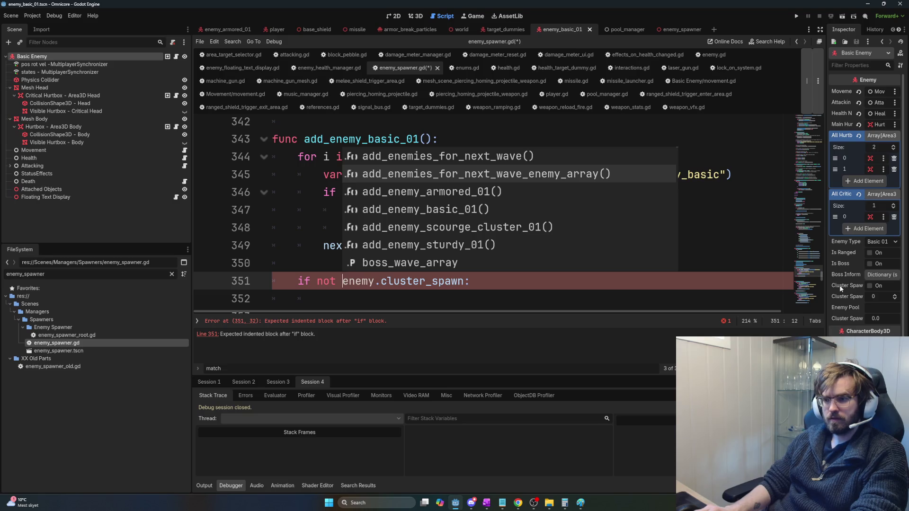
pyautogui.click(452, 298)
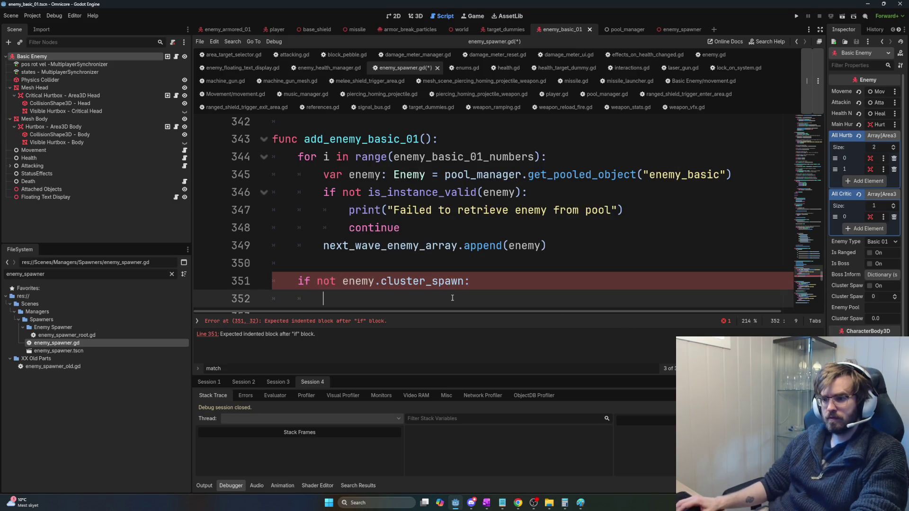
pyautogui.hotkey('ctrl', 's')
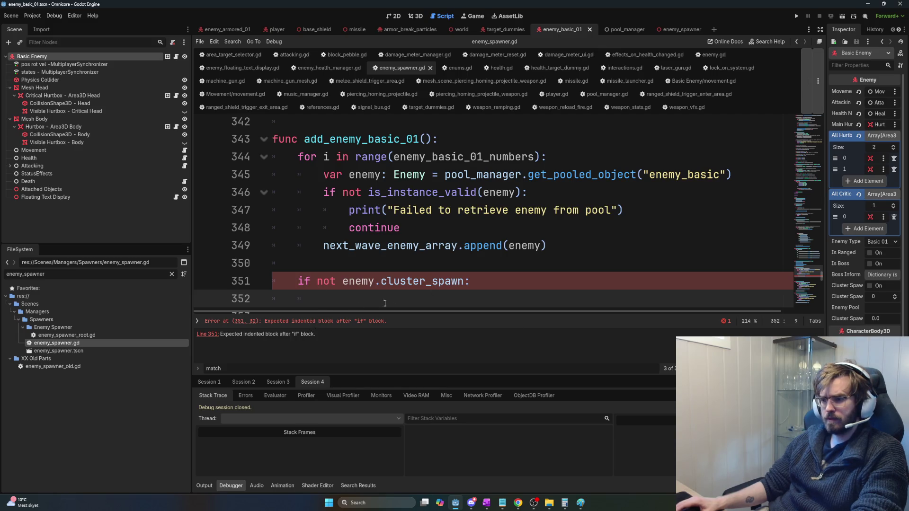
pyautogui.write('pass')
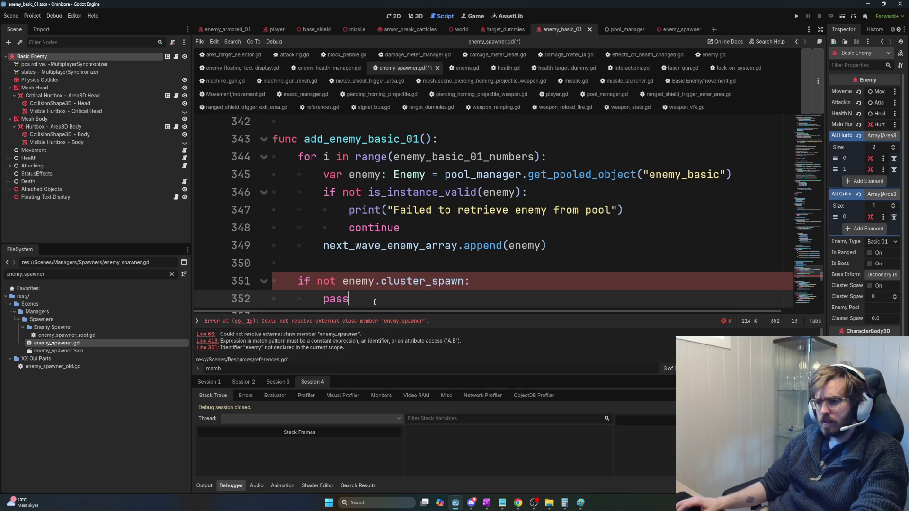
# Step: Inspect the line 66 error on enemy_spawner and save the script
pyautogui.click(288, 321)
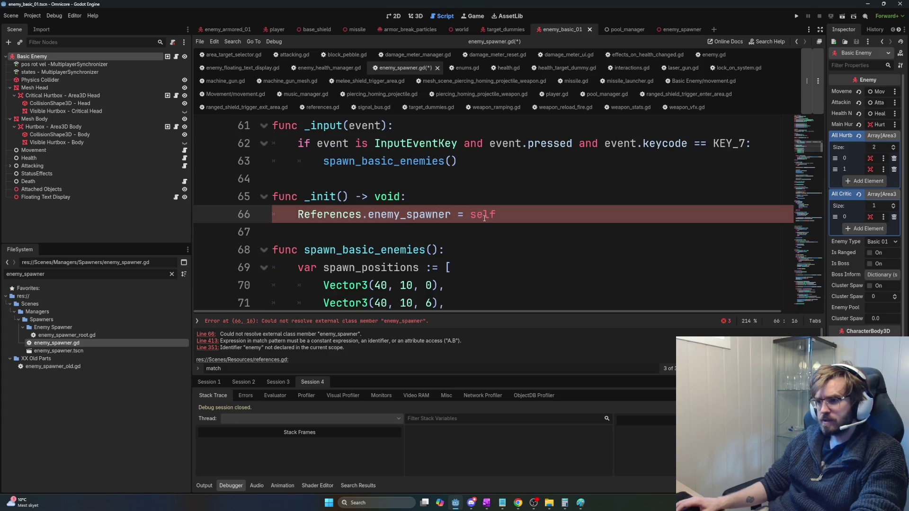
pyautogui.doubleClick(413, 217)
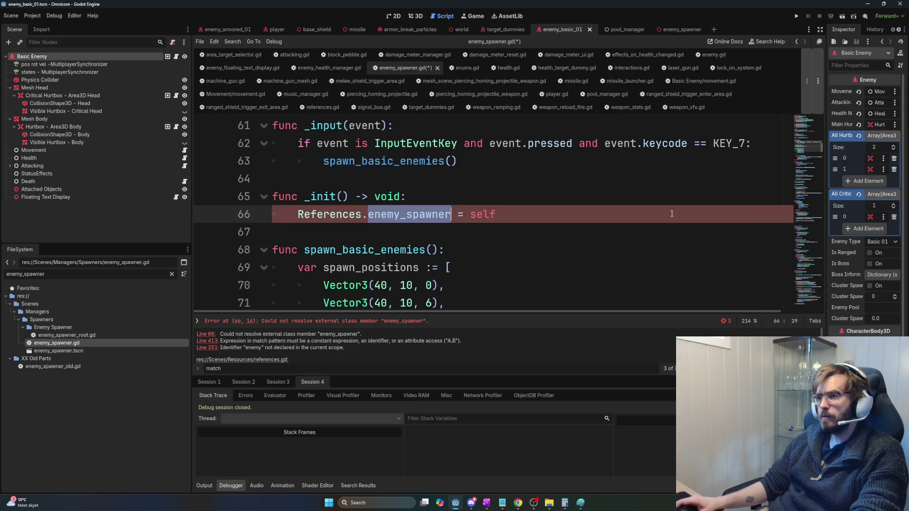
pyautogui.moveTo(822, 150)
pyautogui.mouseDown()
pyautogui.moveTo(827, 99)
pyautogui.moveTo(834, 150)
pyautogui.mouseUp()
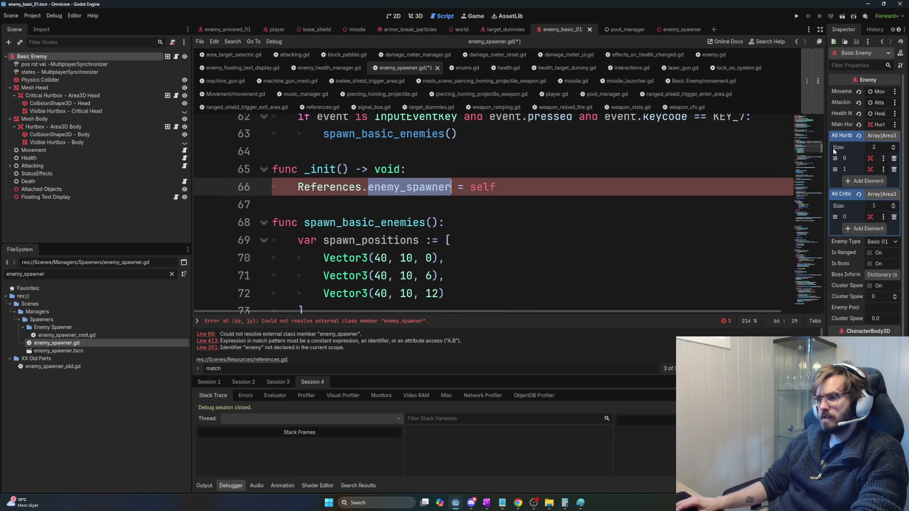
pyautogui.press('Down')
pyautogui.hotkey('ctrl', 's')
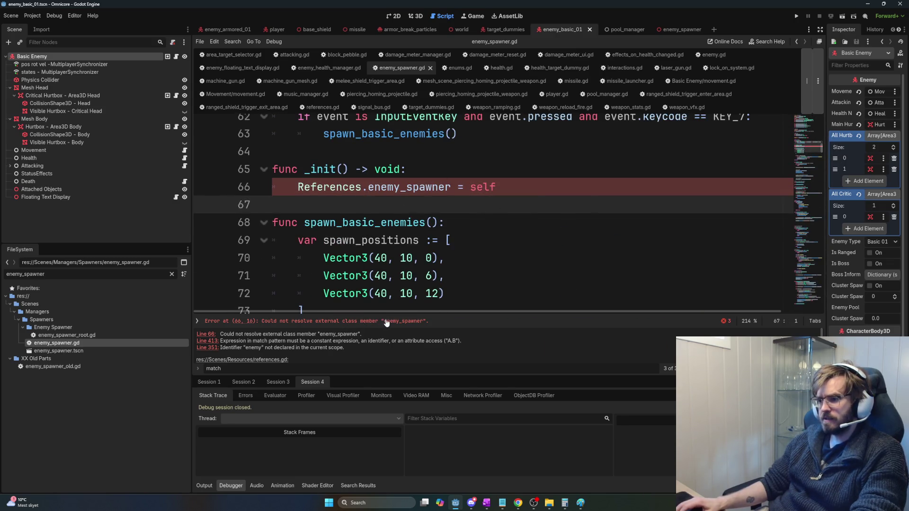
# Step: Review the match-pattern error near line 412 and the line 351 error
pyautogui.click(386, 322)
pyautogui.scroll(-3, 426, 299)
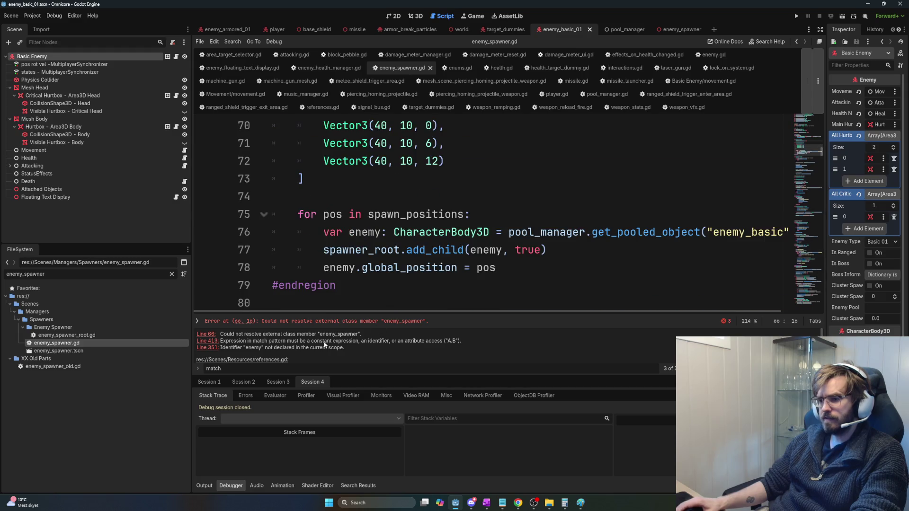
pyautogui.click(207, 342)
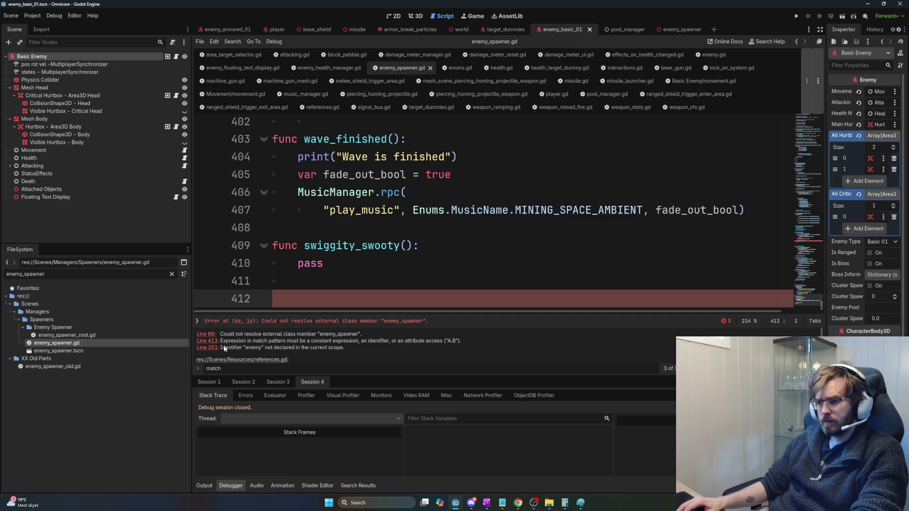
pyautogui.click(211, 348)
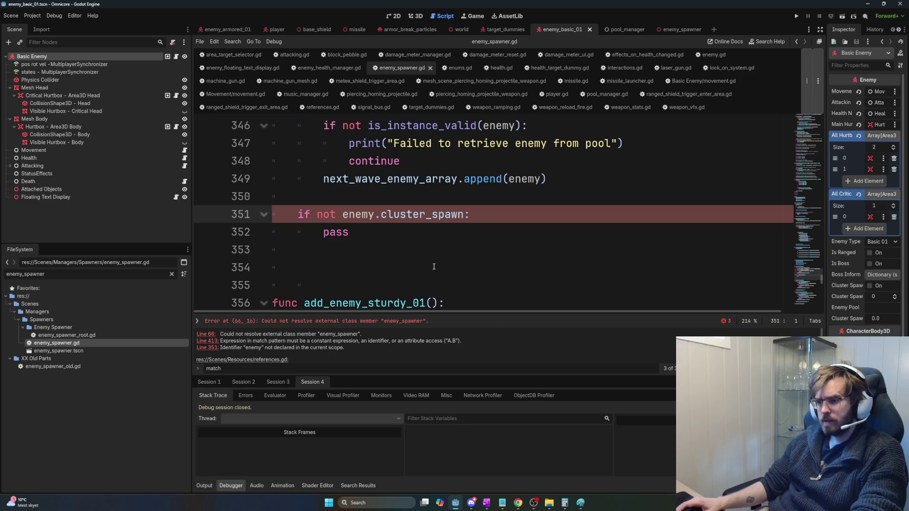
pyautogui.scroll(2, 427, 263)
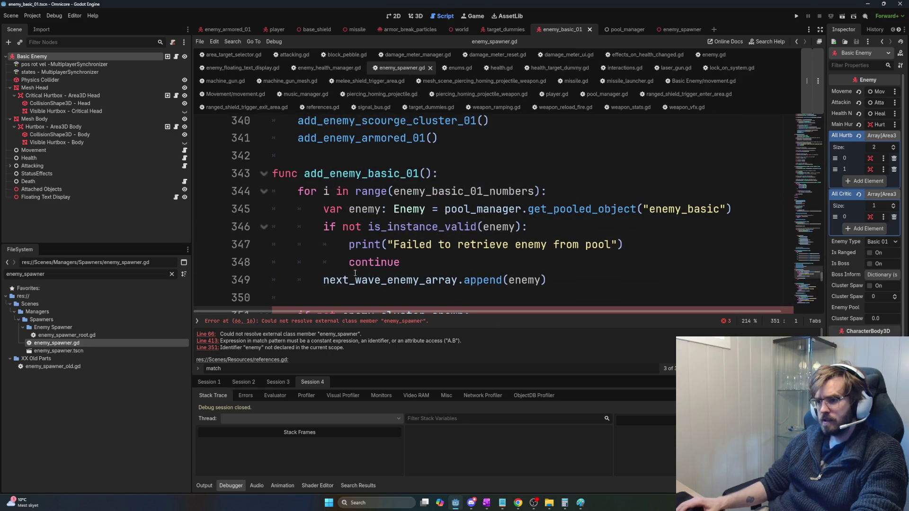
pyautogui.scroll(-1, 357, 276)
# Step: Indent the cluster_spawn if block into the loop and select its placeholder `pass`
pyautogui.moveTo(273, 263); pyautogui.dragTo(351, 280)
pyautogui.press('Tab')
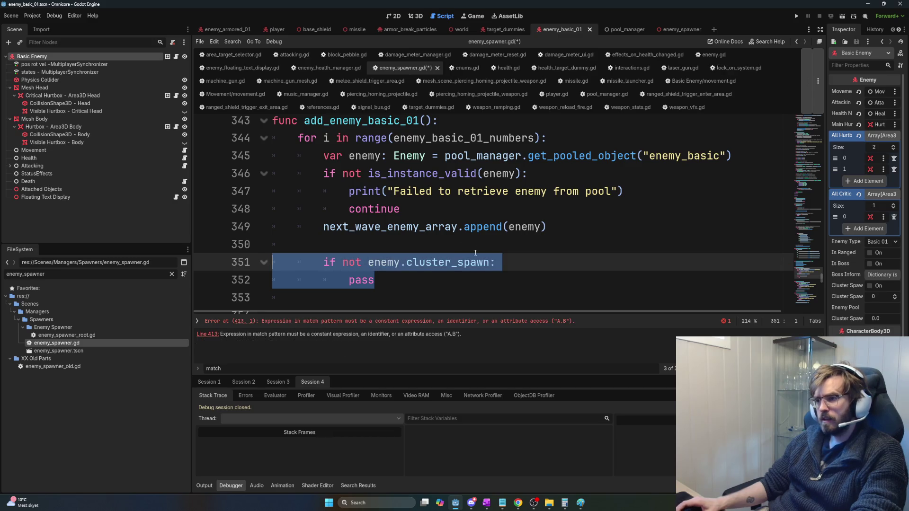
pyautogui.click(421, 262)
pyautogui.click(421, 283)
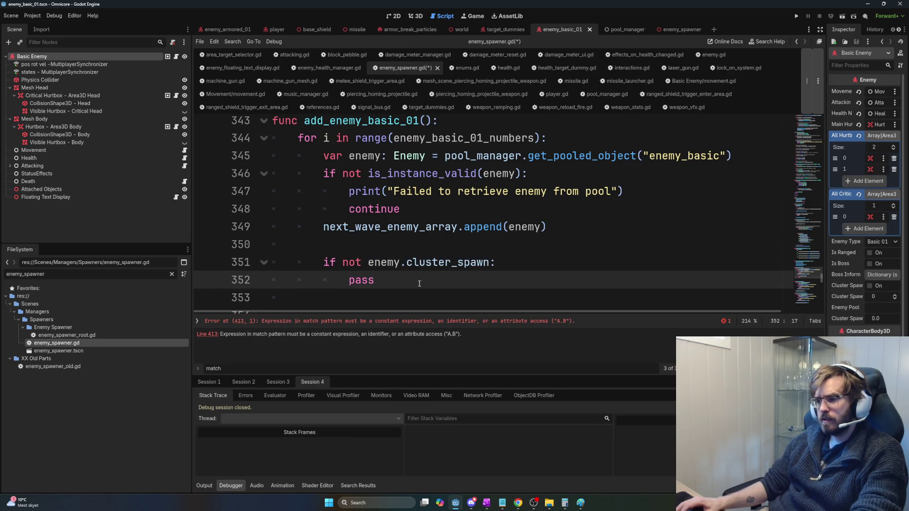
pyautogui.moveTo(420, 283); pyautogui.dragTo(347, 279)
pyautogui.scroll(-1, 399, 281)
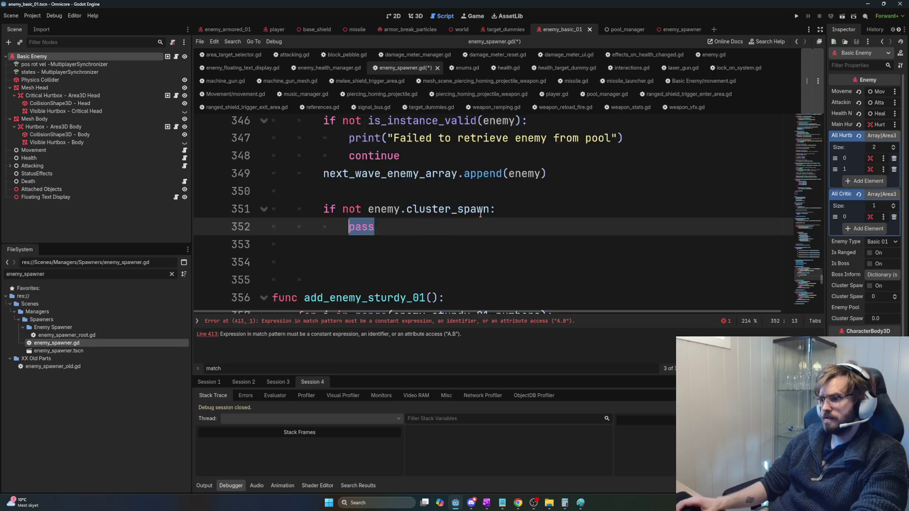
# Step: Replace `pass` with `current_wave_health` using autocomplete
pyautogui.scroll(11, 493, 225)
pyautogui.scroll(4, 501, 222)
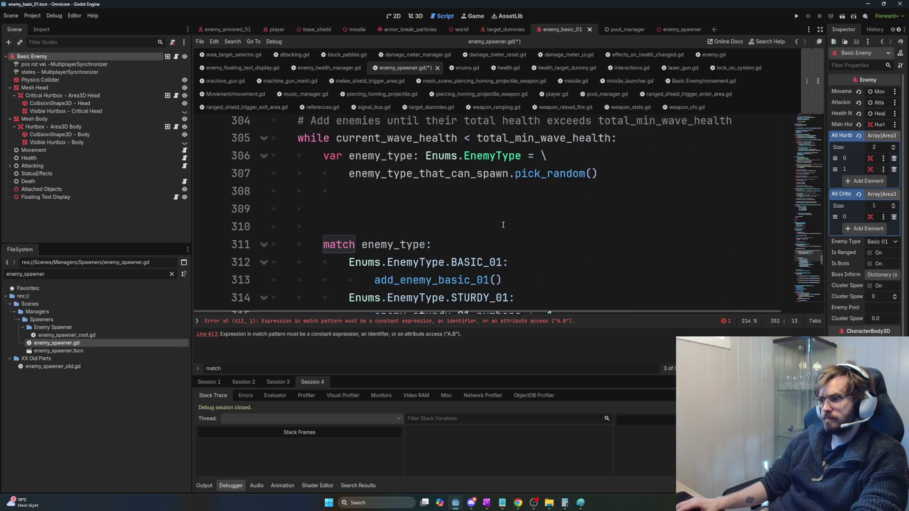
pyautogui.scroll(2, 504, 227)
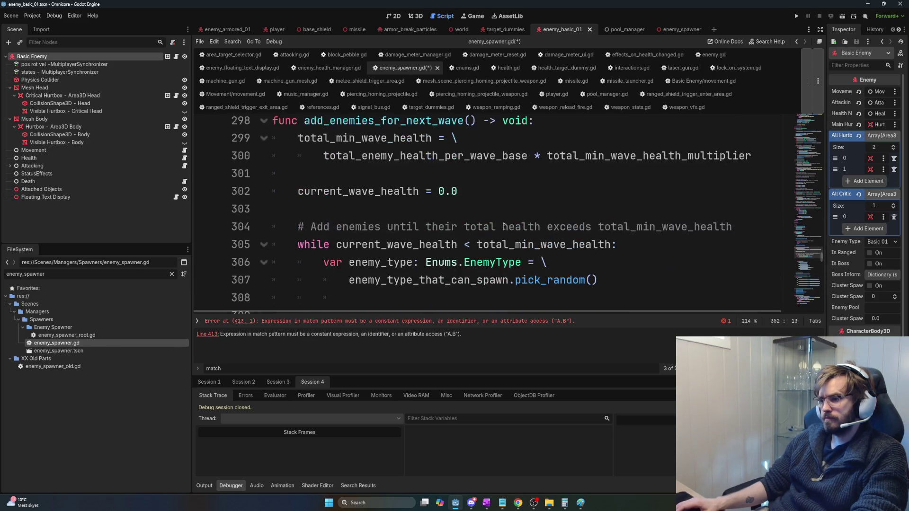
pyautogui.scroll(-14, 504, 226)
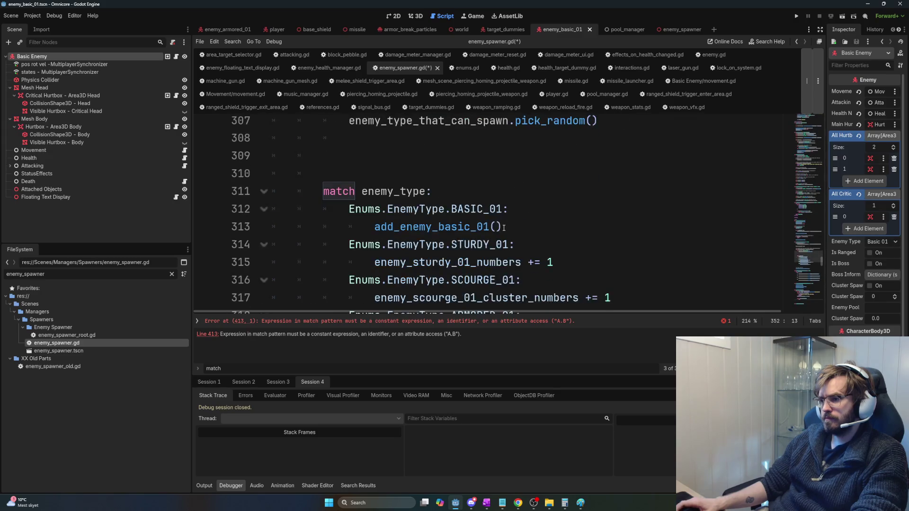
pyautogui.scroll(-4, 507, 232)
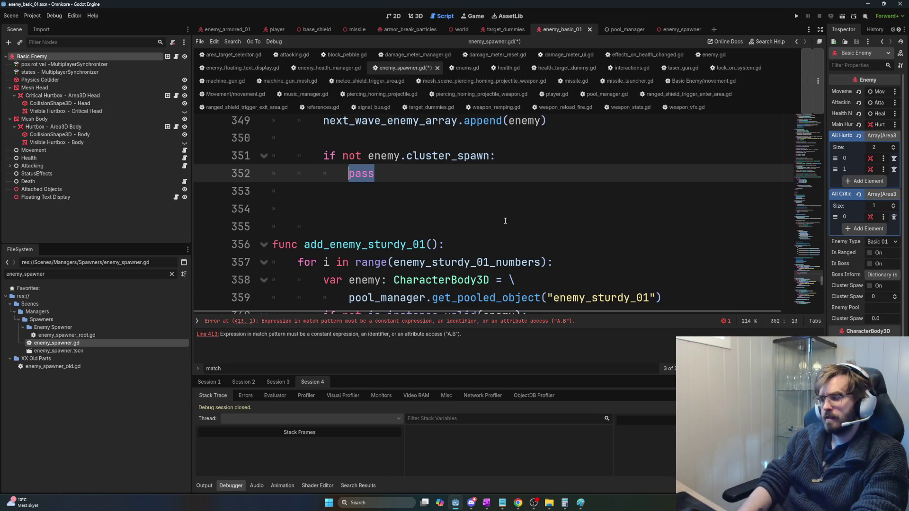
pyautogui.write('total_Wave')
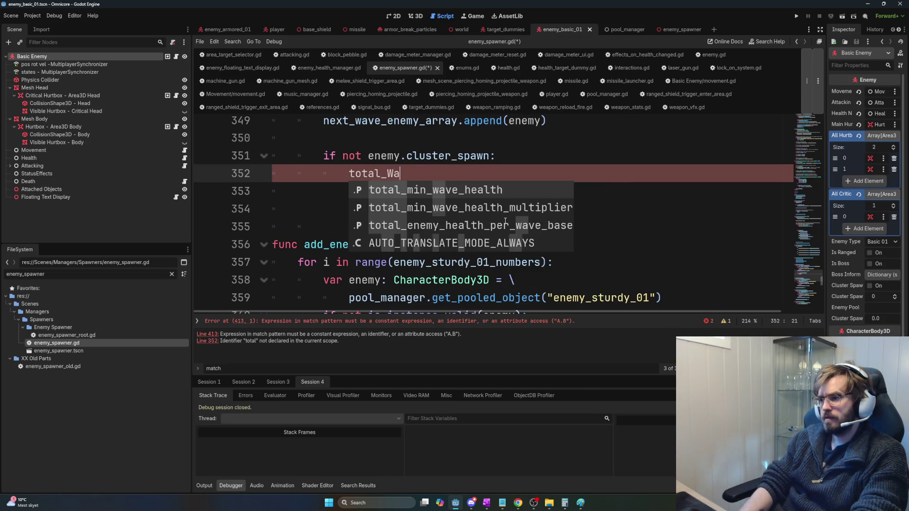
pyautogui.press('BackSpace')
pyautogui.press('BackSpace')
pyautogui.press('BackSpace')
pyautogui.press('BackSpace')
pyautogui.write('cu')
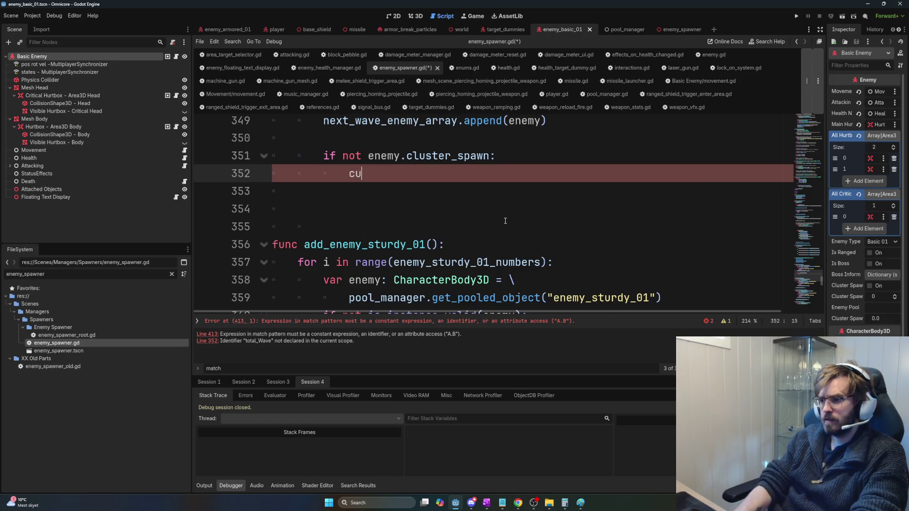
pyautogui.write('rrent')
pyautogui.press('Return')
# Step: Append `+= References.enemy_health_manager.get_enemy_health()` via autocomplete
pyautogui.write('+=')
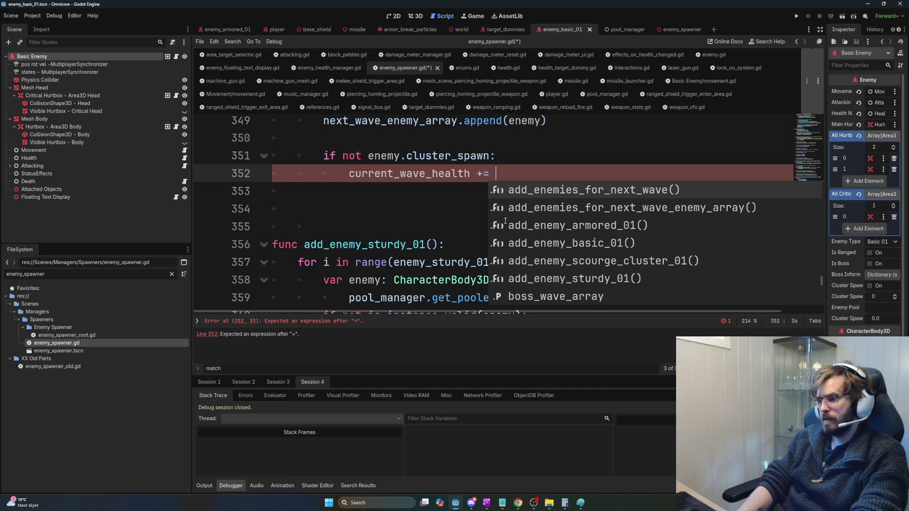
pyautogui.write('ene')
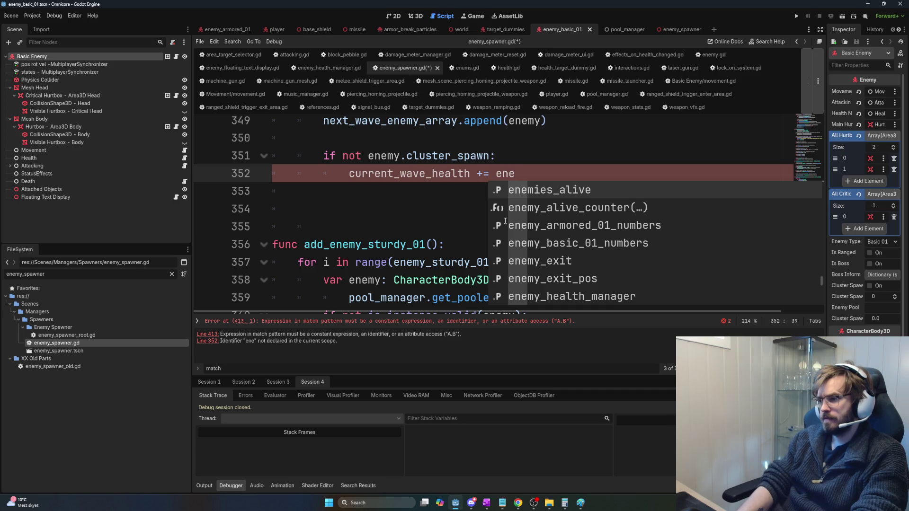
pyautogui.press('BackSpace')
pyautogui.press('BackSpace')
pyautogui.press('BackSpace')
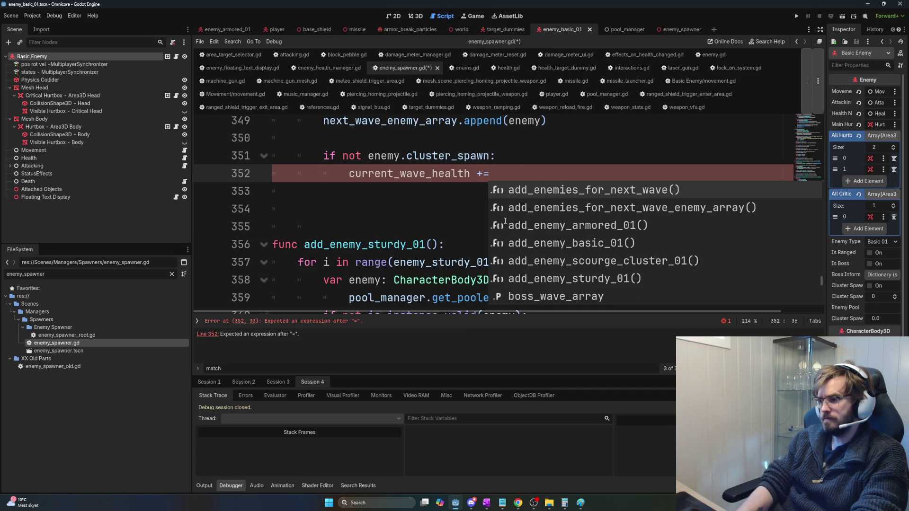
pyautogui.write('ene')
pyautogui.press('BackSpace')
pyautogui.press('BackSpace')
pyautogui.press('BackSpace')
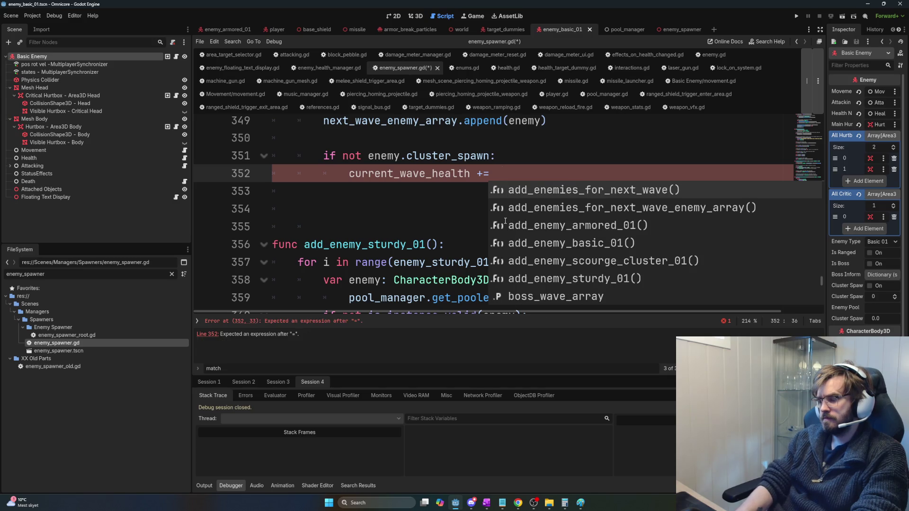
pyautogui.write('References.e')
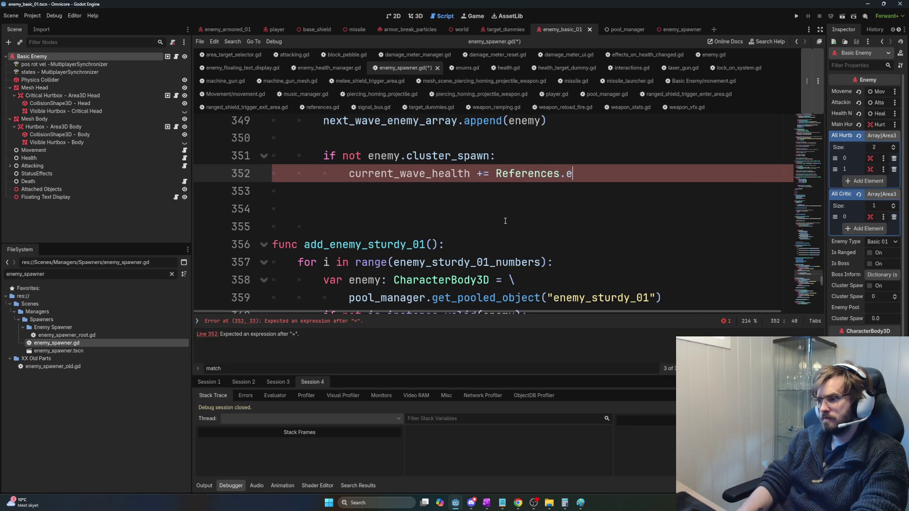
pyautogui.write('nemy')
pyautogui.press('Return')
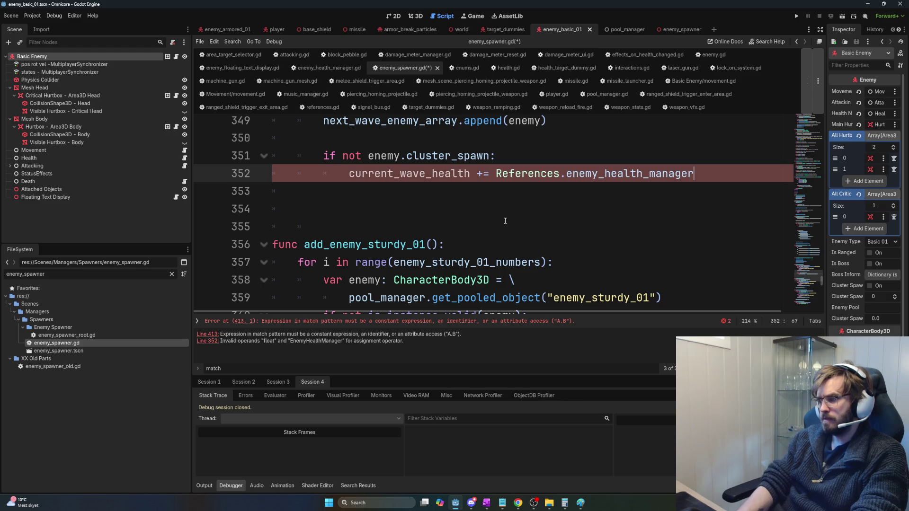
pyautogui.write('.get')
pyautogui.press('Return')
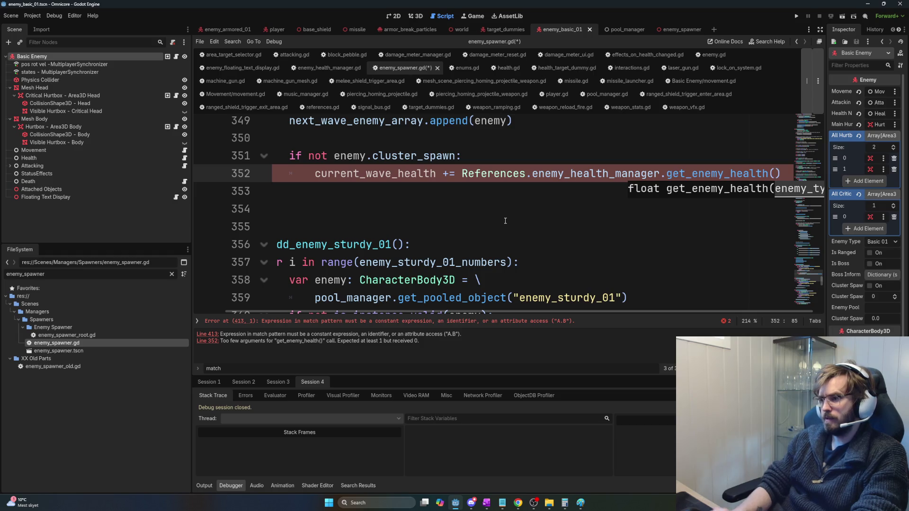
# Step: Try an Enums argument for get_enemy_health(), then leave the argument empty
pyautogui.scroll(3, 505, 221)
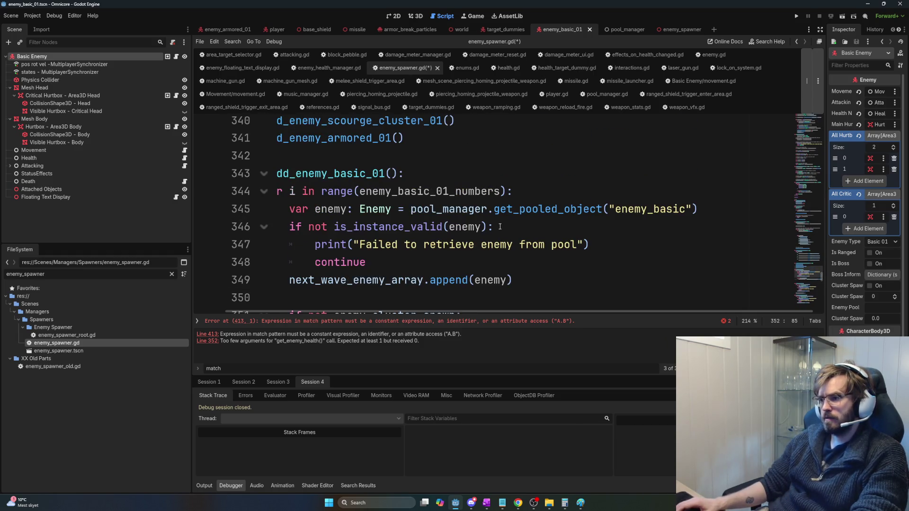
pyautogui.scroll(-1, 500, 227)
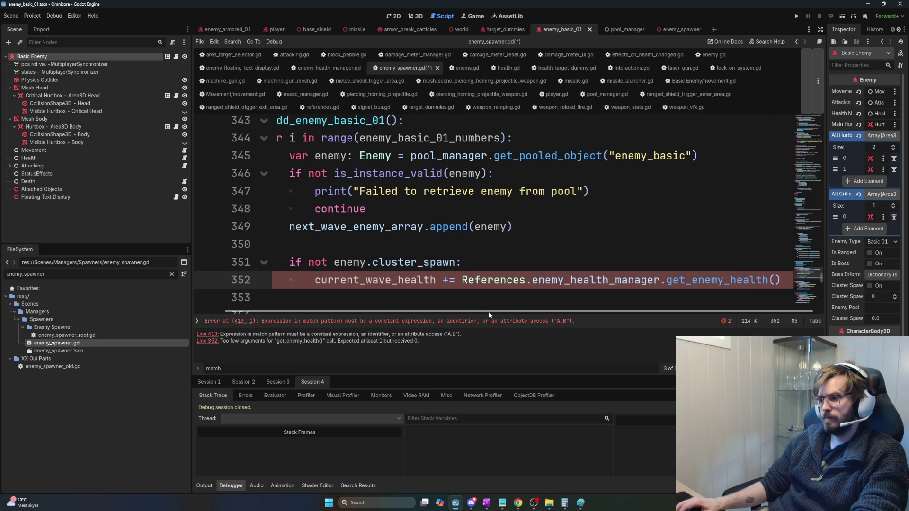
pyautogui.moveTo(477, 313); pyautogui.dragTo(547, 311)
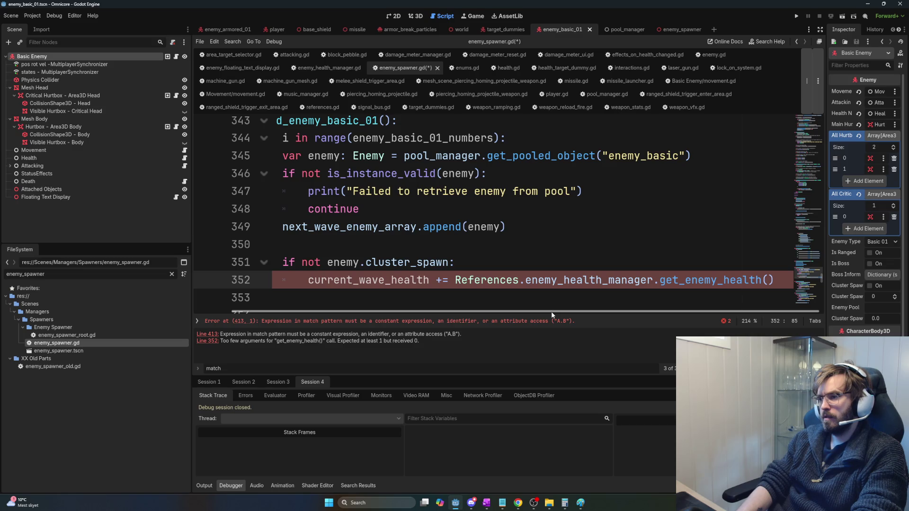
pyautogui.hotkey('ctrl', 'space')
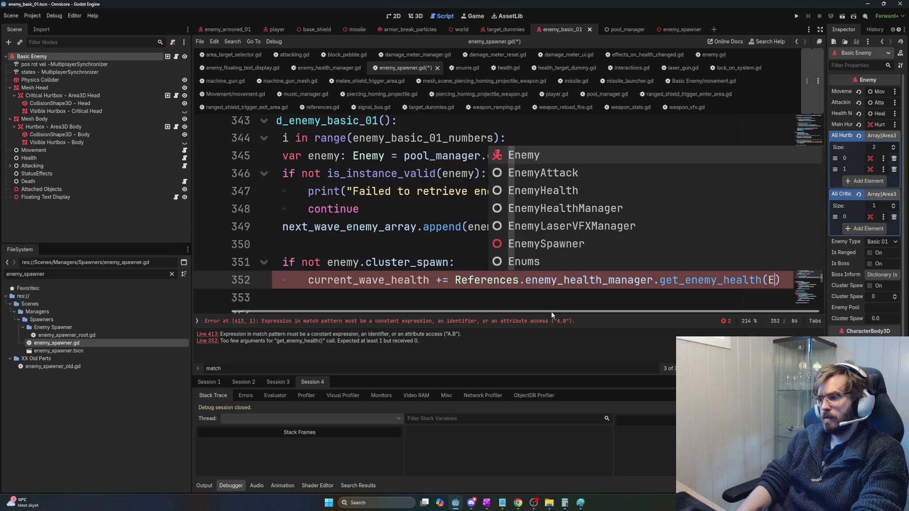
pyautogui.press('Escape')
pyautogui.write('Enums.E')
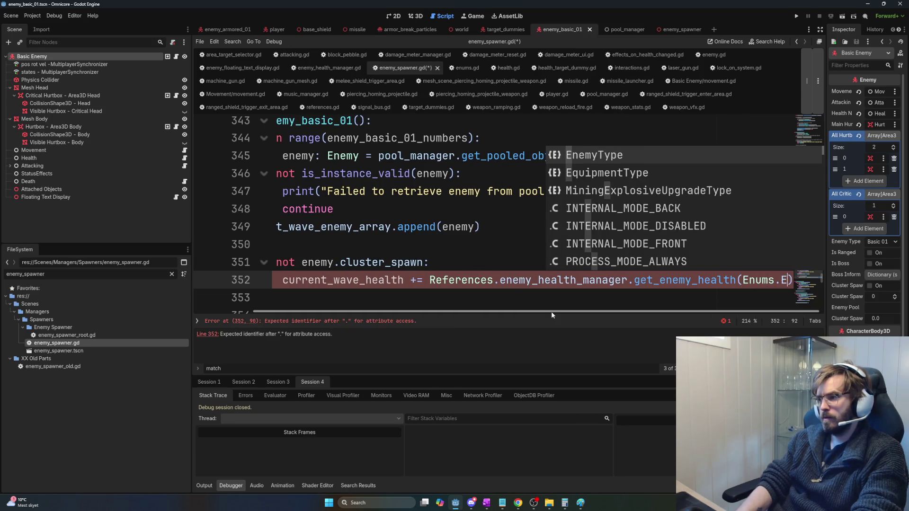
pyautogui.press('BackSpace')
pyautogui.press('BackSpace')
pyautogui.press('BackSpace')
pyautogui.press('BackSpace')
pyautogui.press('BackSpace')
pyautogui.press('BackSpace')
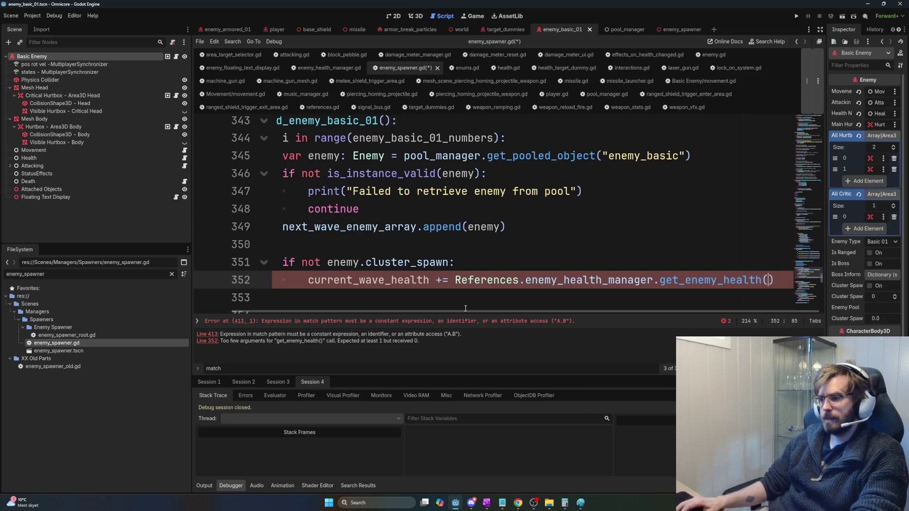
pyautogui.hscroll(-2, 465, 308)
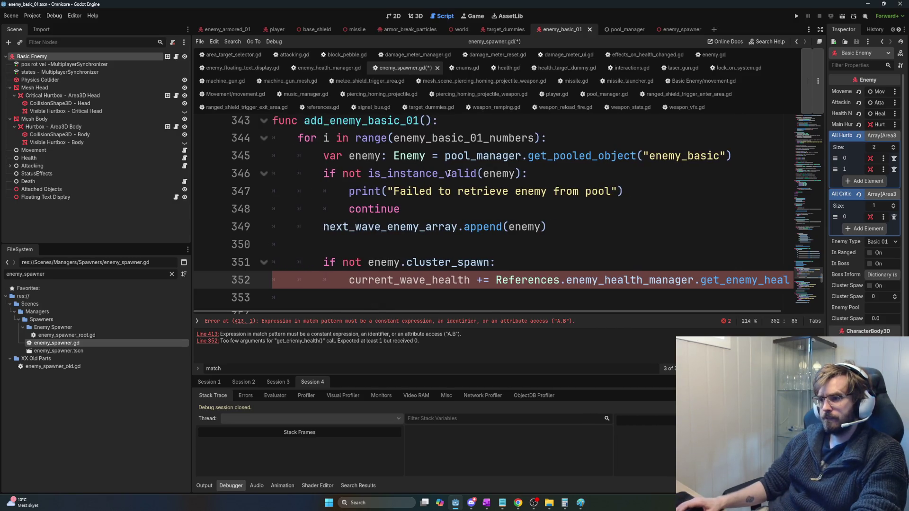
pyautogui.scroll(1, 448, 174)
pyautogui.scroll(-1, 444, 196)
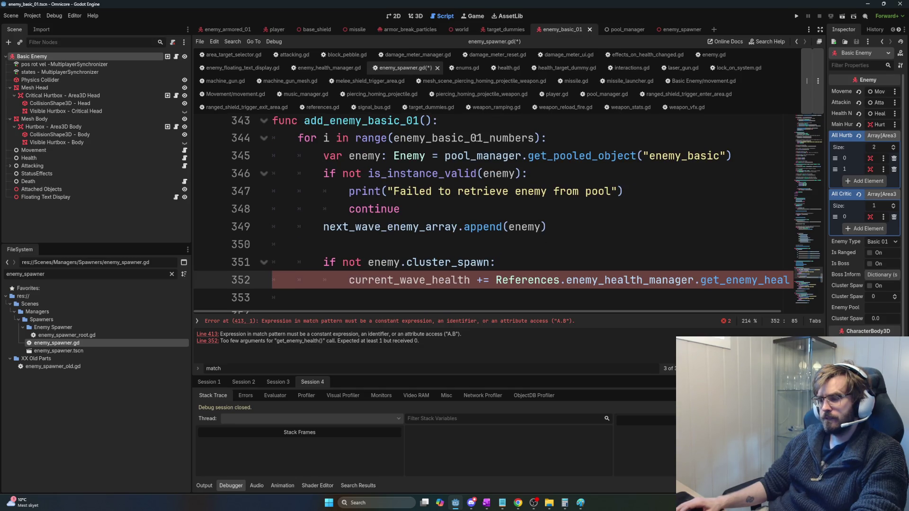
pyautogui.scroll(1, 448, 143)
# Step: Remove the for loop header and its continue, dedenting the former loop body
pyautogui.moveTo(547, 191); pyautogui.dragTo(288, 192)
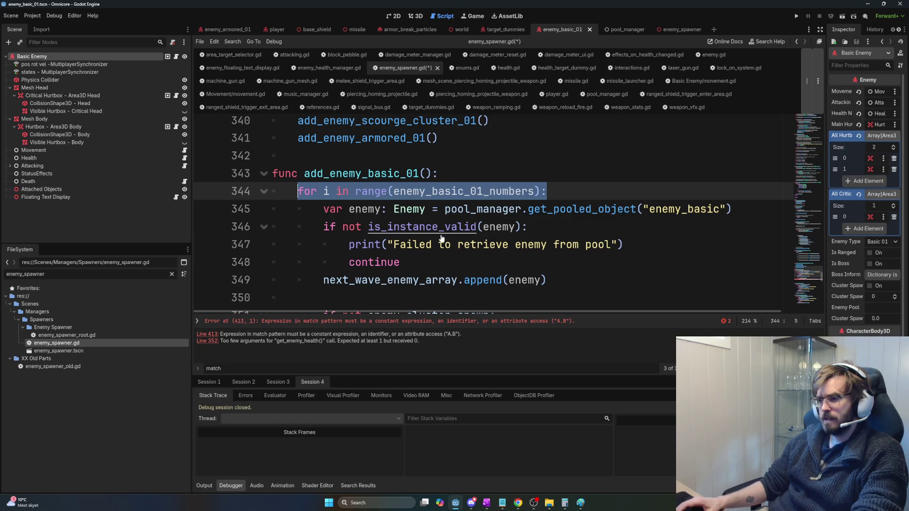
pyautogui.press('BackSpace')
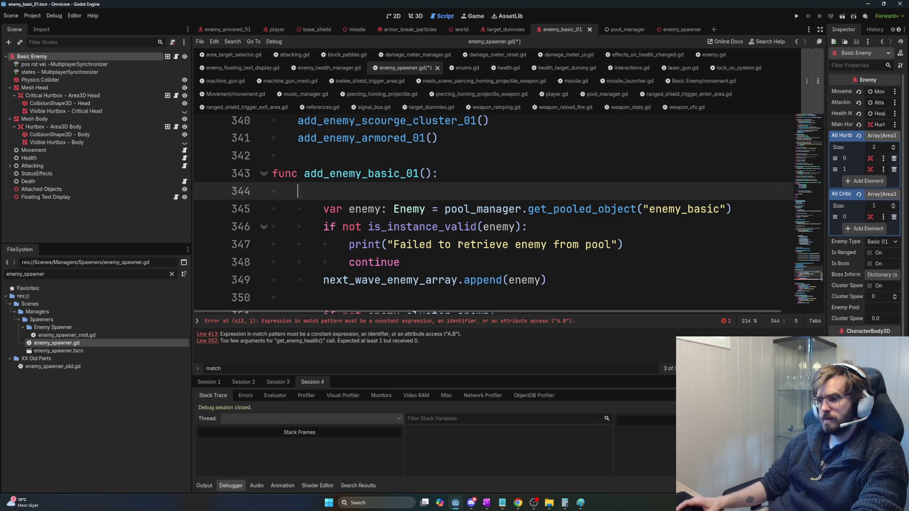
pyautogui.scroll(-1, 405, 206)
pyautogui.moveTo(324, 157)
pyautogui.mouseDown()
pyautogui.moveTo(544, 236)
pyautogui.moveTo(554, 281)
pyautogui.mouseUp()
pyautogui.hotkey('shift', 'Tab')
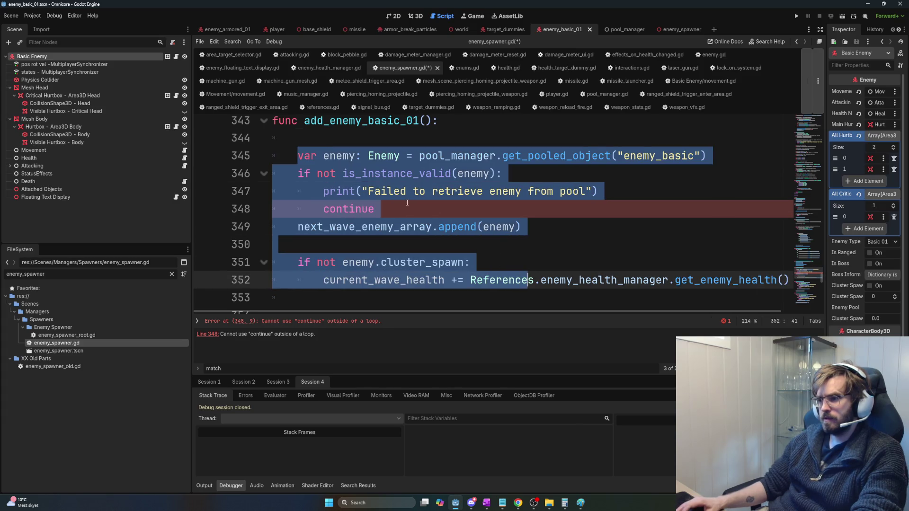
pyautogui.click(415, 209)
pyautogui.hotkey('ctrl', 'shift', 'Left')
pyautogui.press('BackSpace')
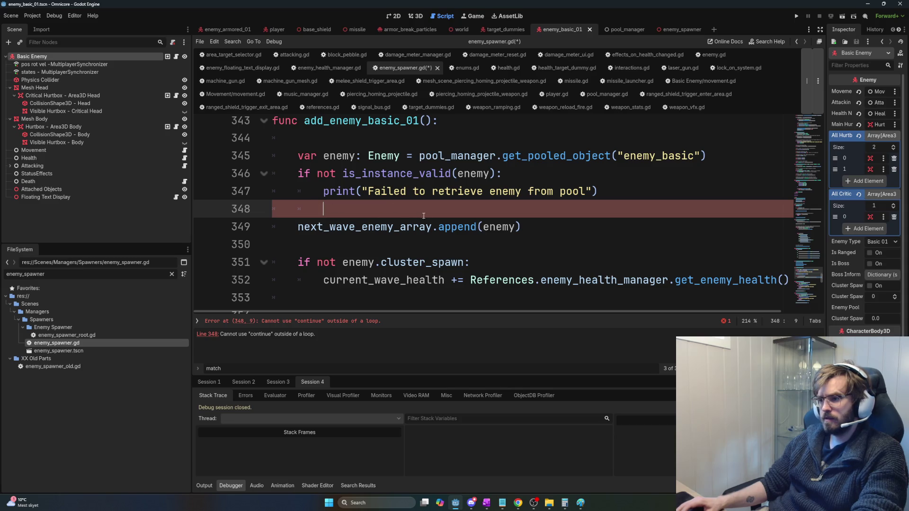
pyautogui.press('BackSpace')
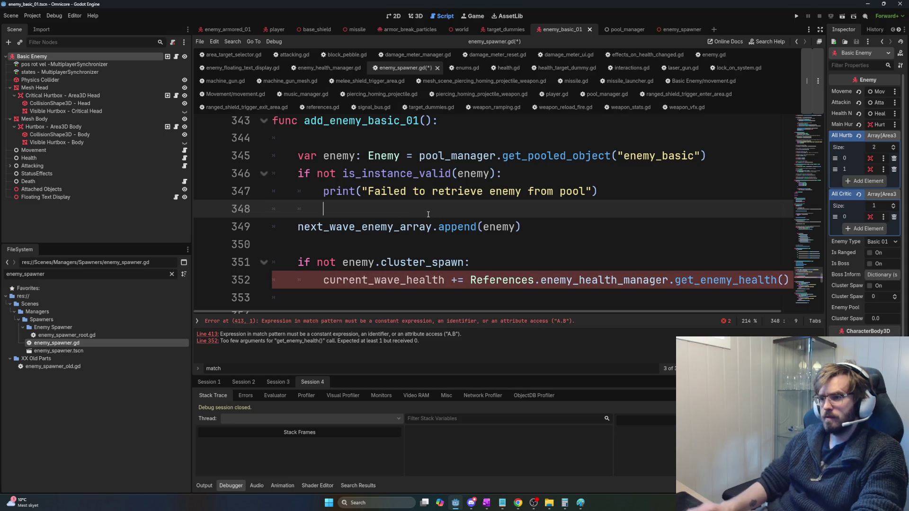
pyautogui.press('Tab')
pyautogui.press('Tab')
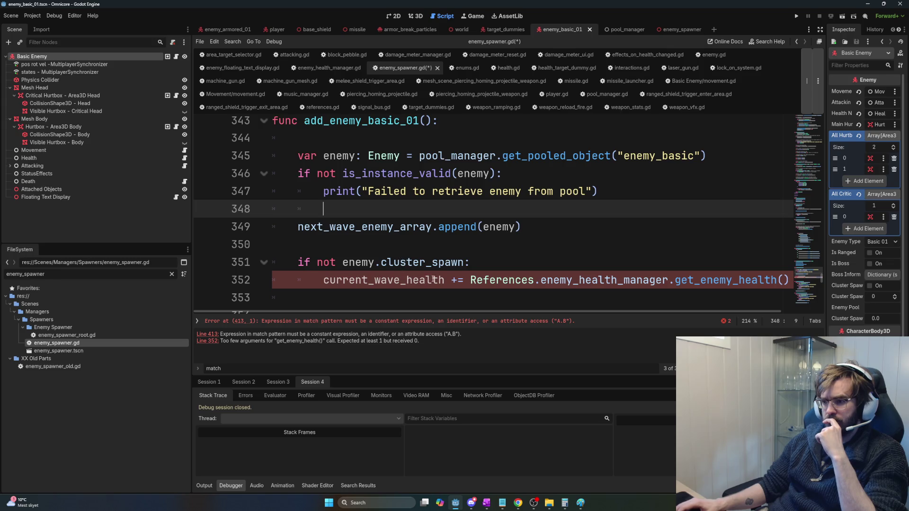
# Step: Insert a blank line after the pooled enemy fetch and show the methods list
pyautogui.click(326, 139)
pyautogui.scroll(1, 411, 196)
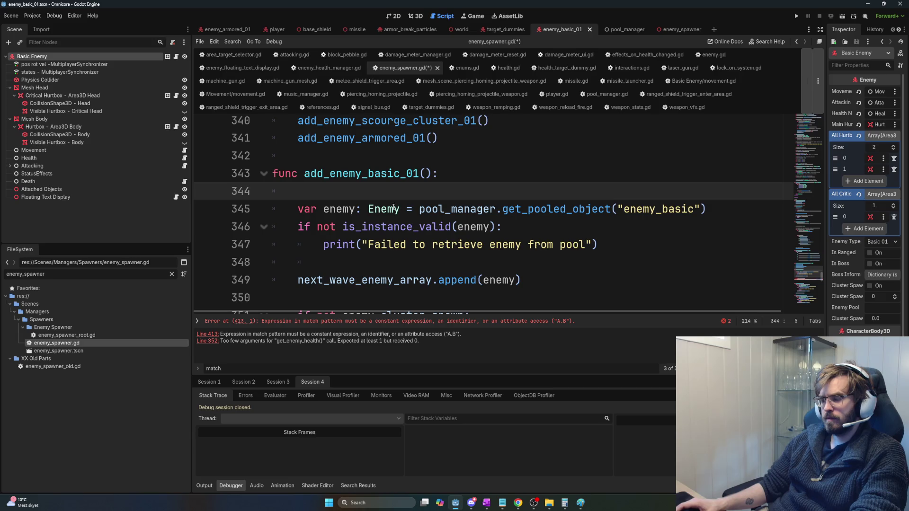
pyautogui.scroll(3, 384, 202)
pyautogui.scroll(-3, 417, 240)
pyautogui.scroll(-2, 418, 240)
pyautogui.scroll(1, 403, 227)
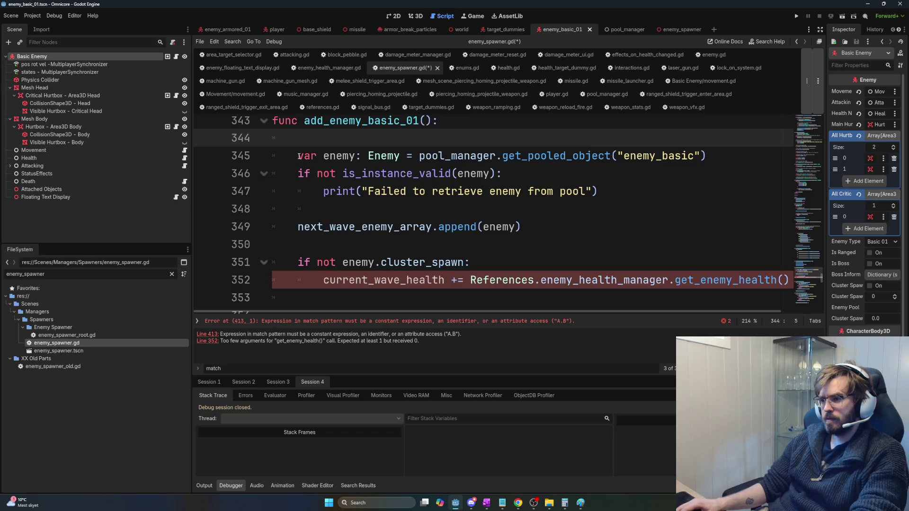
pyautogui.moveTo(299, 157)
pyautogui.mouseDown()
pyautogui.moveTo(313, 157)
pyautogui.moveTo(318, 174)
pyautogui.moveTo(474, 227)
pyautogui.moveTo(524, 231)
pyautogui.mouseUp()
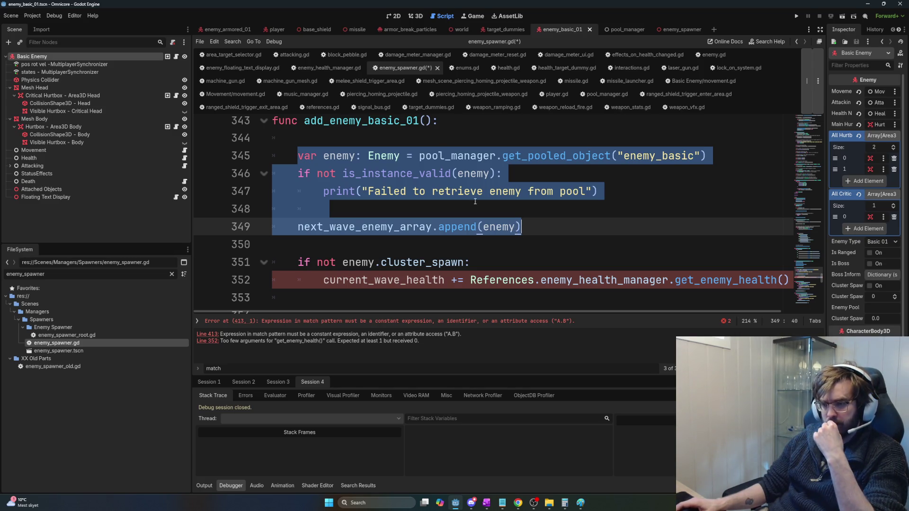
pyautogui.click(743, 155)
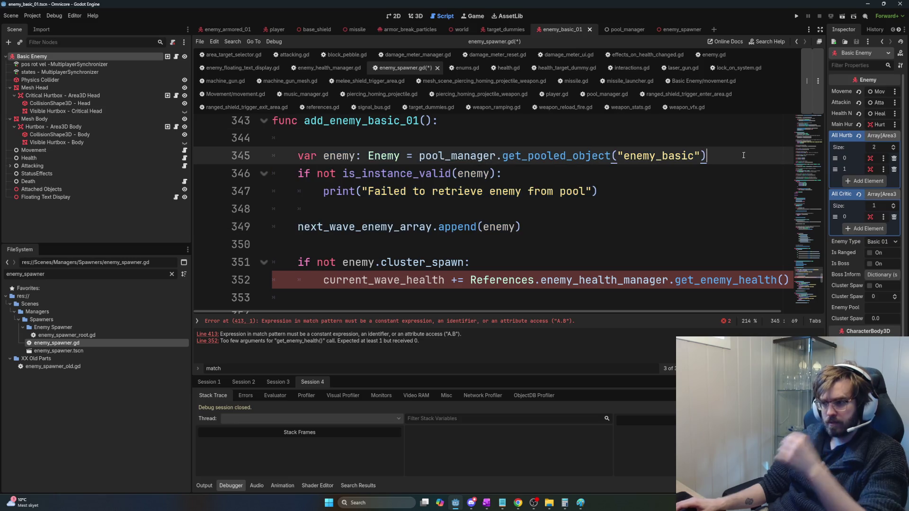
pyautogui.press('Return')
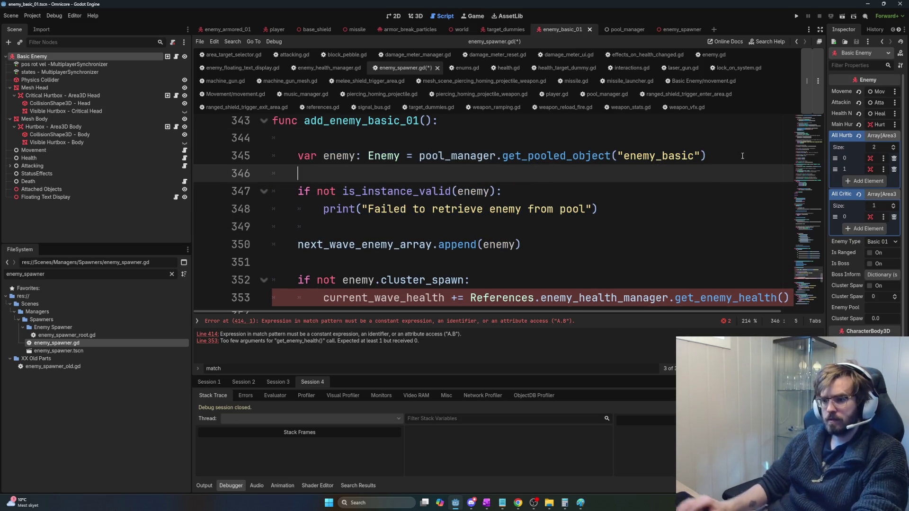
pyautogui.click(197, 321)
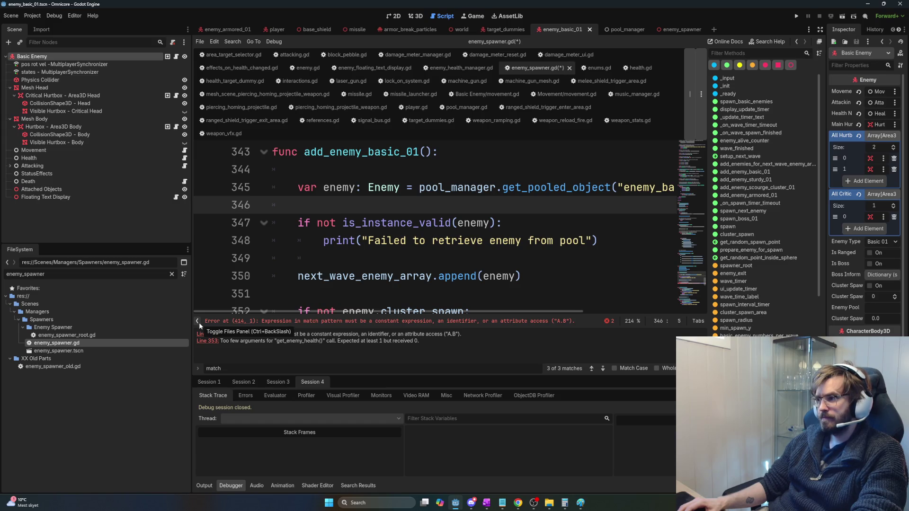
# Step: Hide the method list and open enemy_spawner_old.gd from the FileSystem
pyautogui.click(199, 322)
pyautogui.press('Down')
pyautogui.press('Down')
pyautogui.press('End')
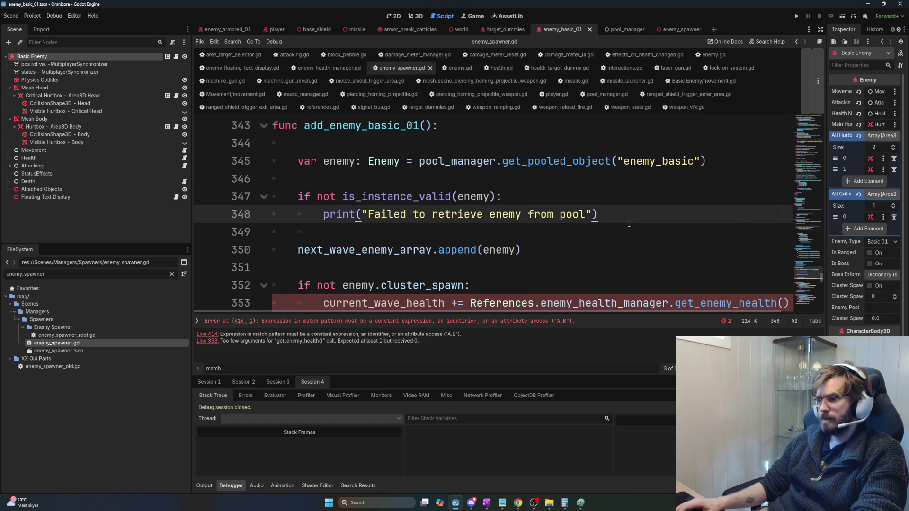
pyautogui.click(106, 363)
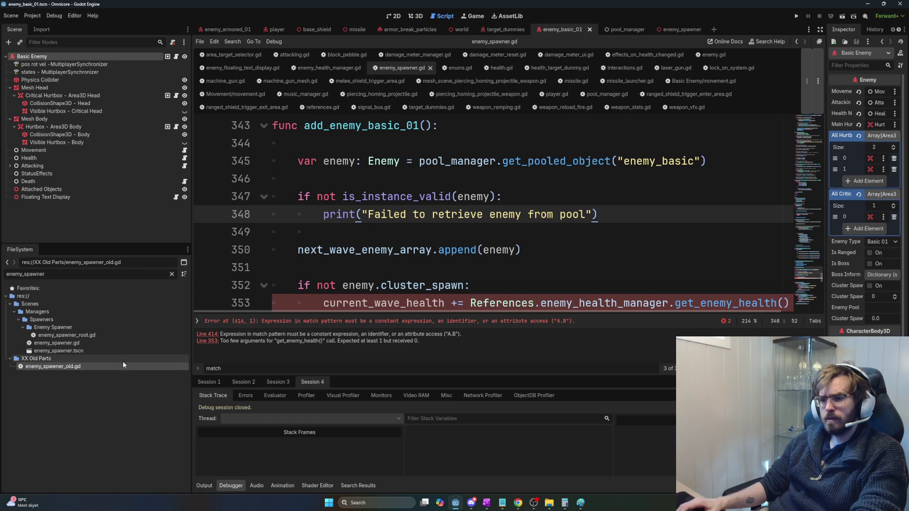
pyautogui.doubleClick(101, 365)
# Step: Comment out the _init header and References.enemy_spawner line, then save enemy_spawner_old.gd
pyautogui.scroll(-3, 578, 270)
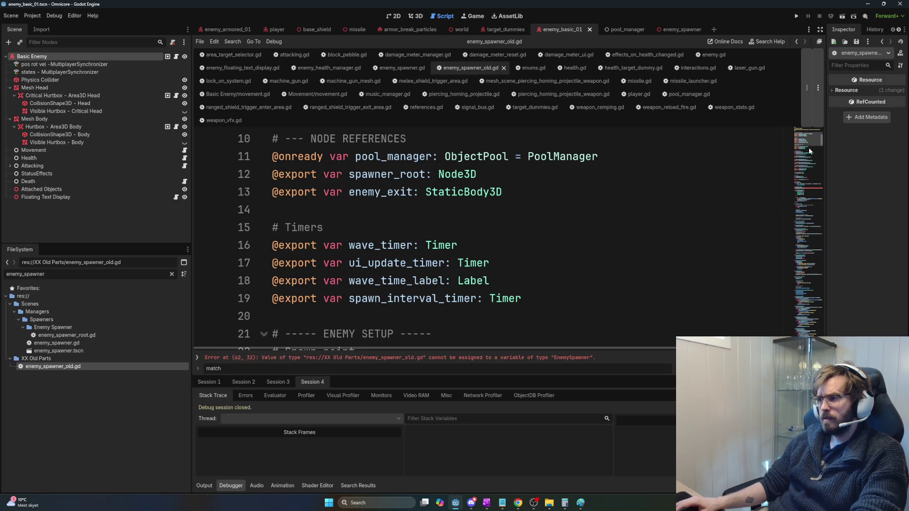
pyautogui.moveTo(823, 137)
pyautogui.mouseDown()
pyautogui.moveTo(822, 343)
pyautogui.moveTo(829, 92)
pyautogui.moveTo(839, 174)
pyautogui.moveTo(842, 164)
pyautogui.mouseUp()
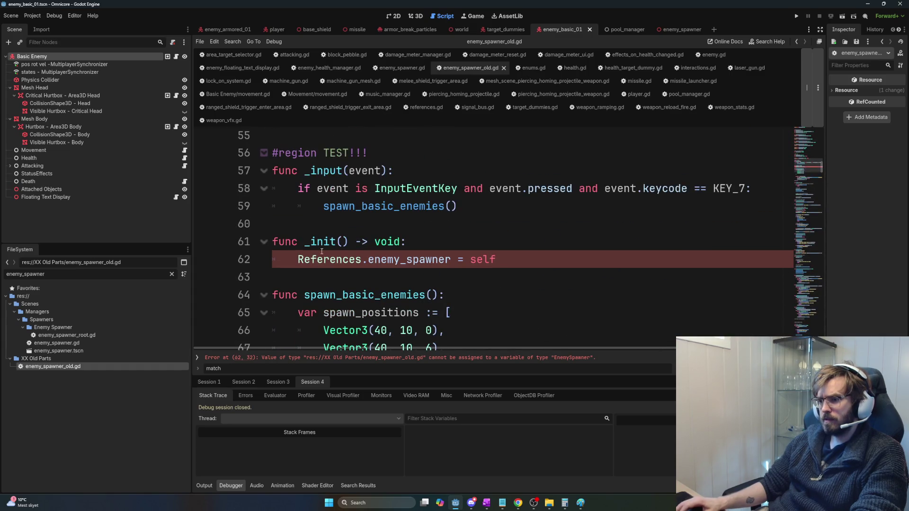
pyautogui.hotkey('ctrl', 'k')
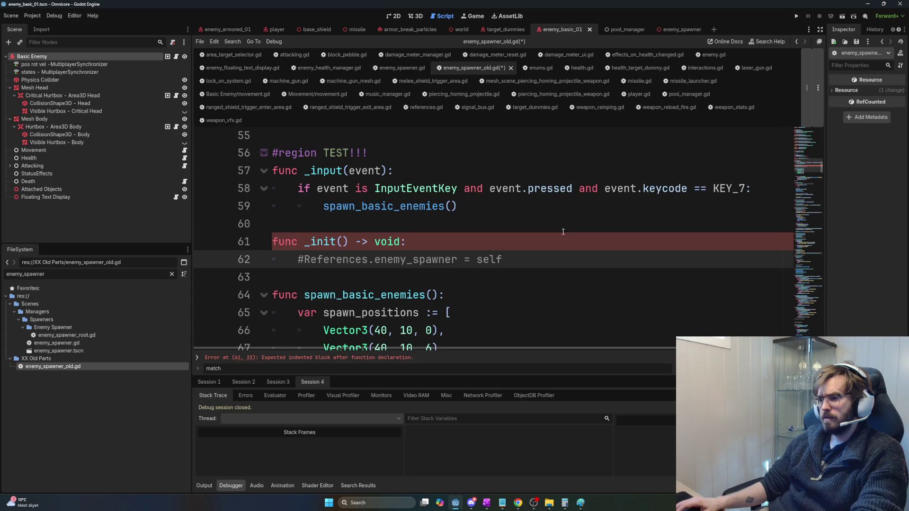
pyautogui.click(275, 242)
pyautogui.hotkey('ctrl', 'k')
pyautogui.hotkey('ctrl', 's')
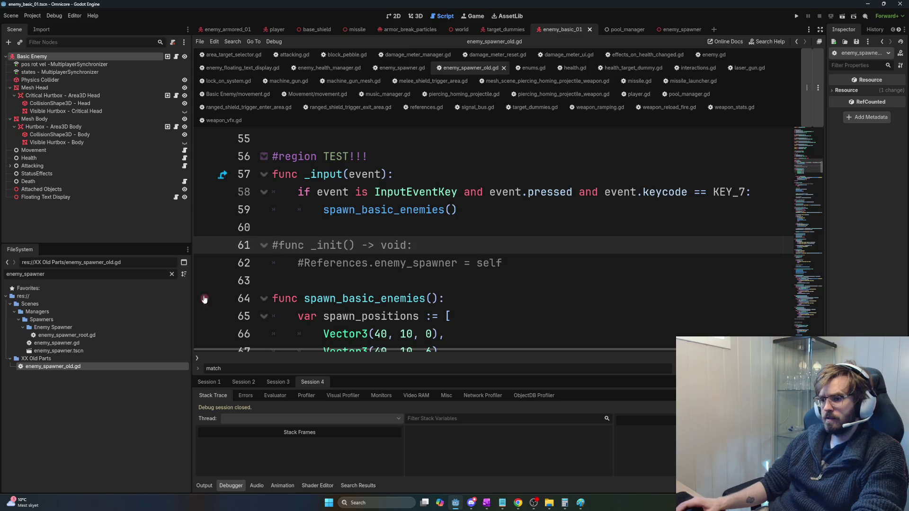
# Step: Close enemy_spawner_old.gd and return to line 351 of enemy_spawner.gd
pyautogui.click(401, 68)
pyautogui.click(450, 70)
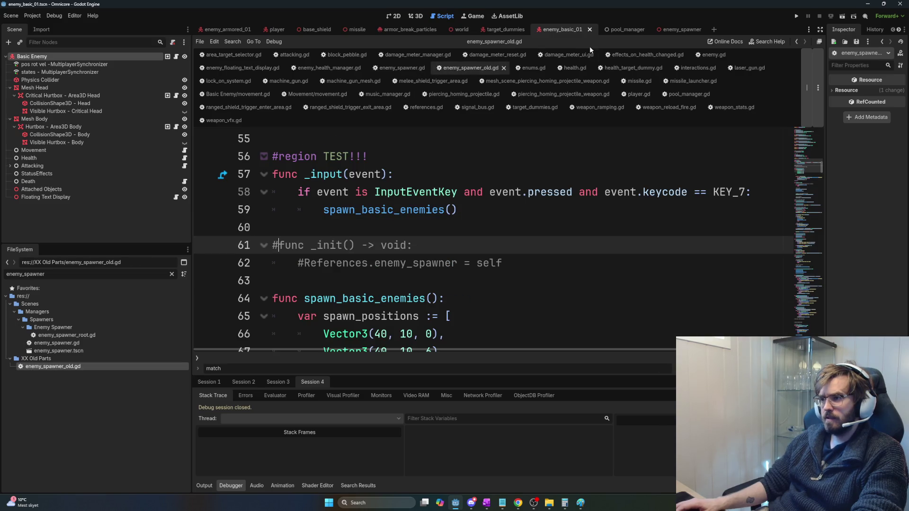
pyautogui.click(505, 69)
pyautogui.click(393, 267)
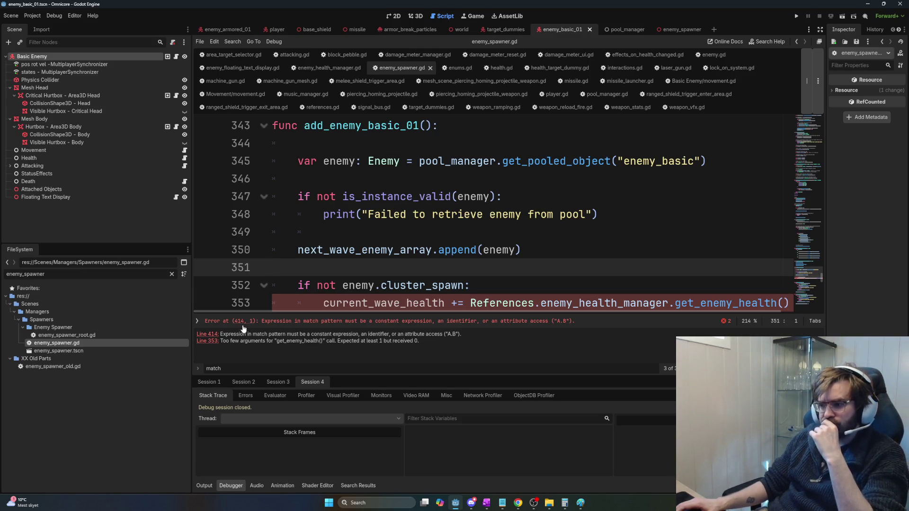
pyautogui.hotkey('alt', 'Tab')
pyautogui.hotkey('alt', 'Tab')
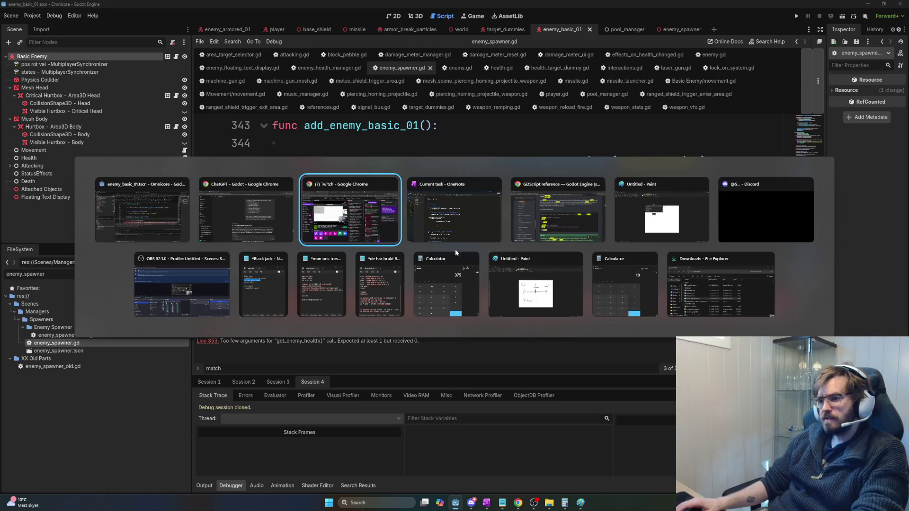
pyautogui.hotkey('alt', 'shift', 'Tab')
pyautogui.moveTo(322, 230); pyautogui.dragTo(543, 233)
pyautogui.click(527, 252)
pyautogui.moveTo(350, 230); pyautogui.dragTo(544, 231)
pyautogui.click(392, 268)
pyautogui.moveTo(336, 269)
pyautogui.mouseDown()
pyautogui.moveTo(379, 269)
pyautogui.moveTo(415, 284)
pyautogui.mouseUp()
pyautogui.moveTo(336, 284); pyautogui.dragTo(684, 293)
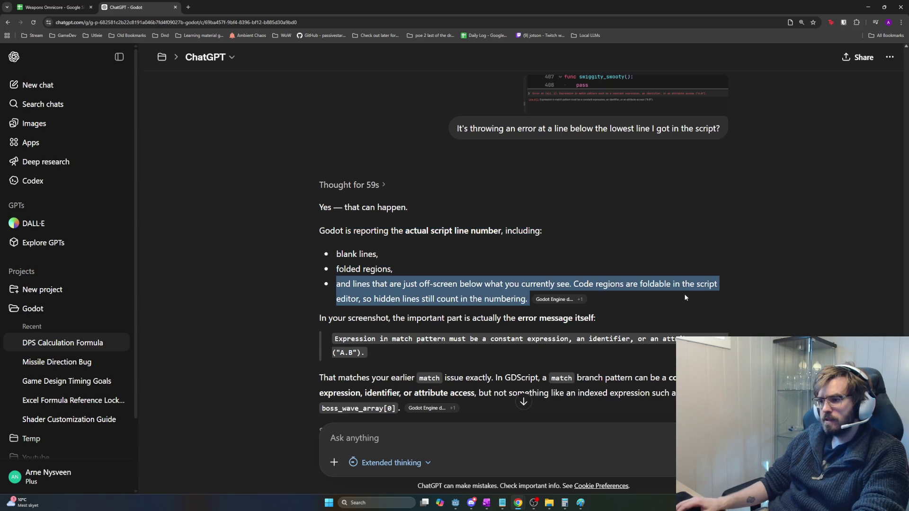
pyautogui.scroll(-1, 521, 312)
pyautogui.moveTo(394, 326); pyautogui.dragTo(309, 307)
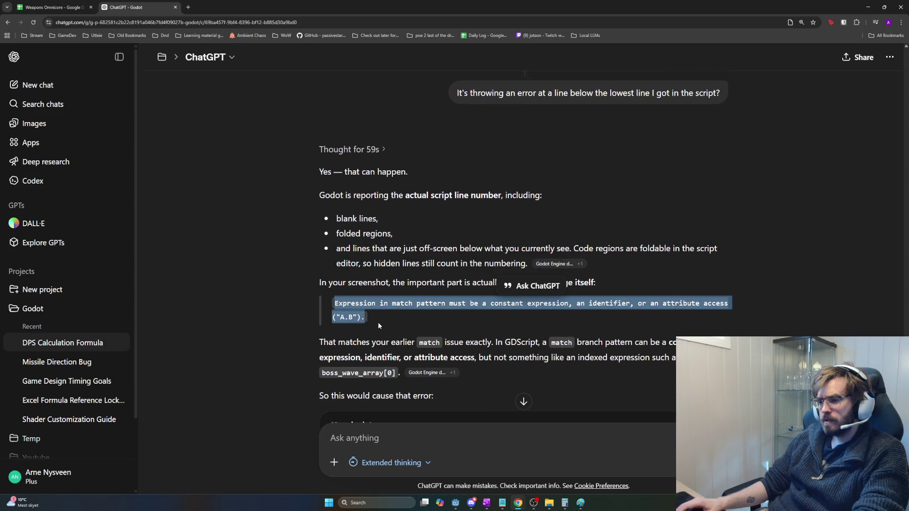
pyautogui.scroll(-1, 379, 325)
pyautogui.moveTo(391, 308)
pyautogui.mouseDown()
pyautogui.moveTo(484, 315)
pyautogui.moveTo(472, 312)
pyautogui.moveTo(709, 300)
pyautogui.moveTo(711, 308)
pyautogui.mouseUp()
pyautogui.scroll(-2, 438, 315)
pyautogui.moveTo(486, 268); pyautogui.dragTo(323, 258)
pyautogui.scroll(-1, 445, 307)
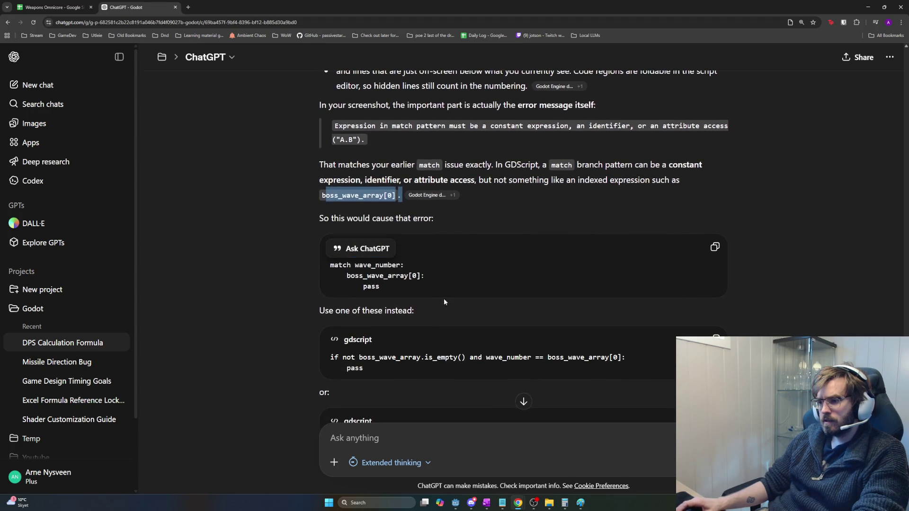
pyautogui.moveTo(445, 297); pyautogui.dragTo(312, 263)
pyautogui.click(431, 288)
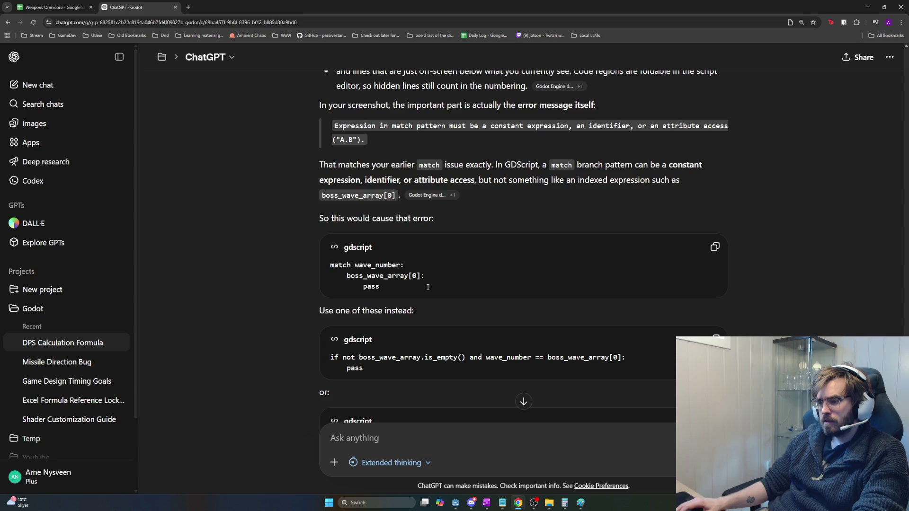
pyautogui.scroll(-3, 448, 360)
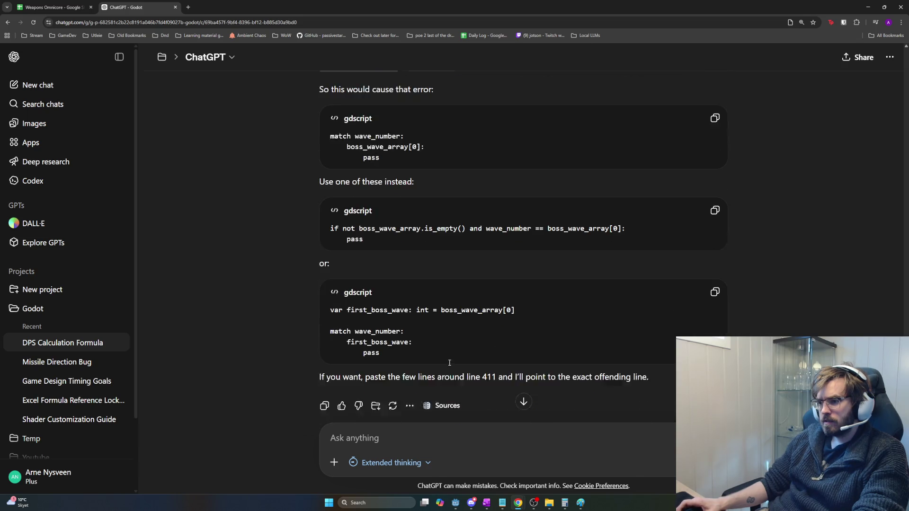
pyautogui.scroll(2, 439, 226)
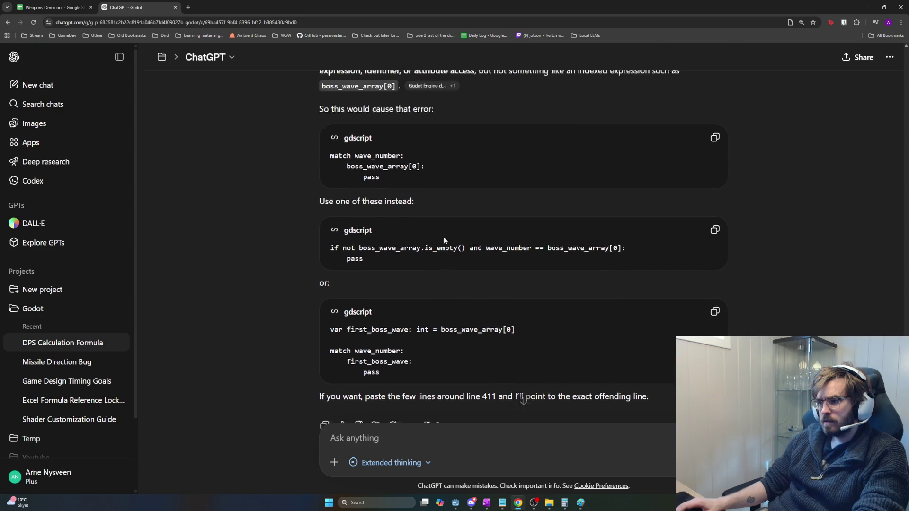
pyautogui.moveTo(355, 194); pyautogui.dragTo(405, 195)
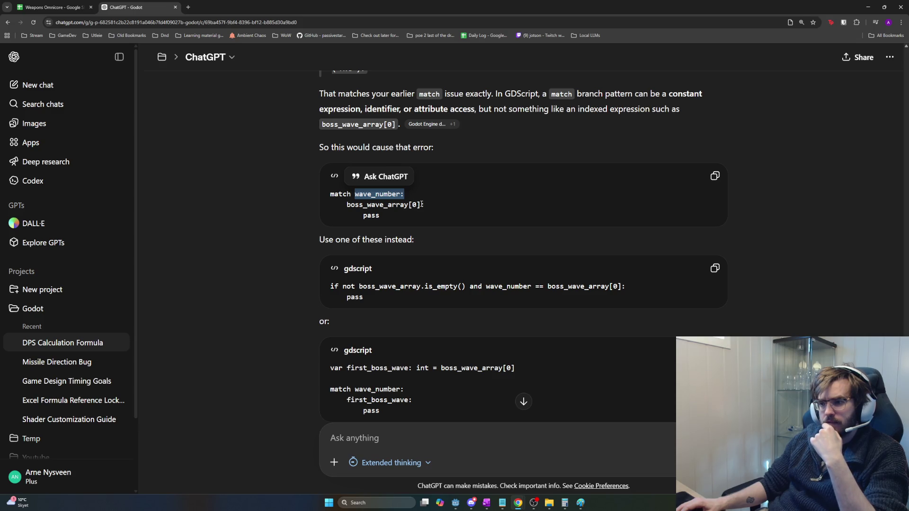
pyautogui.moveTo(402, 220); pyautogui.dragTo(324, 195)
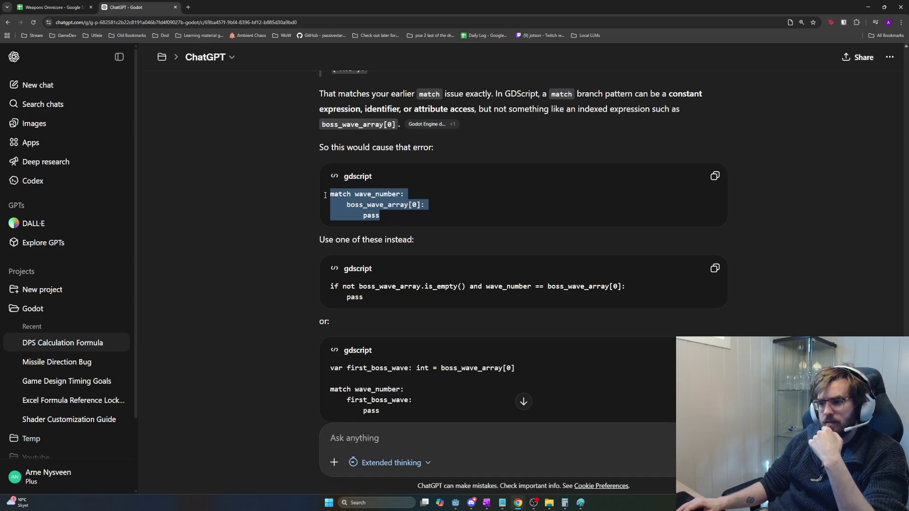
pyautogui.click(404, 246)
pyautogui.hotkey('alt', 'Tab')
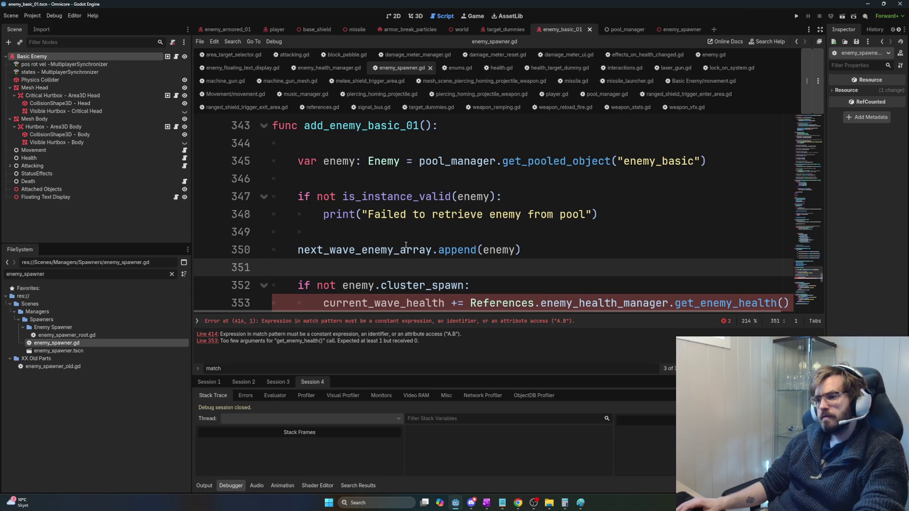
pyautogui.click(404, 246)
pyautogui.scroll(3, 441, 294)
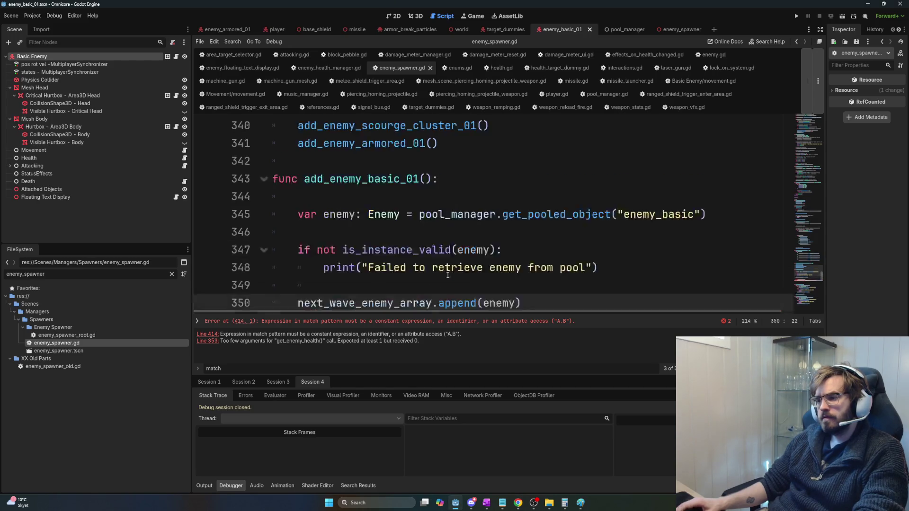
pyautogui.hotkey('alt', 'Tab')
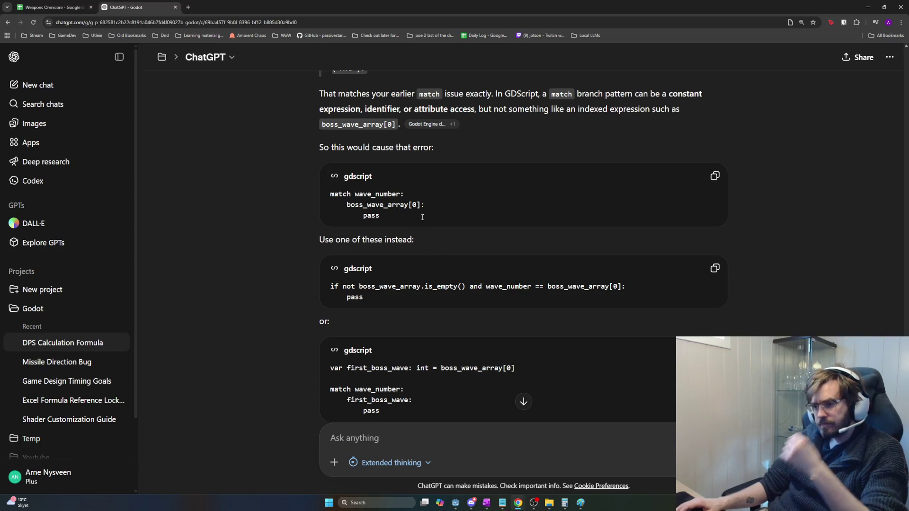
pyautogui.moveTo(420, 204)
pyautogui.mouseDown()
pyautogui.moveTo(332, 205)
pyautogui.moveTo(348, 206)
pyautogui.mouseUp()
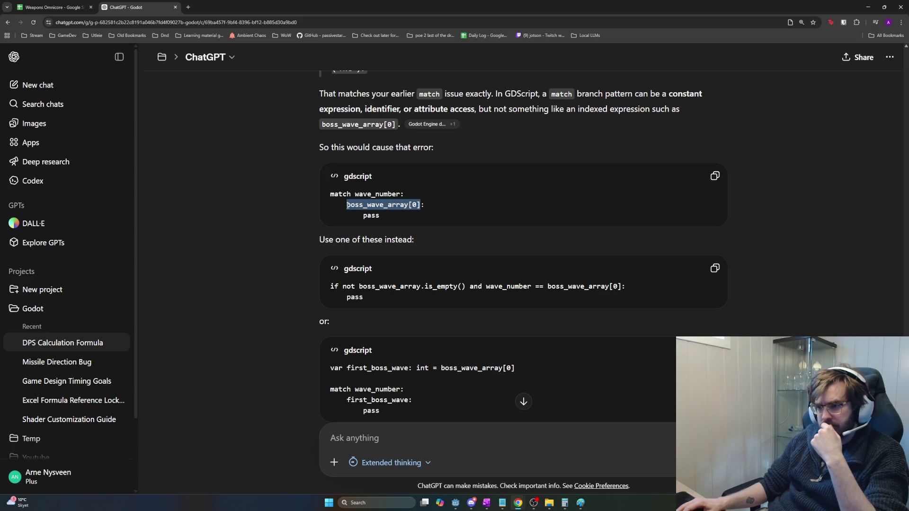
pyautogui.moveTo(380, 216); pyautogui.dragTo(331, 193)
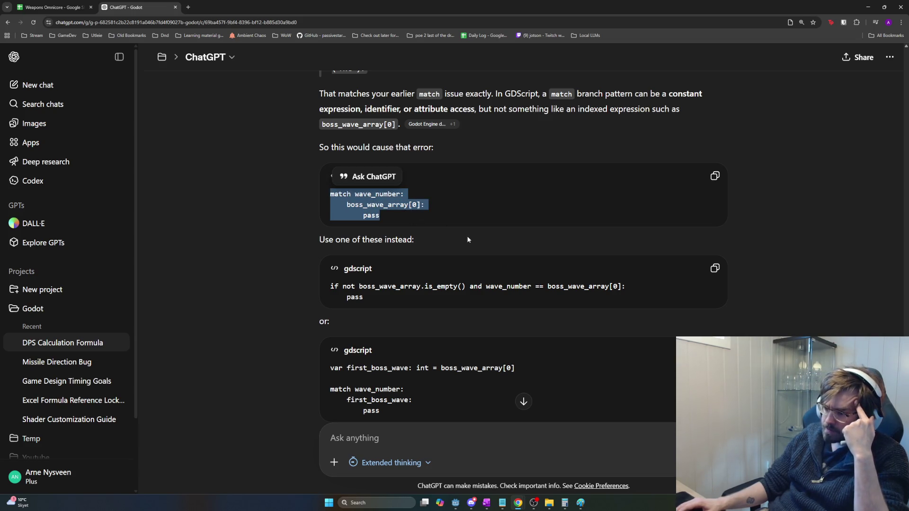
pyautogui.moveTo(380, 216)
pyautogui.mouseDown()
pyautogui.moveTo(329, 194)
pyautogui.moveTo(420, 204)
pyautogui.moveTo(347, 205)
pyautogui.mouseUp()
pyautogui.click(420, 203)
pyautogui.click(418, 216)
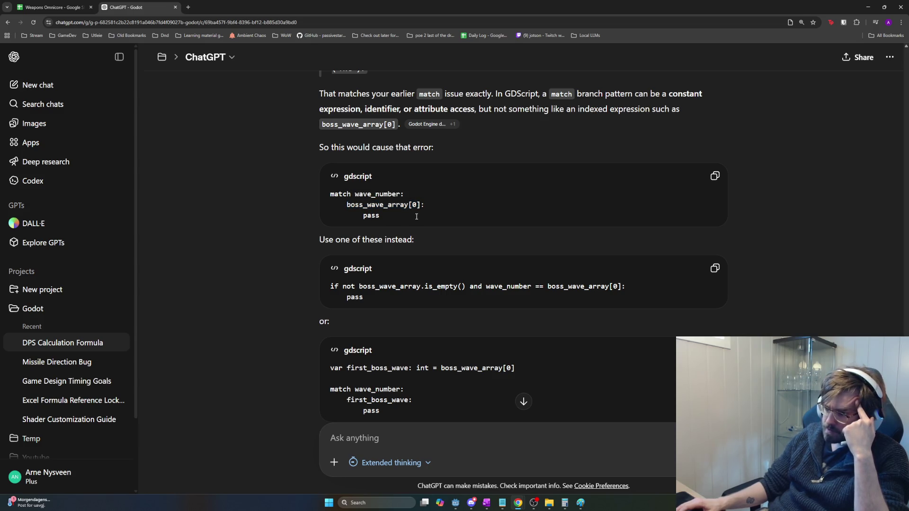
pyautogui.doubleClick(372, 195)
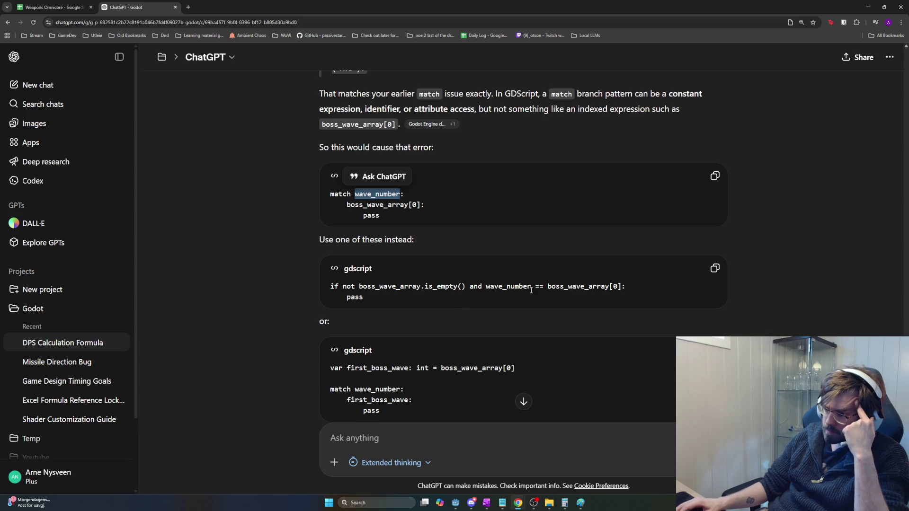
pyautogui.moveTo(632, 287); pyautogui.dragTo(330, 288)
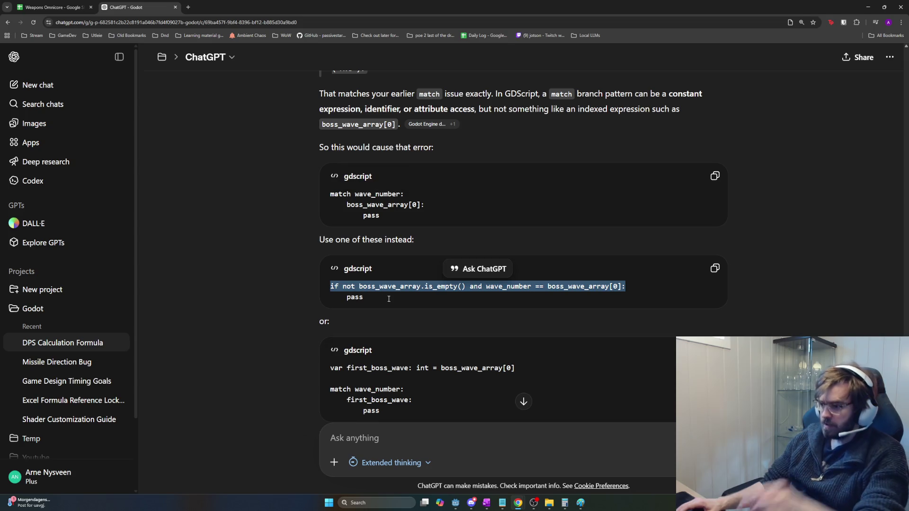
pyautogui.hotkey('alt', 'Tab')
# Step: Search the script for boss_wave_array to reach spawn_boss_wave
pyautogui.click(465, 251)
pyautogui.hotkey('ctrl', 'f')
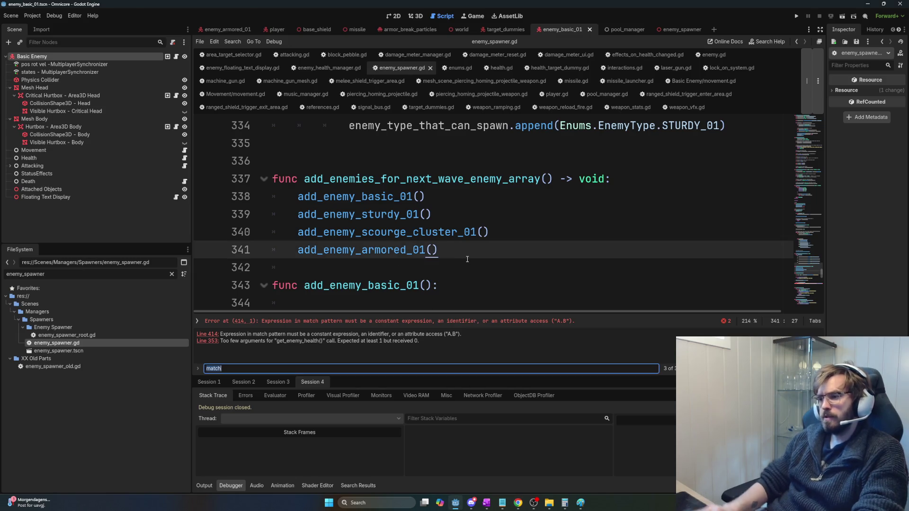
pyautogui.write('boss_wave')
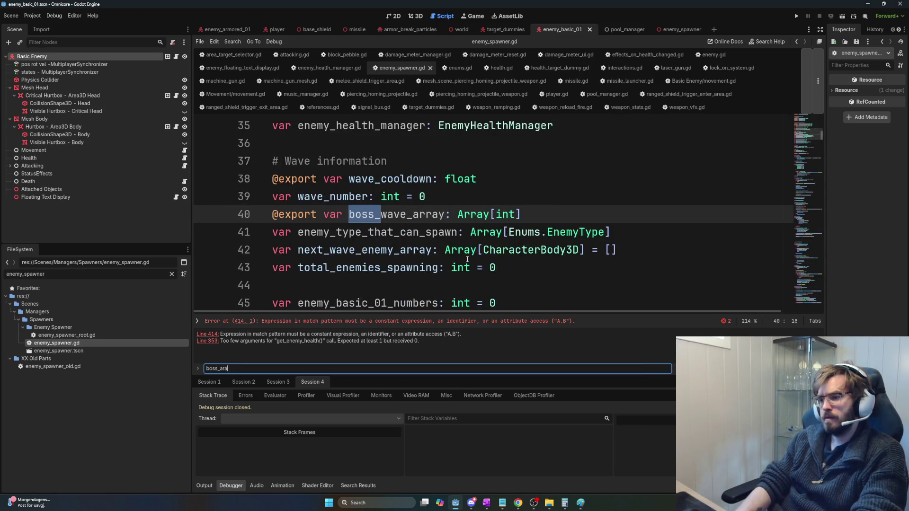
pyautogui.write('_array')
pyautogui.press('Return')
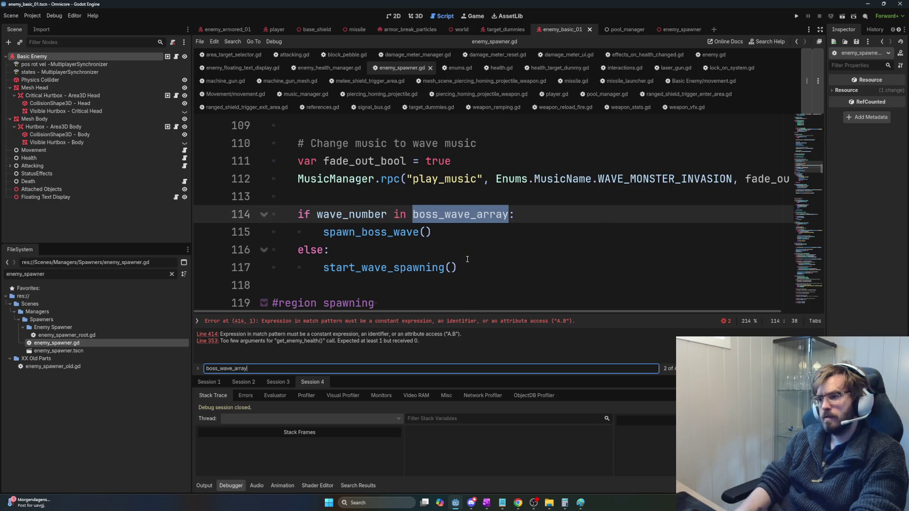
pyautogui.press('Return')
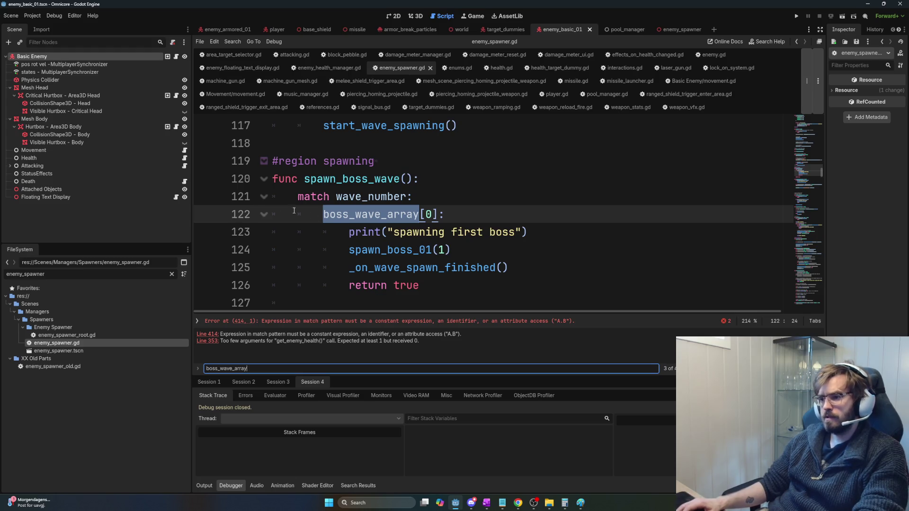
# Step: Wrap spawn_boss_wave (lines 120–128) in triple quotes and save enemy_spawner.gd
pyautogui.click(274, 196)
pyautogui.click(263, 179)
pyautogui.click(264, 179)
pyautogui.click(279, 179)
pyautogui.press('Home')
pyautogui.write('"""')
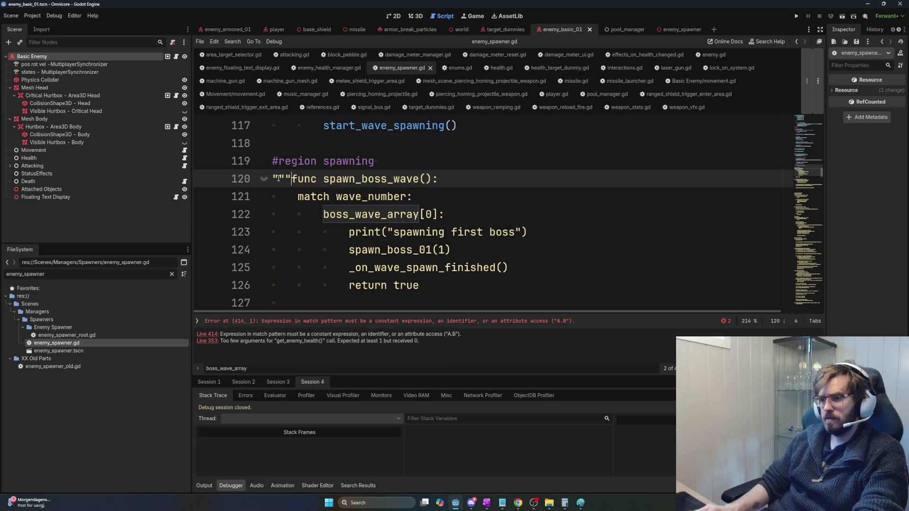
pyautogui.scroll(-3, 278, 179)
pyautogui.click(284, 180)
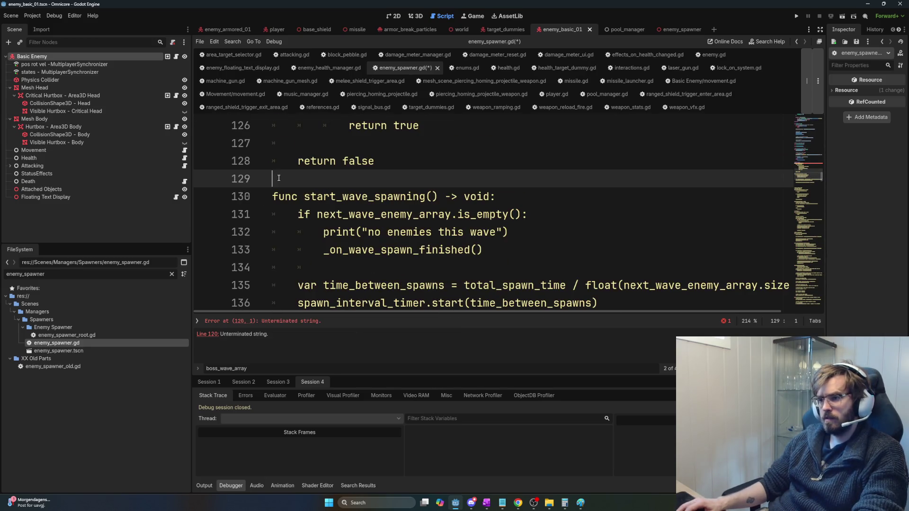
pyautogui.write('"""')
pyautogui.scroll(2, 426, 230)
pyautogui.scroll(-1, 428, 232)
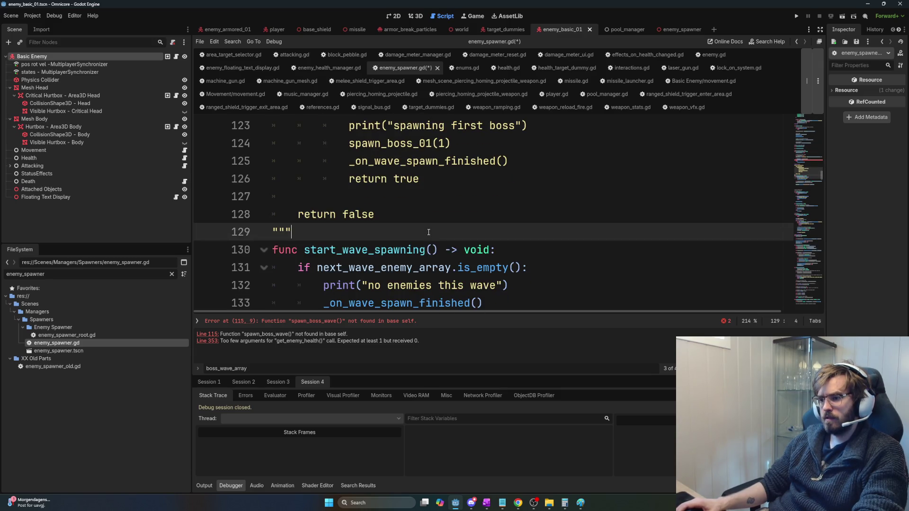
pyautogui.hotkey('ctrl', 's')
# Step: Check the remaining errors at lines 353 and 115
pyautogui.scroll(2, 423, 231)
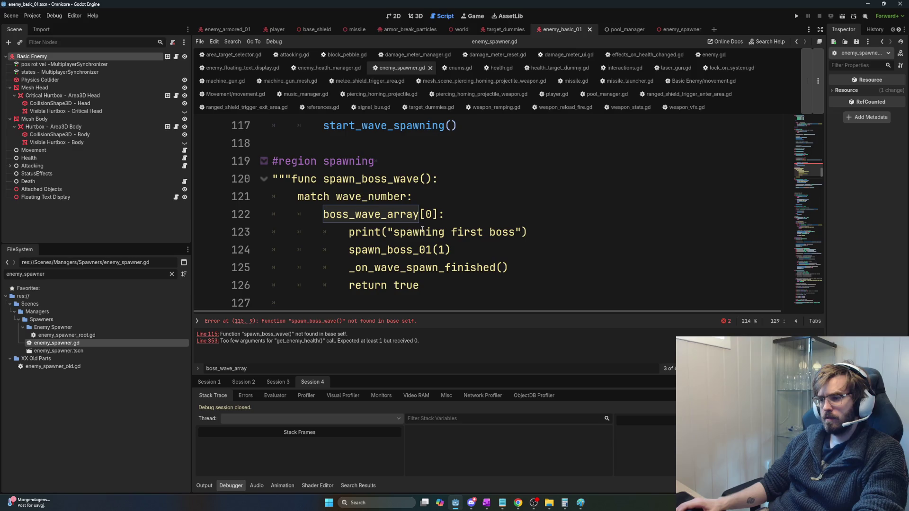
pyautogui.click(211, 341)
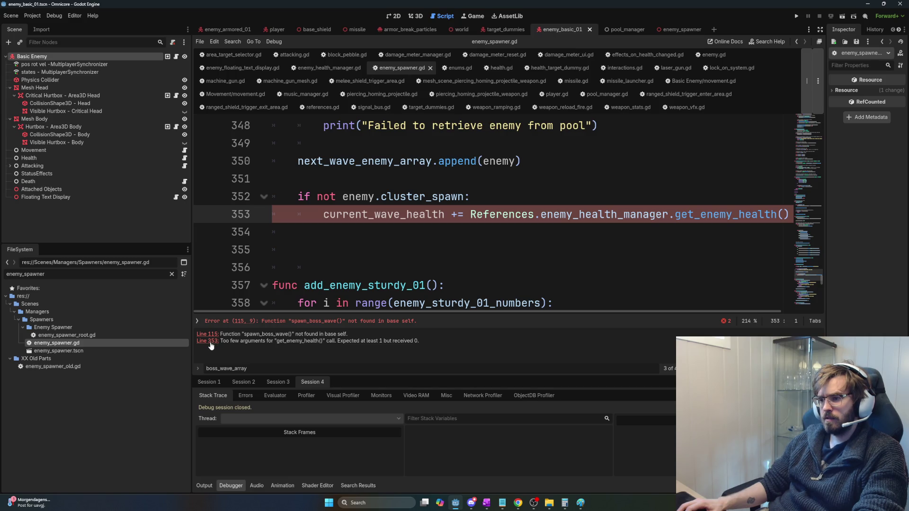
pyautogui.click(212, 334)
pyautogui.click(212, 341)
pyautogui.click(215, 336)
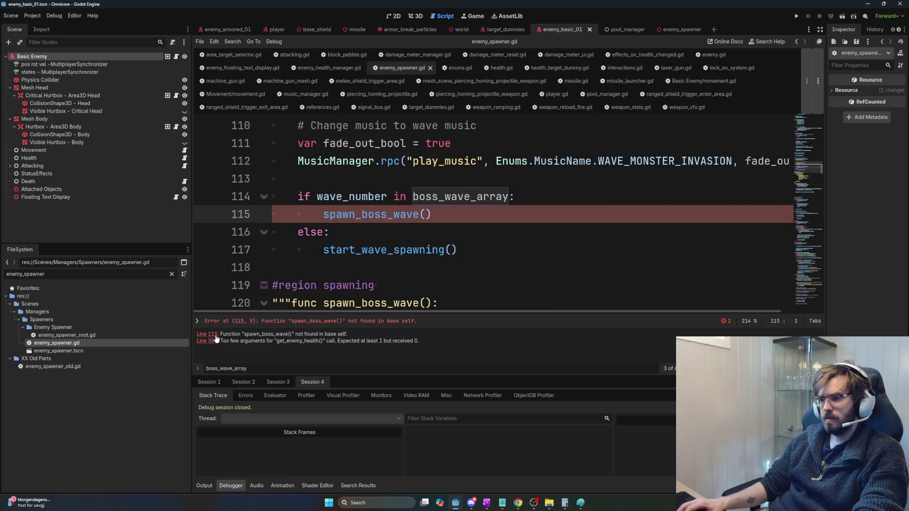
# Step: Delete the `match wave_number:` line from the disabled block
pyautogui.scroll(-3, 434, 165)
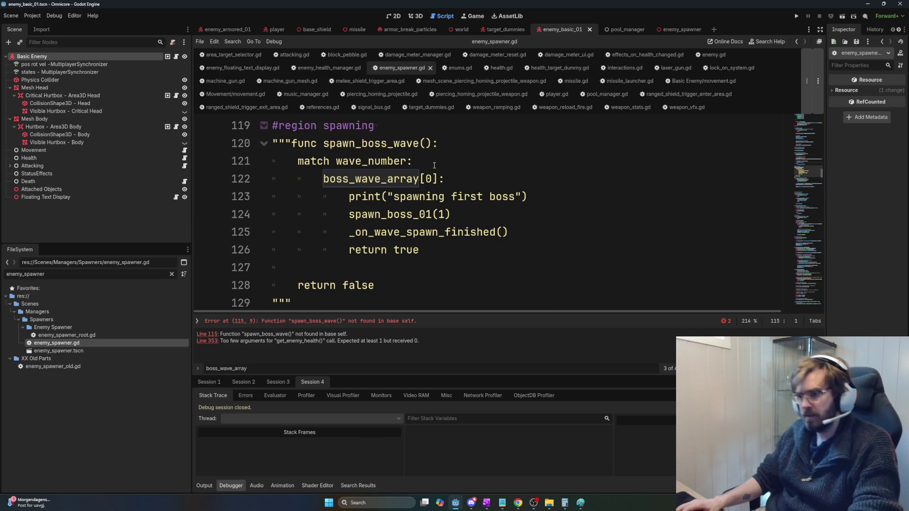
pyautogui.click(434, 165)
pyautogui.hotkey('shift', 'Home')
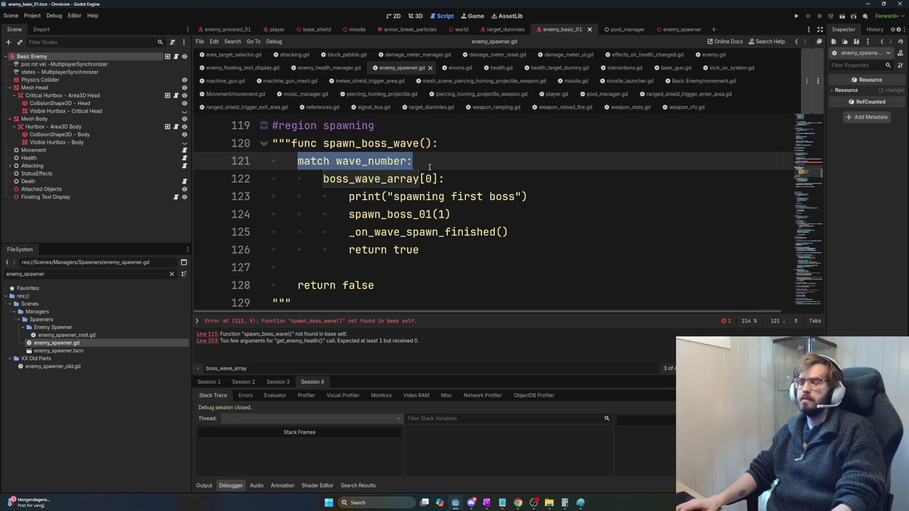
pyautogui.press('BackSpace')
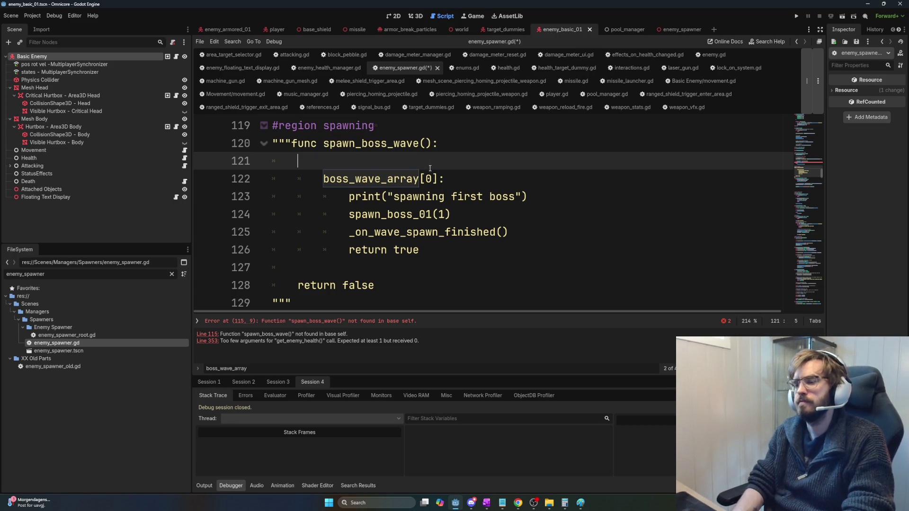
# Step: Remove the triple quotes that wrap spawn_boss_wave so the function is active again
pyautogui.press('Up')
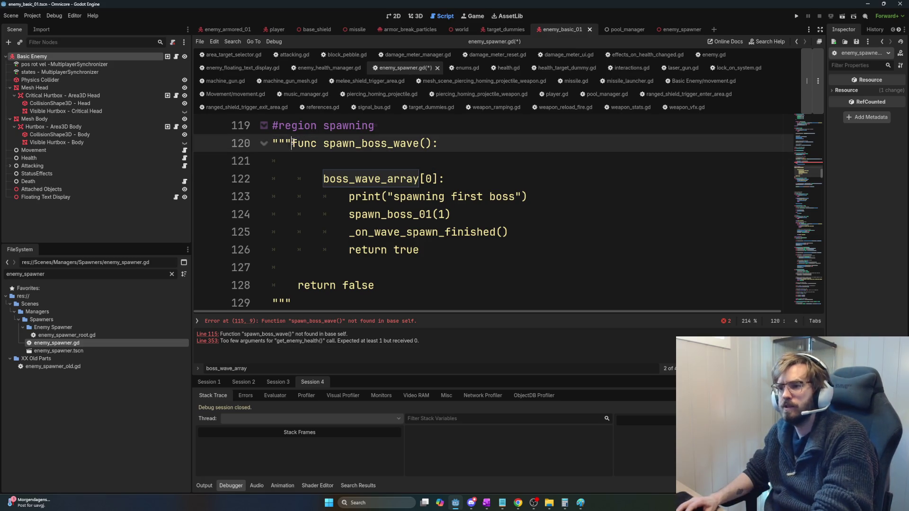
pyautogui.press('BackSpace')
pyautogui.press('BackSpace')
pyautogui.press('BackSpace')
pyautogui.press('Down')
pyautogui.press('Down')
pyautogui.press('Down')
pyautogui.press('Delete')
pyautogui.press('Delete')
pyautogui.press('Delete')
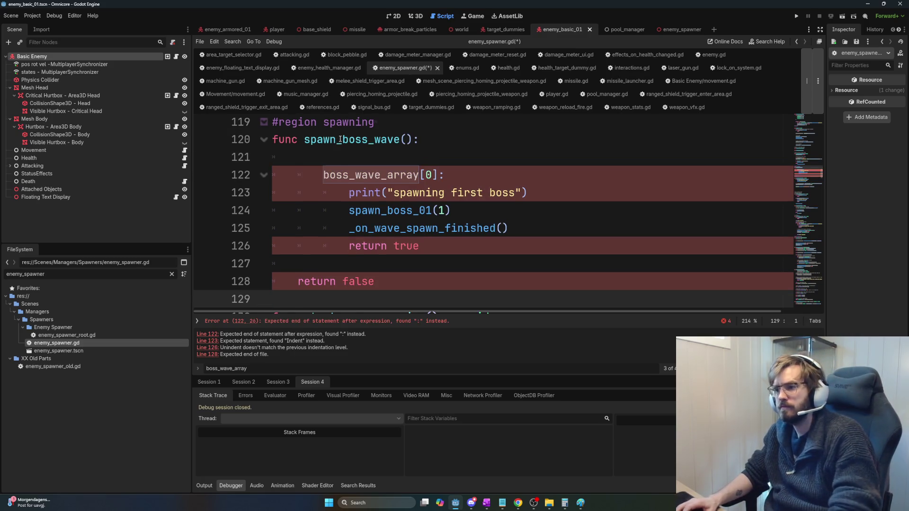
# Step: Start a 'for' statement on the emptied line 121
pyautogui.click(350, 153)
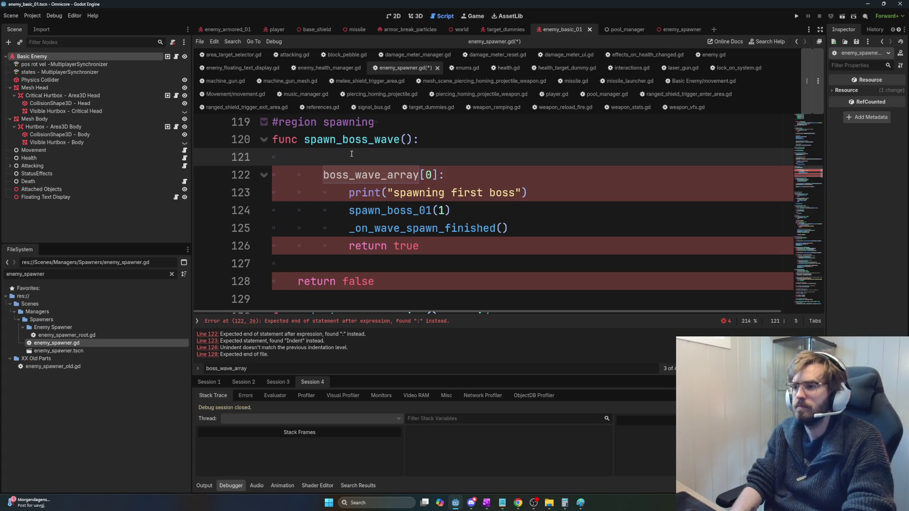
pyautogui.write('for')
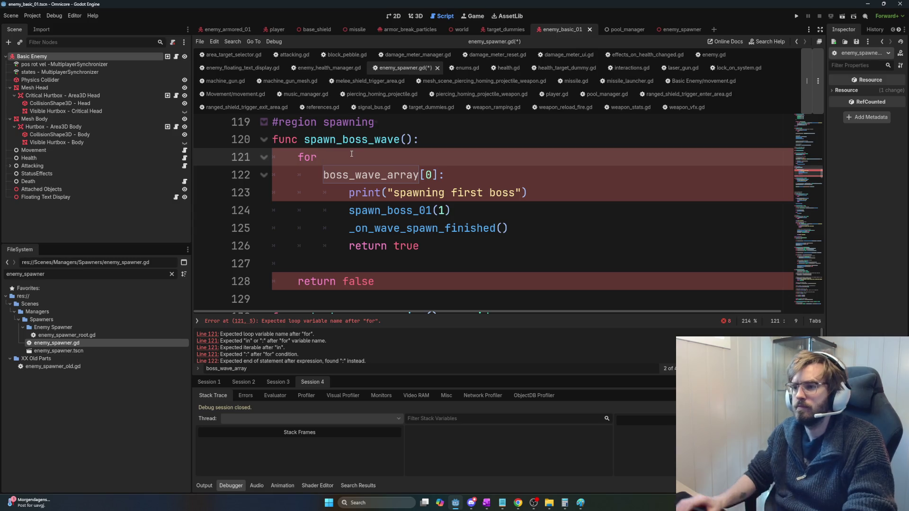
pyautogui.scroll(3, 351, 154)
pyautogui.scroll(-3, 477, 235)
pyautogui.scroll(-3, 477, 234)
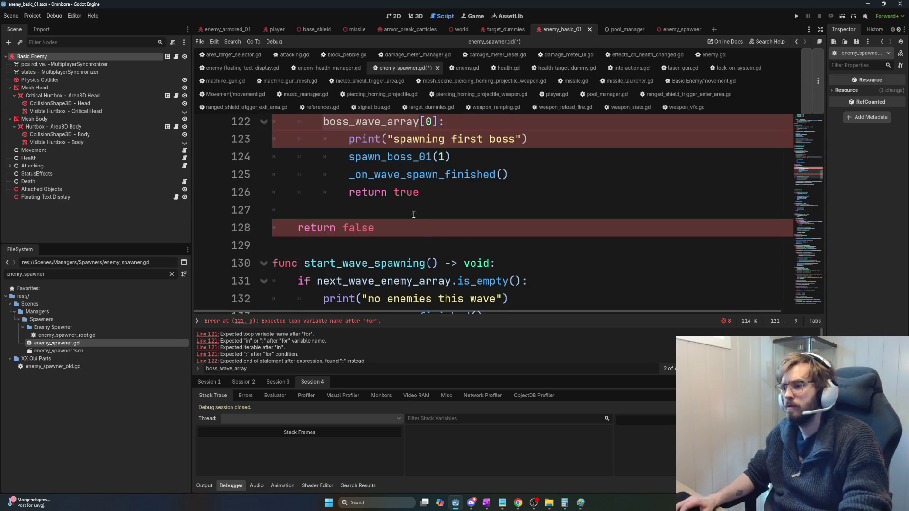
# Step: Delete the return true and return false lines from spawn_boss_wave
pyautogui.moveTo(377, 227); pyautogui.dragTo(274, 210)
pyautogui.press('BackSpace')
pyautogui.hotkey('shift', 'Home')
pyautogui.press('BackSpace')
# Step: Delete the unfinished 'for' keyword on line 121, leaving it blank
pyautogui.scroll(1, 487, 223)
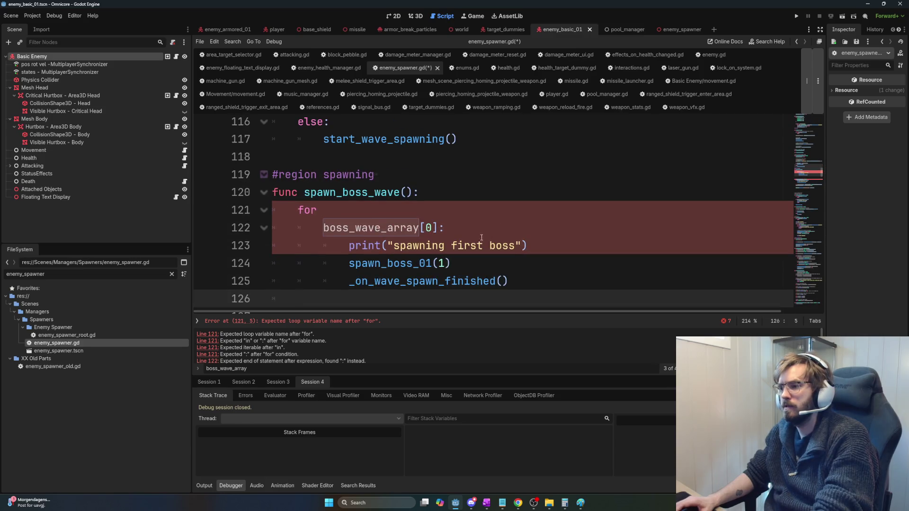
pyautogui.scroll(1, 426, 234)
pyautogui.scroll(1, 434, 230)
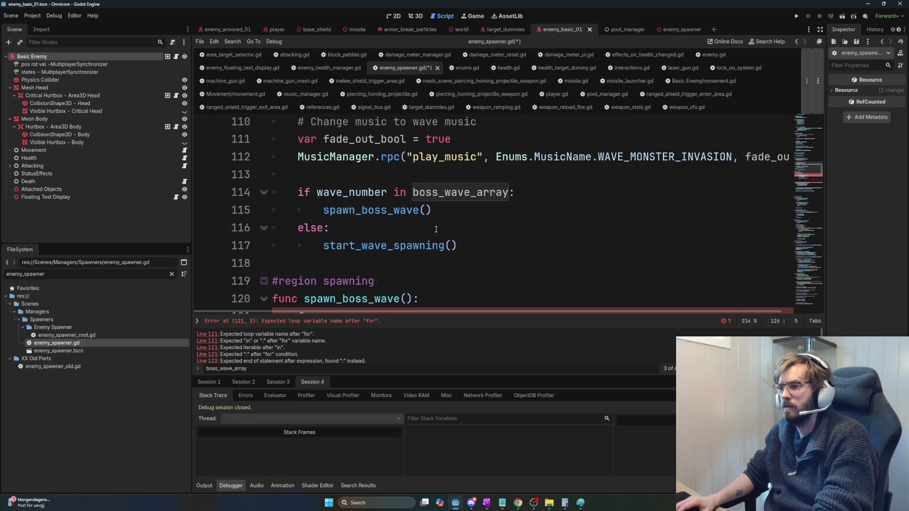
pyautogui.scroll(-2, 442, 214)
pyautogui.scroll(-1, 420, 202)
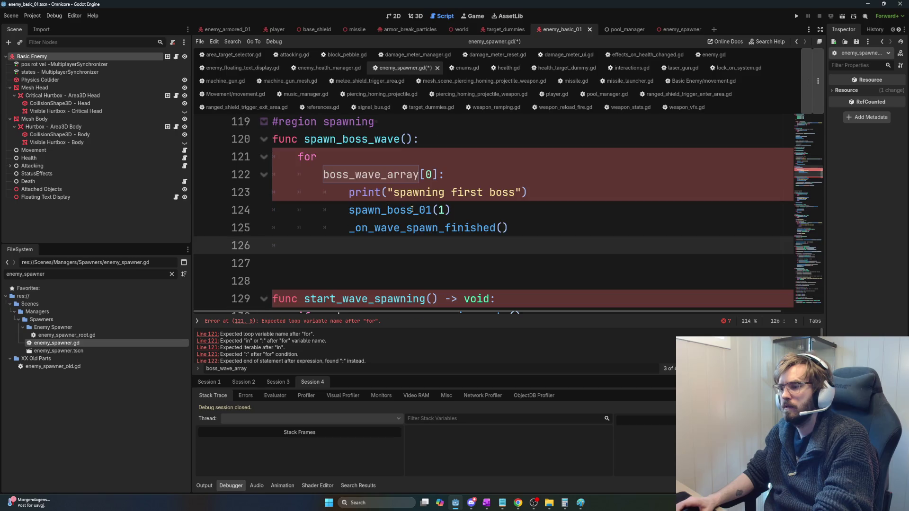
pyautogui.moveTo(315, 156); pyautogui.dragTo(278, 155)
pyautogui.press('BackSpace')
# Step: Shift the boss branch on lines 122–125 one indent level left
pyautogui.scroll(-1, 441, 170)
pyautogui.scroll(1, 441, 170)
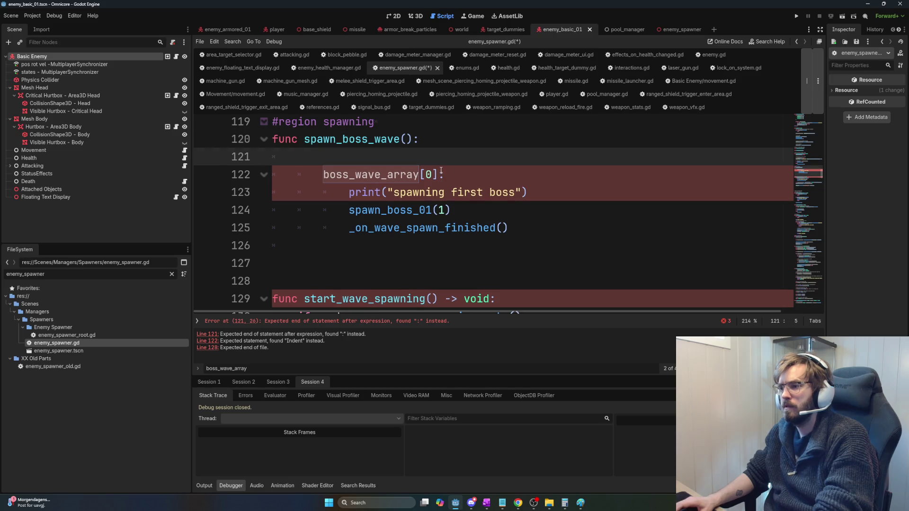
pyautogui.moveTo(441, 163); pyautogui.dragTo(511, 228)
pyautogui.hotkey('shift', 'Tab')
pyautogui.press('Left')
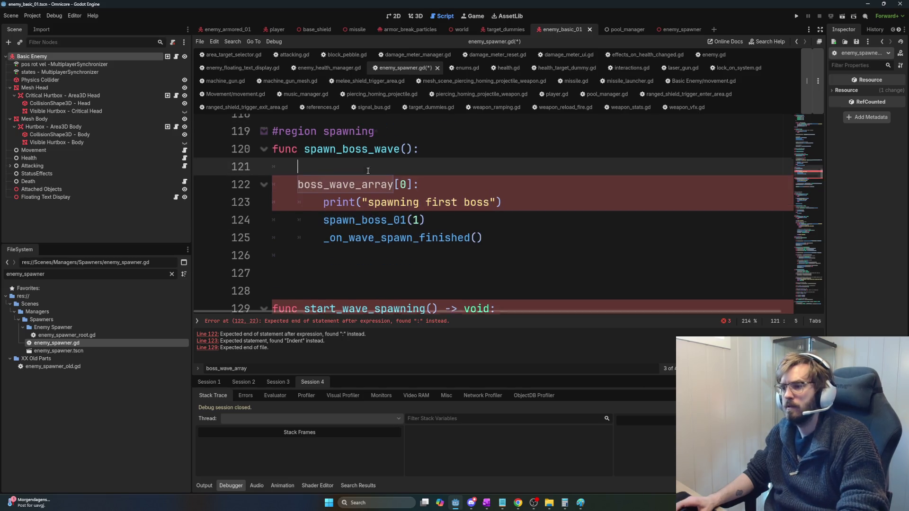
pyautogui.scroll(3, 366, 170)
pyautogui.scroll(-1, 420, 195)
pyautogui.scroll(1, 423, 197)
pyautogui.scroll(-2, 406, 192)
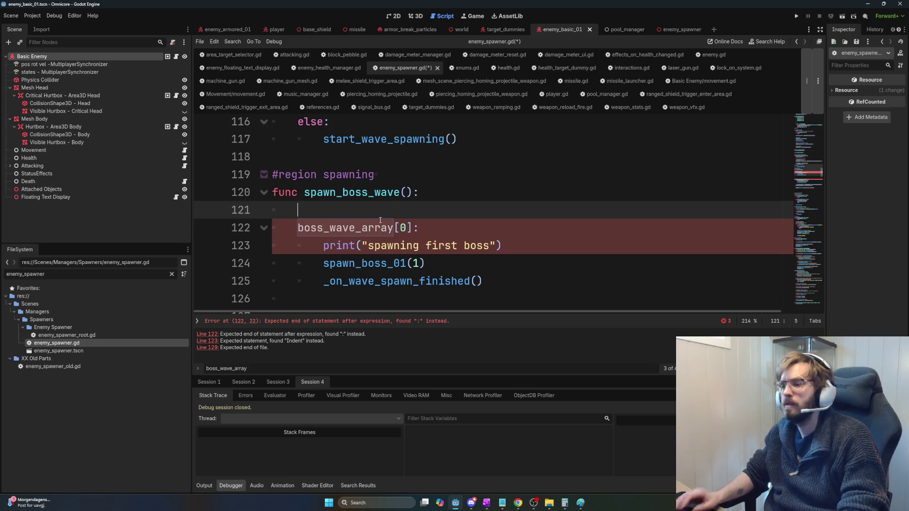
# Step: Write line 121 as a for loop over range(boss_wave_array)
pyautogui.moveTo(380, 220)
pyautogui.write('for ')
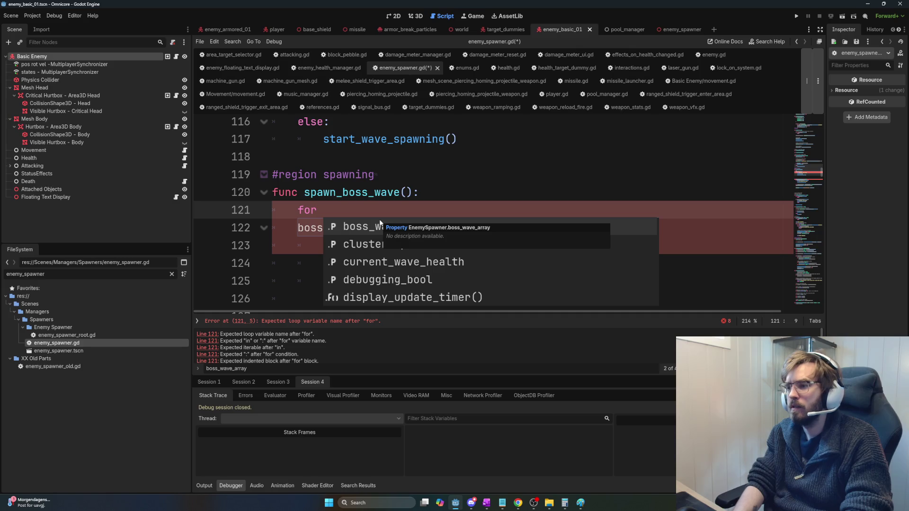
pyautogui.write('wave_number in ')
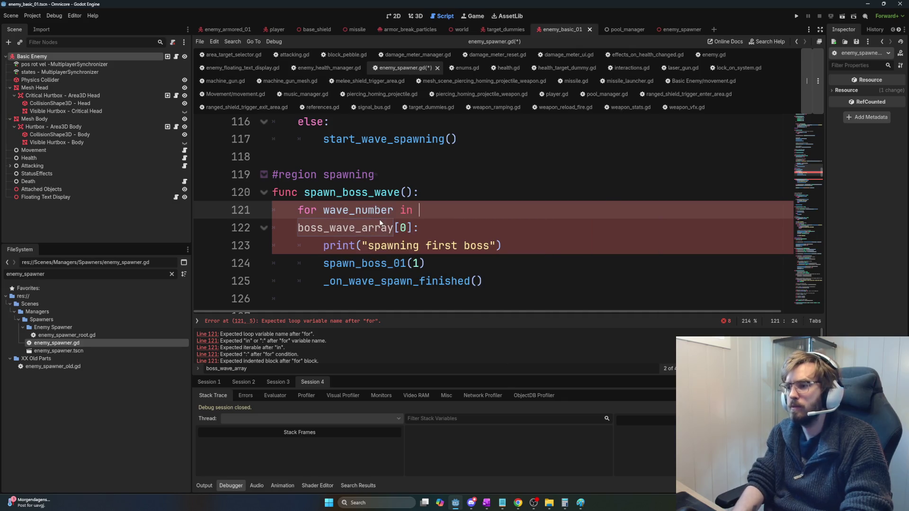
pyautogui.write('boss_wave_array')
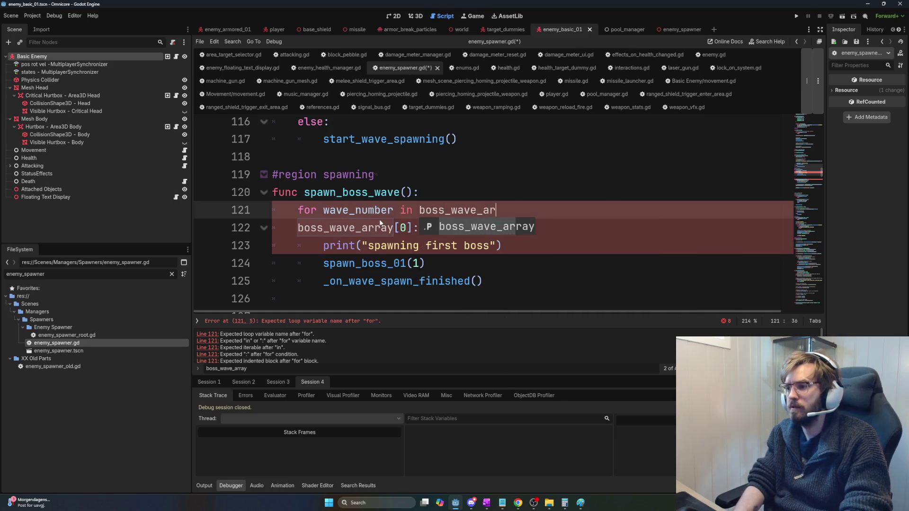
pyautogui.moveTo(393, 210); pyautogui.dragTo(324, 212)
pyautogui.write('wave')
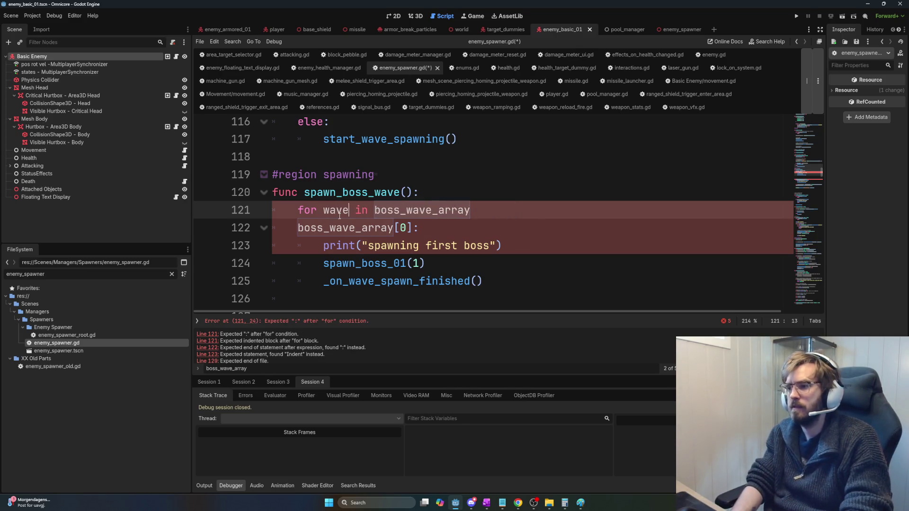
pyautogui.click(501, 217)
pyautogui.press('BackSpace')
pyautogui.press('BackSpace')
pyautogui.press('BackSpace')
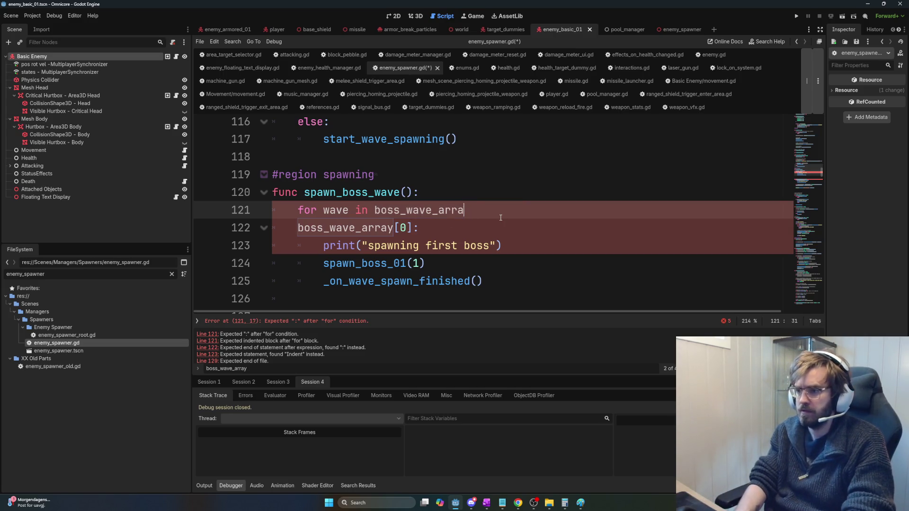
pyautogui.press('BackSpace')
pyautogui.press('BackSpace')
pyautogui.write('range(boss_wav')
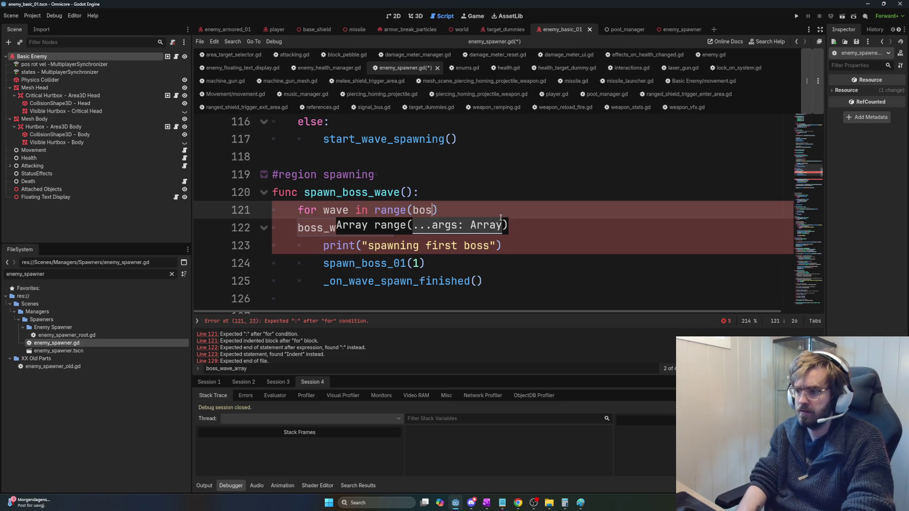
pyautogui.write('e')
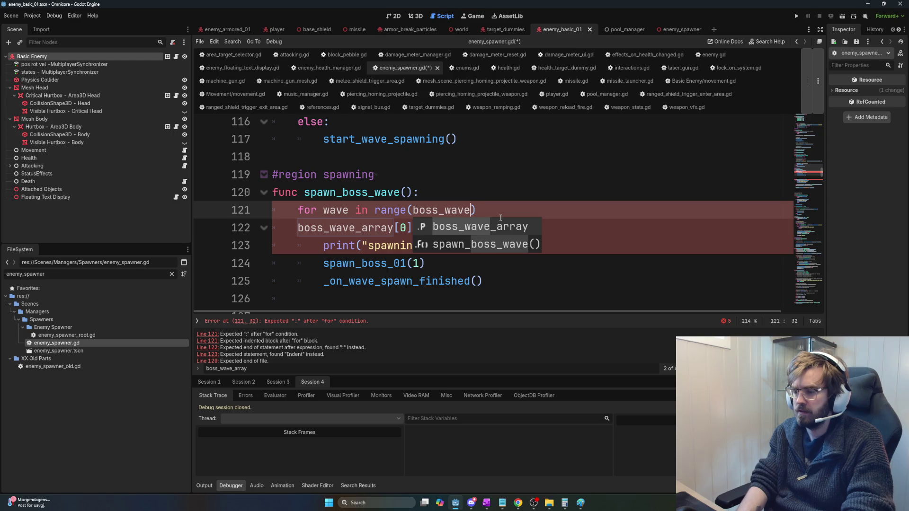
pyautogui.write('_a')
pyautogui.press('Return')
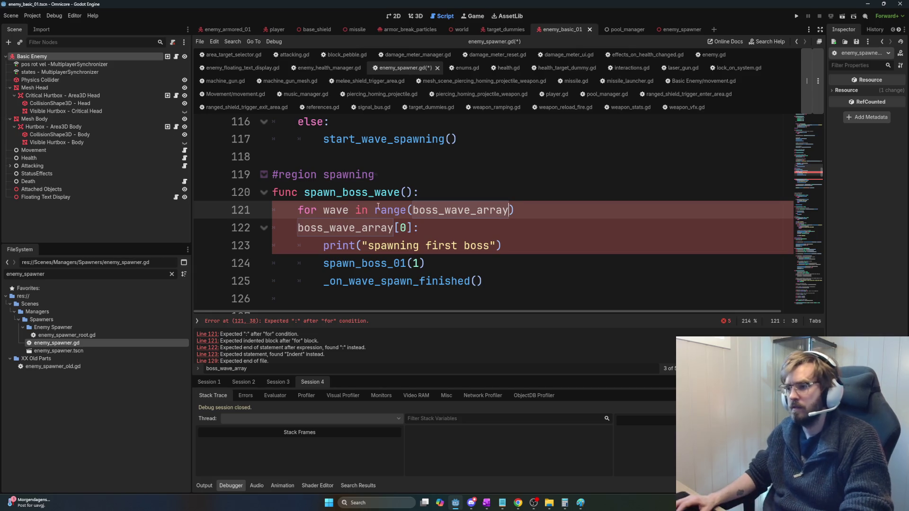
# Step: Rename the loop variable to index and make line 122 'if boss_wave_array[index]'
pyautogui.doubleClick(336, 210)
pyautogui.write('index')
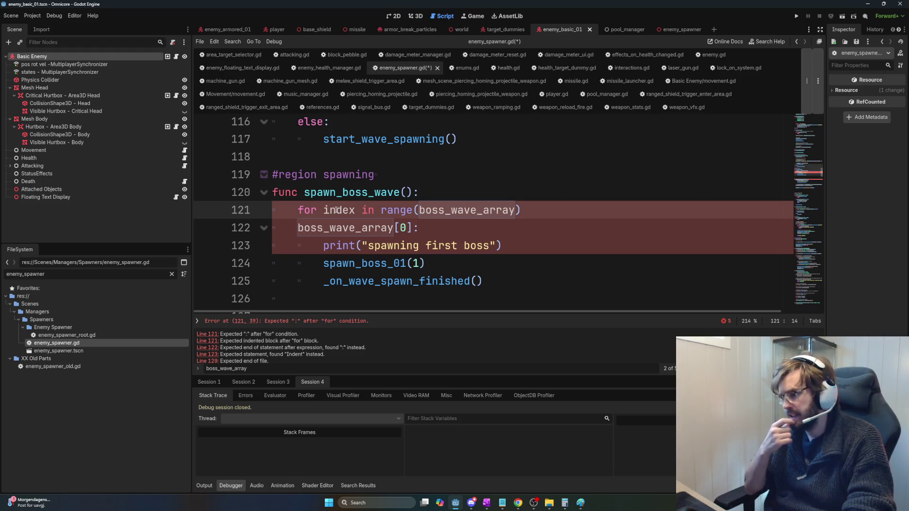
pyautogui.click(356, 245)
pyautogui.click(345, 227)
pyautogui.doubleClick(345, 228)
pyautogui.doubleClick(403, 228)
pyautogui.write('index')
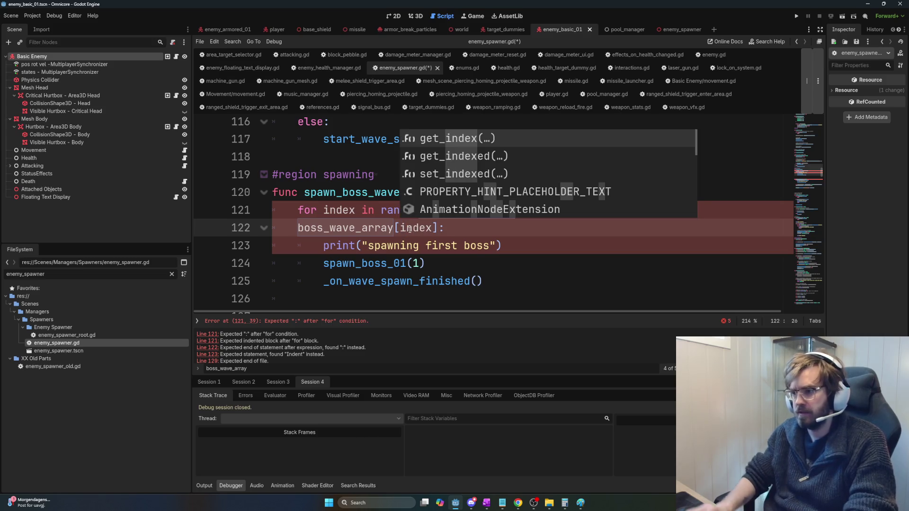
pyautogui.click(294, 228)
pyautogui.write('if')
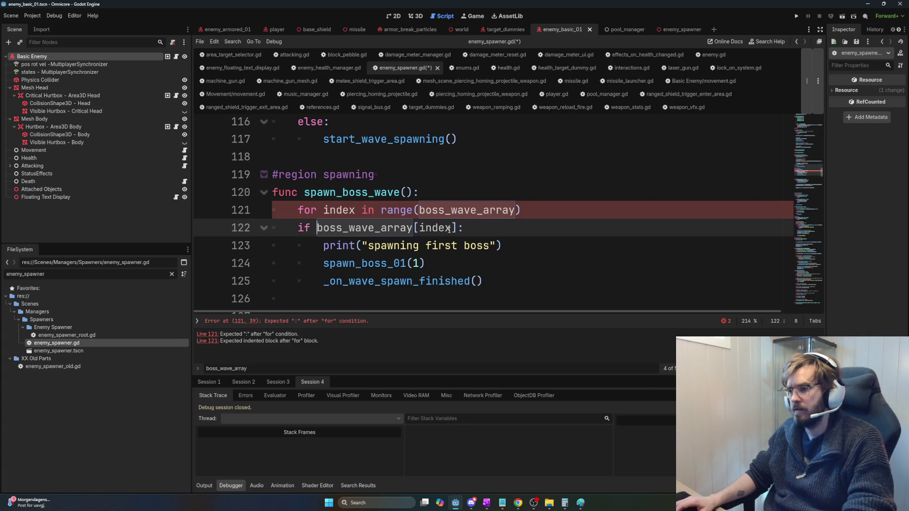
pyautogui.hotkey('alt', 'Tab')
pyautogui.click(475, 286)
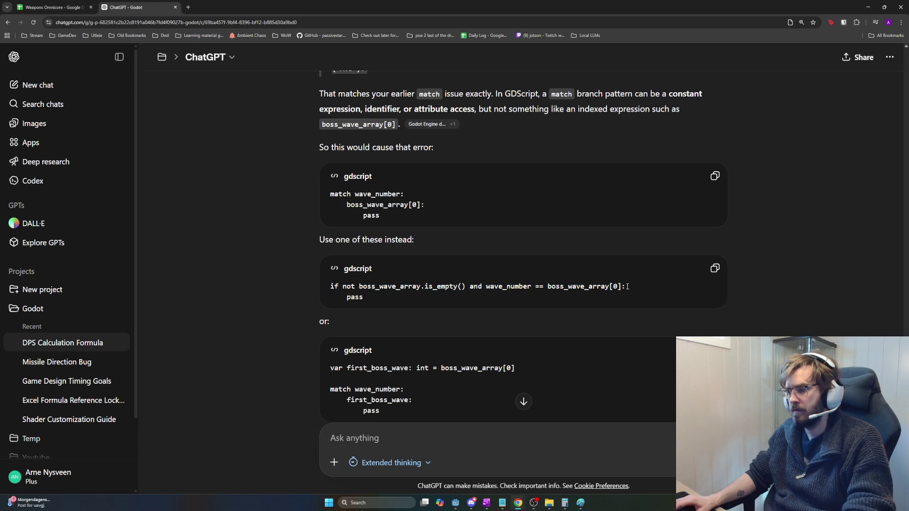
# Step: Compare ChatGPT's is_empty() and wave_number == boss_wave_array[0] checks against the script
pyautogui.moveTo(466, 286); pyautogui.dragTo(327, 286)
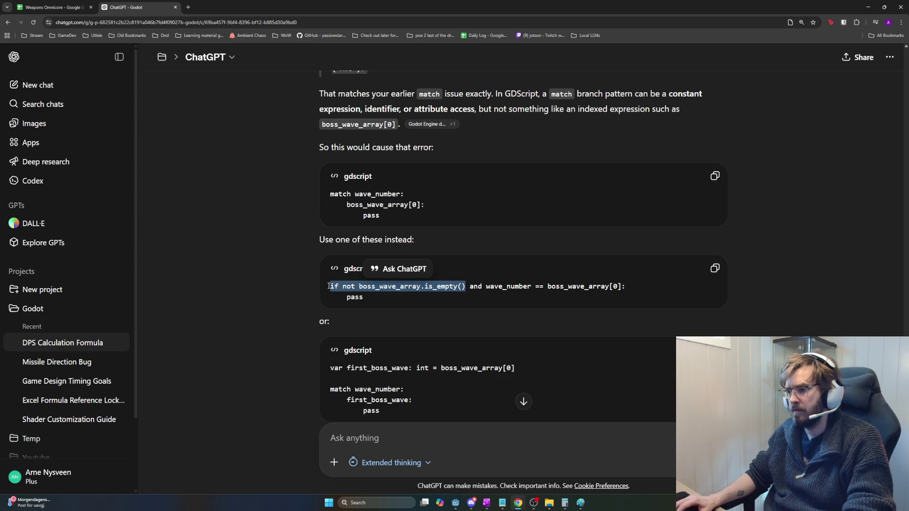
pyautogui.hotkey('alt', 'Tab')
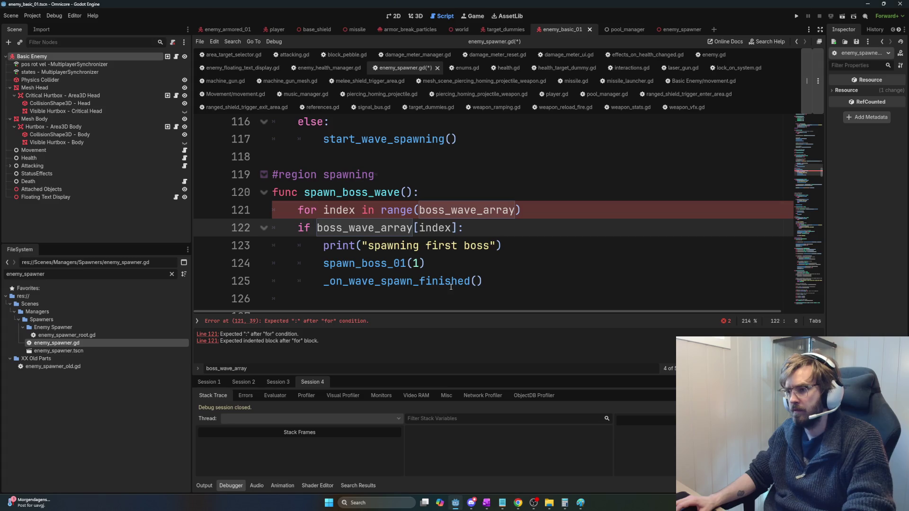
pyautogui.hotkey('alt', 'Tab')
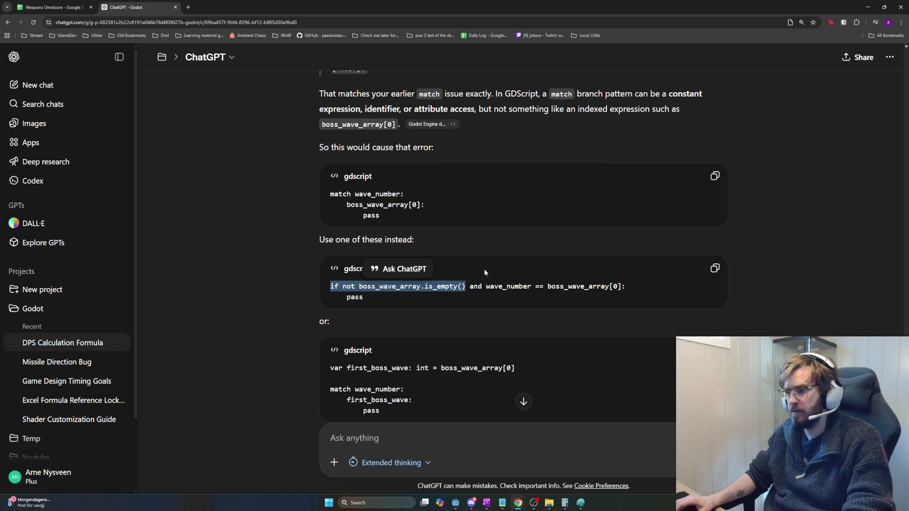
pyautogui.hotkey('alt', 'Tab')
pyautogui.hotkey('alt', 'Tab')
pyautogui.moveTo(527, 286)
pyautogui.mouseDown()
pyautogui.moveTo(482, 287)
pyautogui.moveTo(624, 287)
pyautogui.mouseUp()
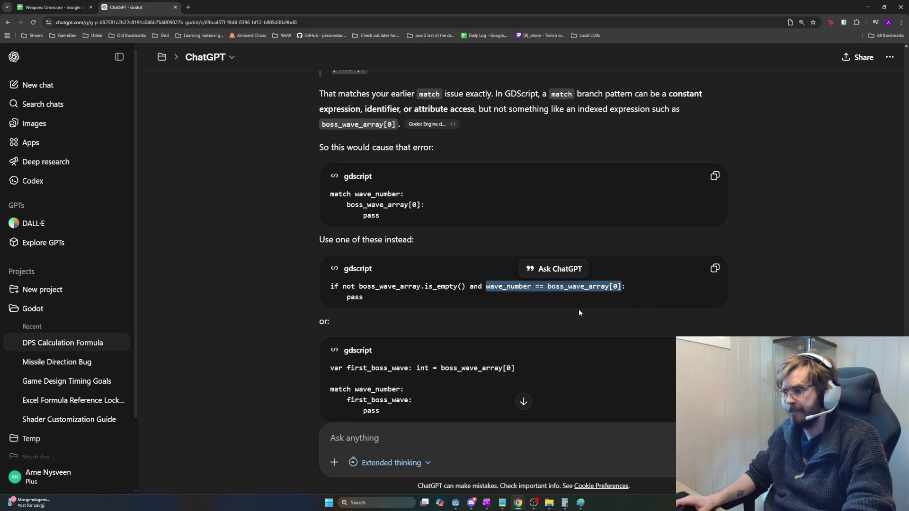
pyautogui.hotkey('alt', 'Tab')
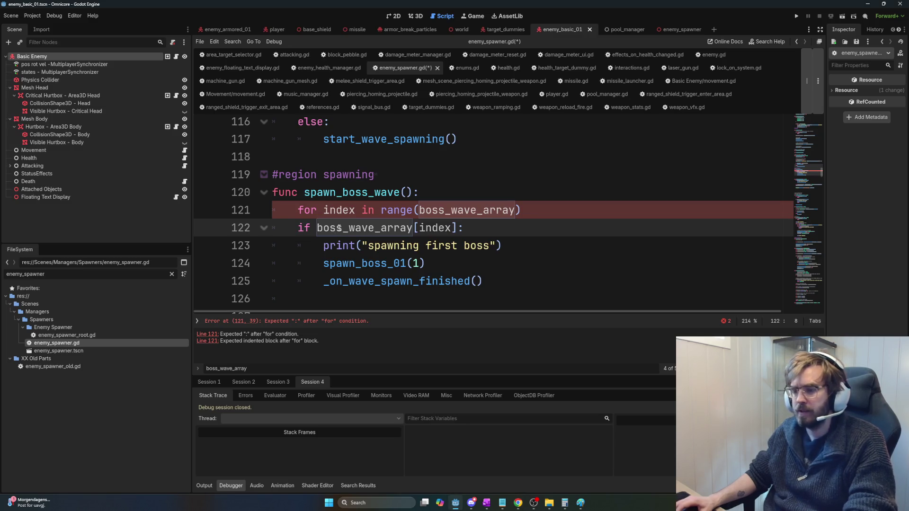
# Step: Indent the if under the for and make it check wave_number == boss_wave_array[index]
pyautogui.press('Home')
pyautogui.press('Tab')
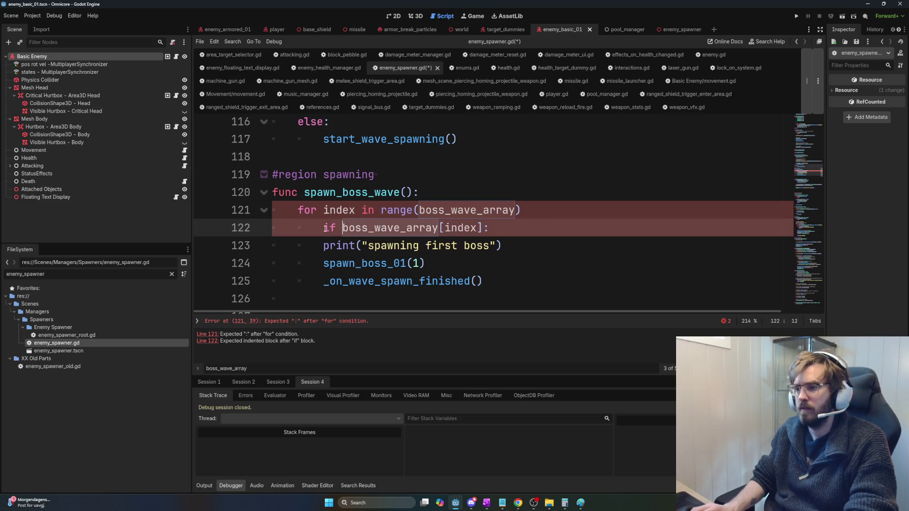
pyautogui.write('wave_num')
pyautogui.press('Return')
pyautogui.write('==')
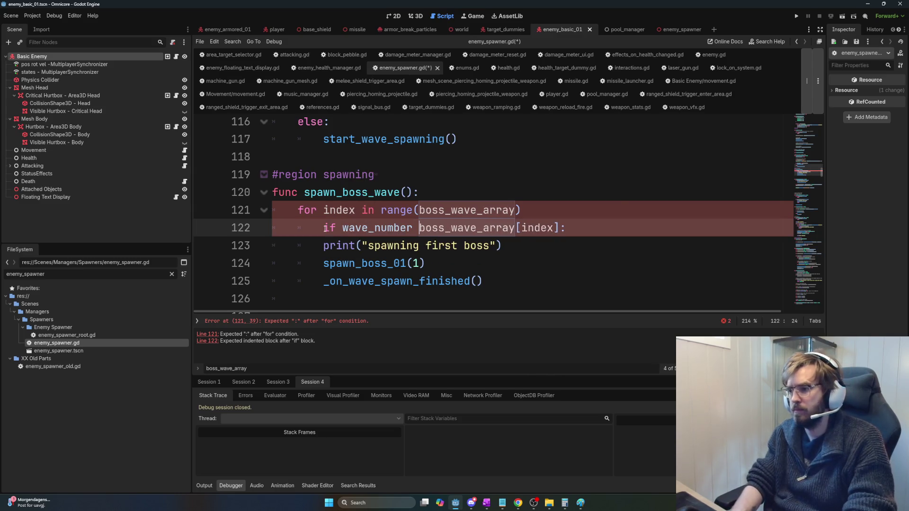
pyautogui.press('Escape')
pyautogui.press('End')
pyautogui.press('Left')
# Step: Indent the print, spawn and finish lines 123–125 inside the if block
pyautogui.doubleClick(558, 227)
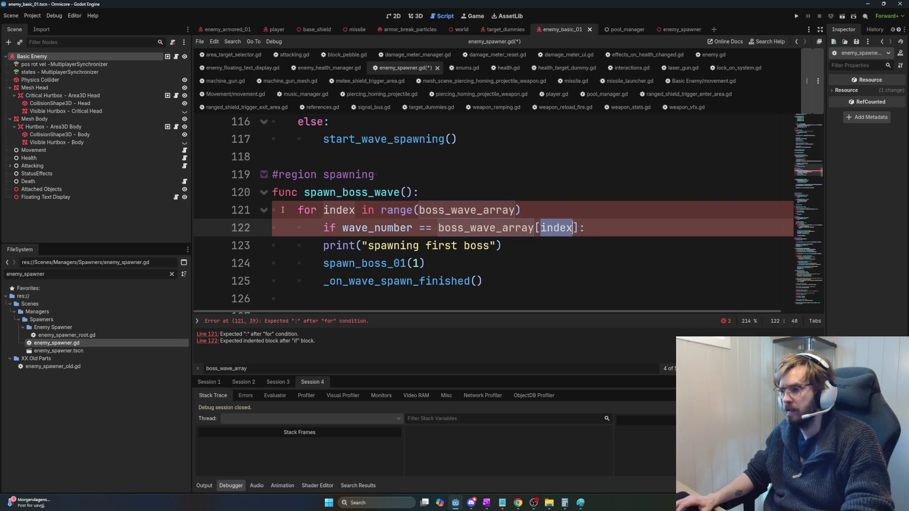
pyautogui.moveTo(323, 245); pyautogui.dragTo(528, 283)
pyautogui.press('Tab')
pyautogui.click(554, 277)
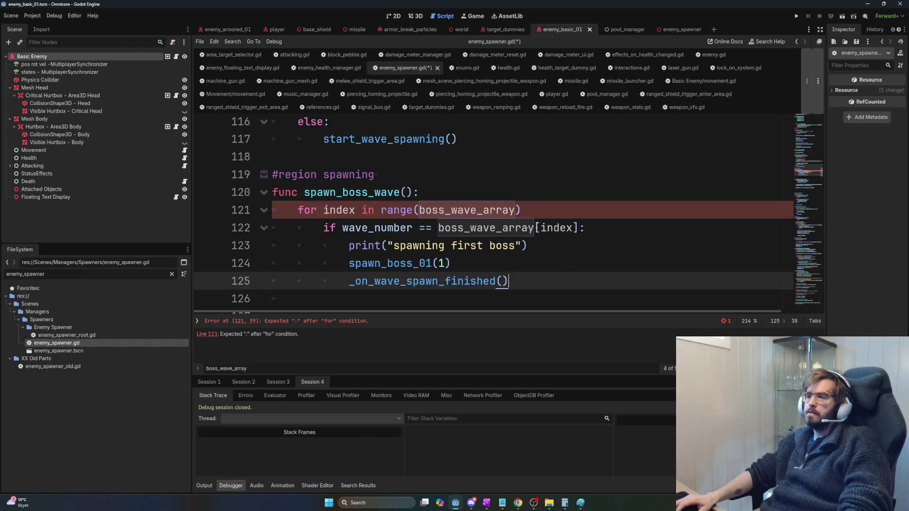
# Step: Add a colon to the end of the for line on line 121
pyautogui.click(527, 210)
pyautogui.write(':')
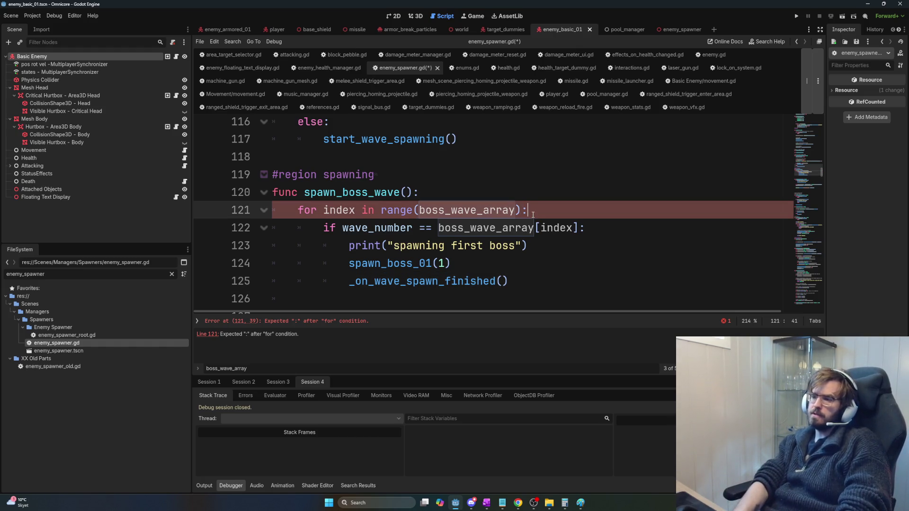
pyautogui.press('Left')
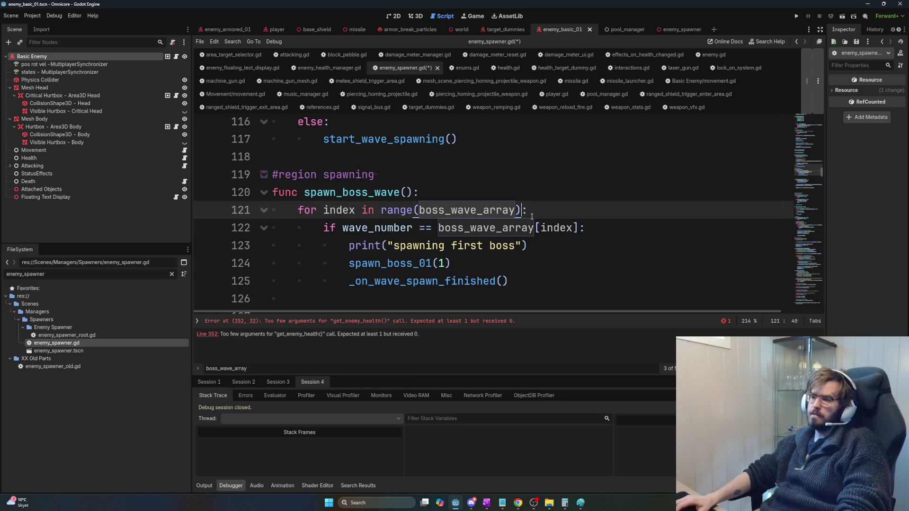
pyautogui.moveTo(521, 211)
pyautogui.mouseDown()
pyautogui.moveTo(394, 210)
pyautogui.moveTo(515, 210)
pyautogui.moveTo(446, 211)
pyautogui.mouseUp()
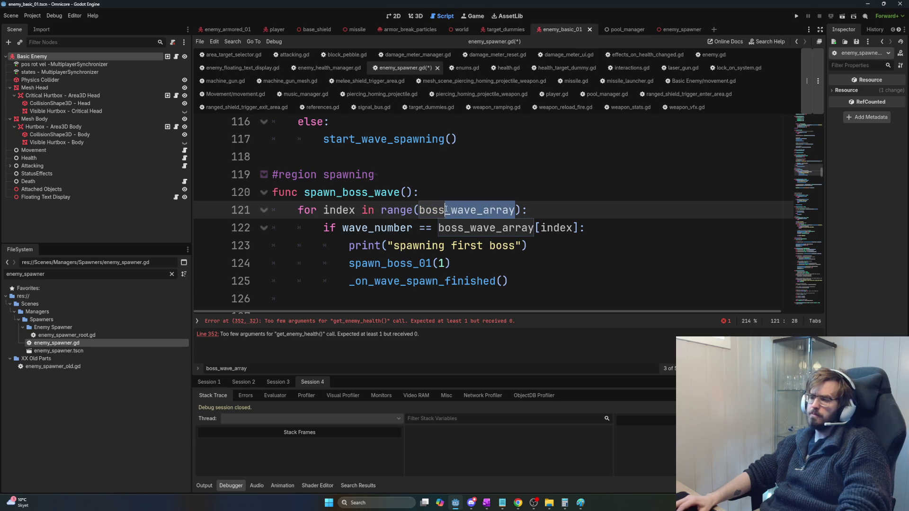
pyautogui.click(583, 211)
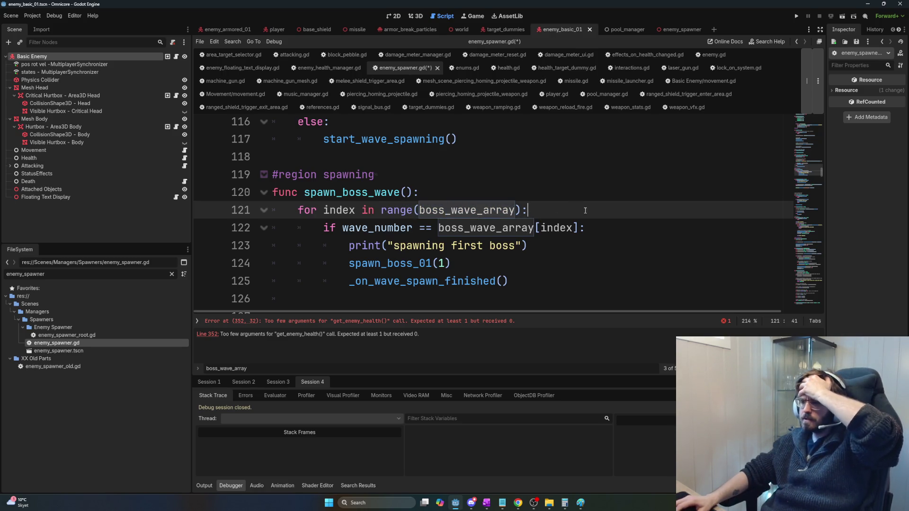
pyautogui.hotkey('shift', 'Home')
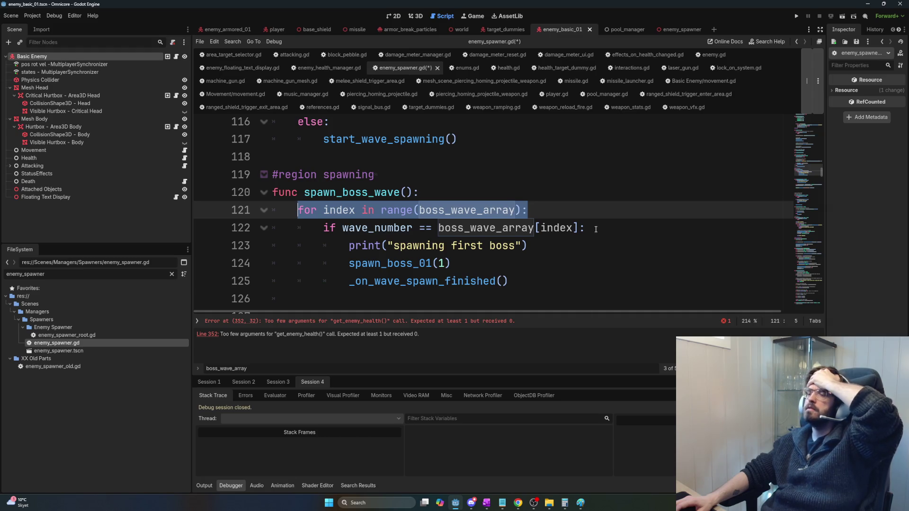
pyautogui.moveTo(556, 232)
pyautogui.moveTo(586, 228); pyautogui.dragTo(299, 209)
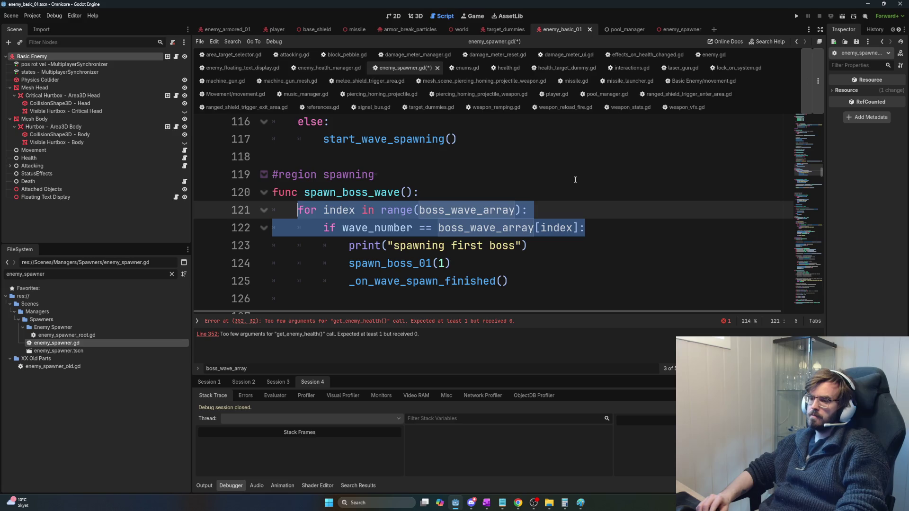
# Step: Change the loop range to range(boss_wave_array.size())
pyautogui.press('super')
pyautogui.press('super')
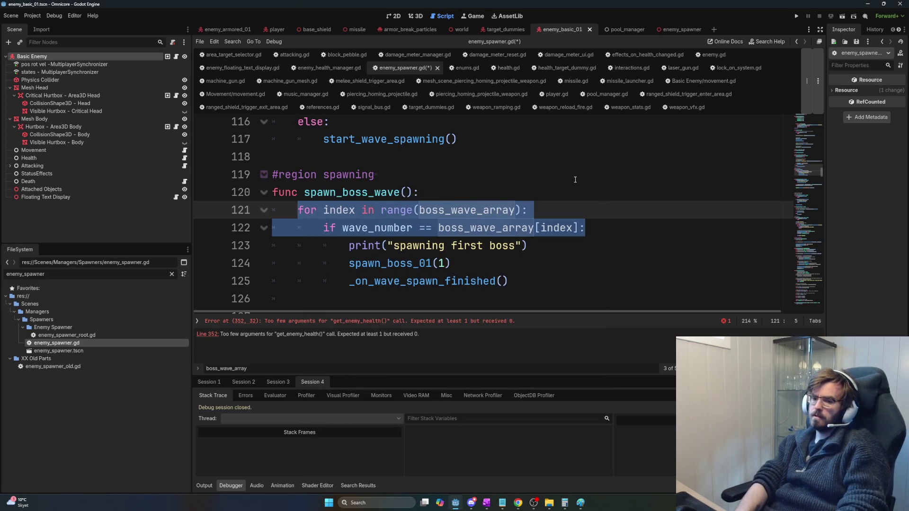
pyautogui.click(522, 209)
pyautogui.write('.size()')
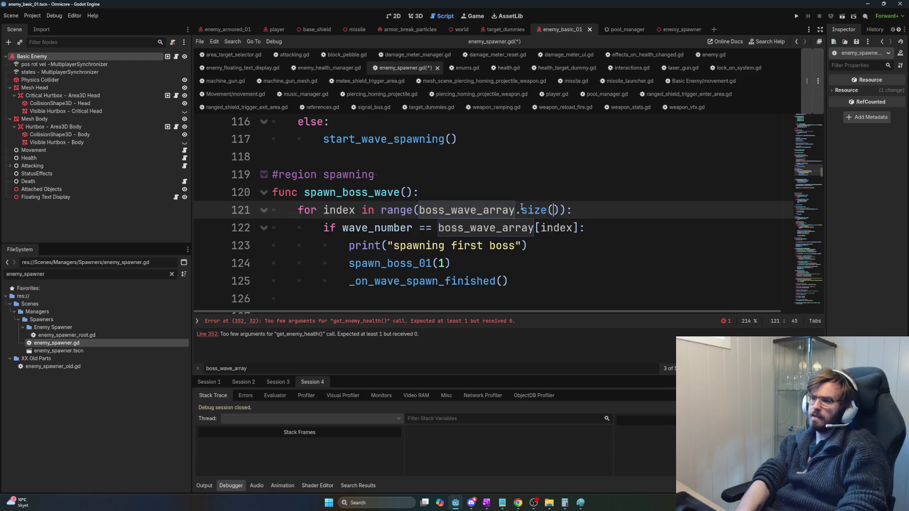
pyautogui.hotkey('alt', 'Tab')
pyautogui.press('Tab')
pyautogui.press('Tab')
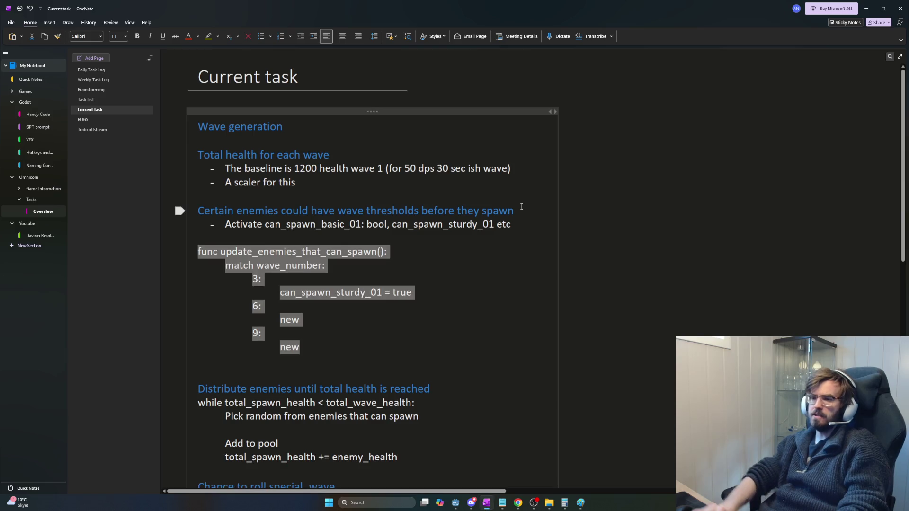
# Step: Retitle the note heading 'Spawn boss for current wave'
pyautogui.click(341, 133)
pyautogui.press('Return')
pyautogui.press('Return')
pyautogui.press('Return')
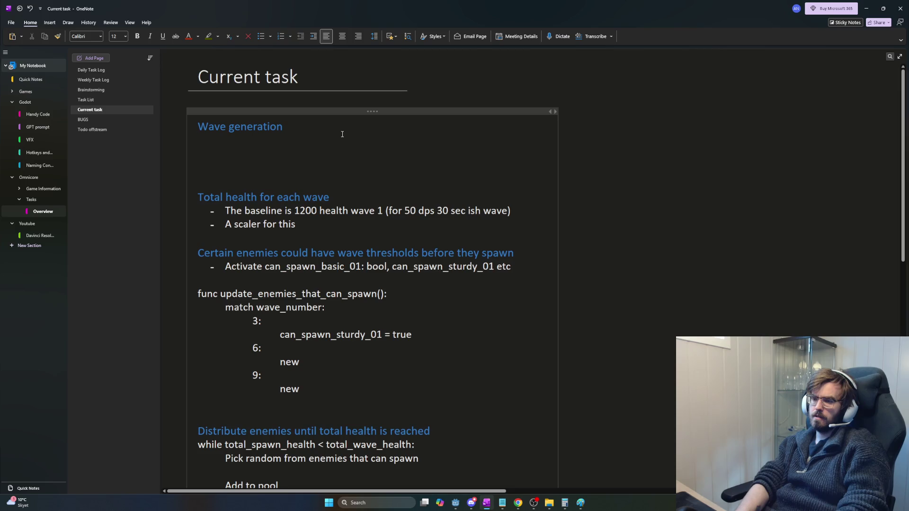
pyautogui.write('Get bo')
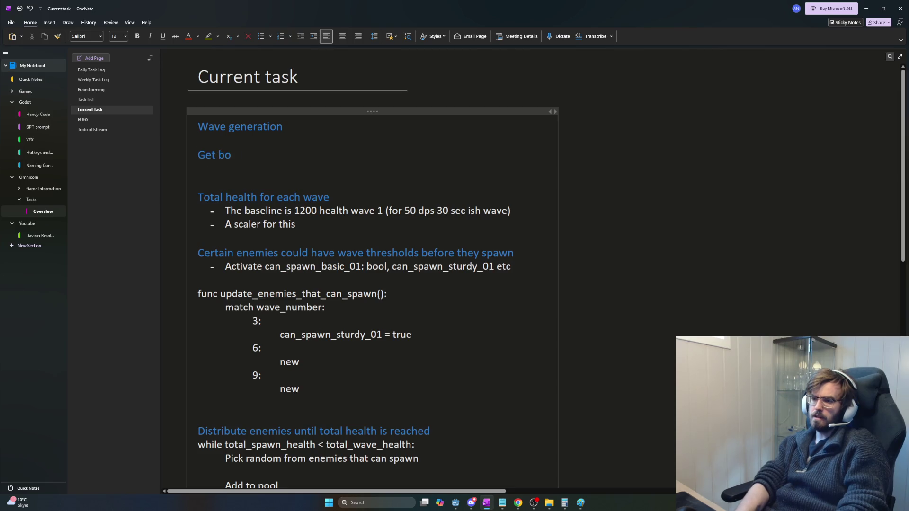
pyautogui.write('ss wave')
pyautogui.press('BackSpace')
pyautogui.press('BackSpace')
pyautogui.press('BackSpace')
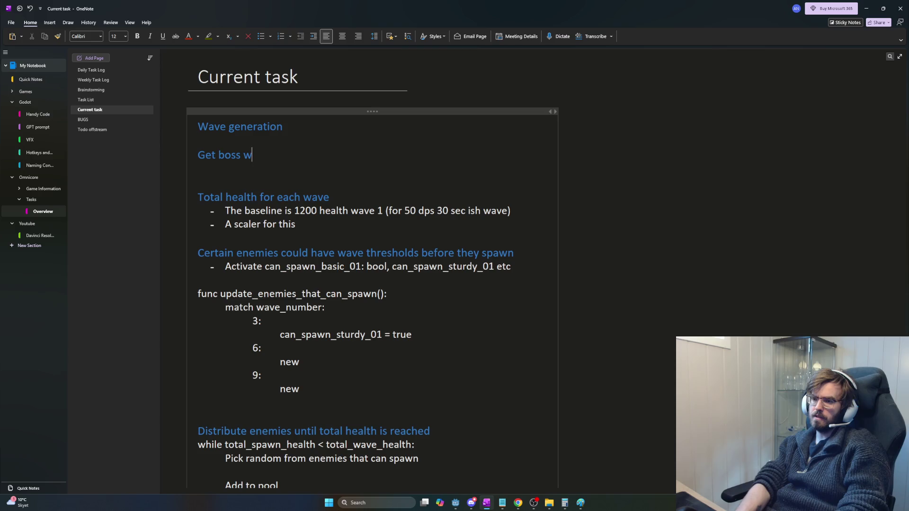
pyautogui.write('Spawn b')
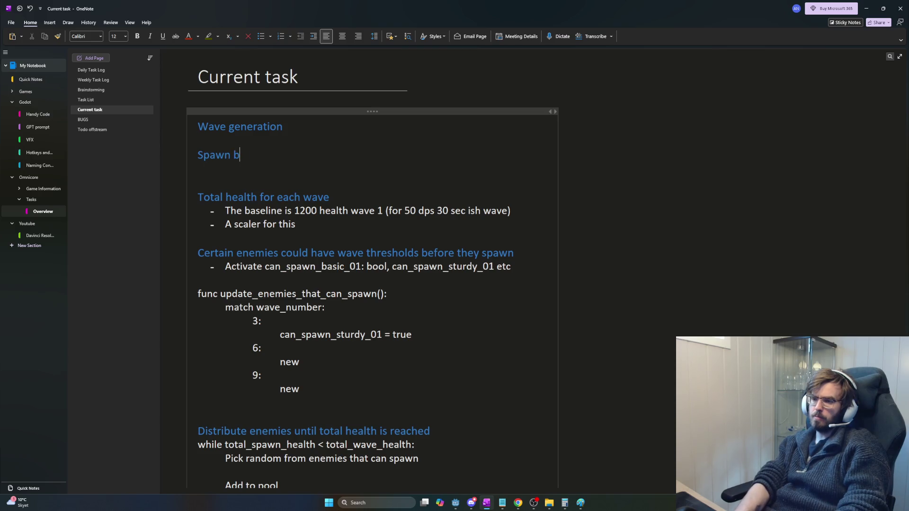
pyautogui.write('oss for current wave')
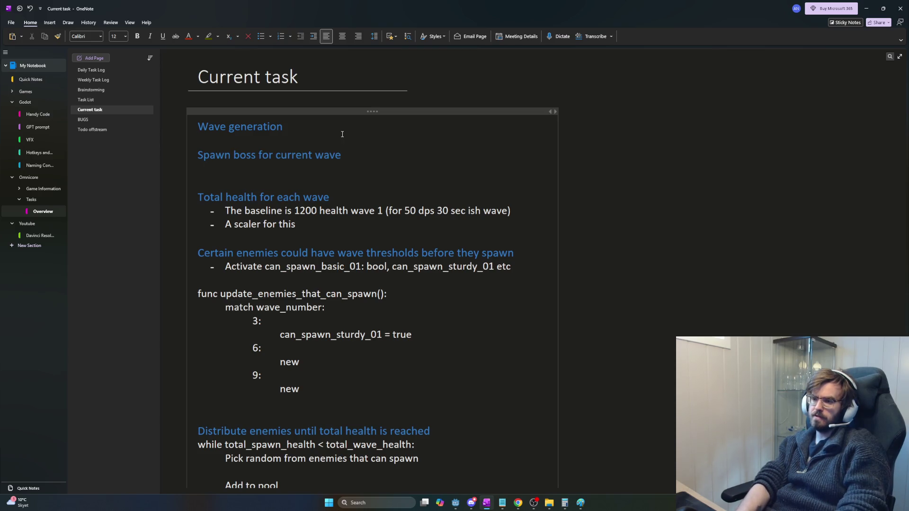
# Step: Add the lines 'If wave = first' and '5, 10, 15' under the heading
pyautogui.press('Return')
pyautogui.press('Return')
pyautogui.write('5, 10, 25')
pyautogui.press('BackSpace')
pyautogui.press('BackSpace')
pyautogui.write('15')
pyautogui.press('Return')
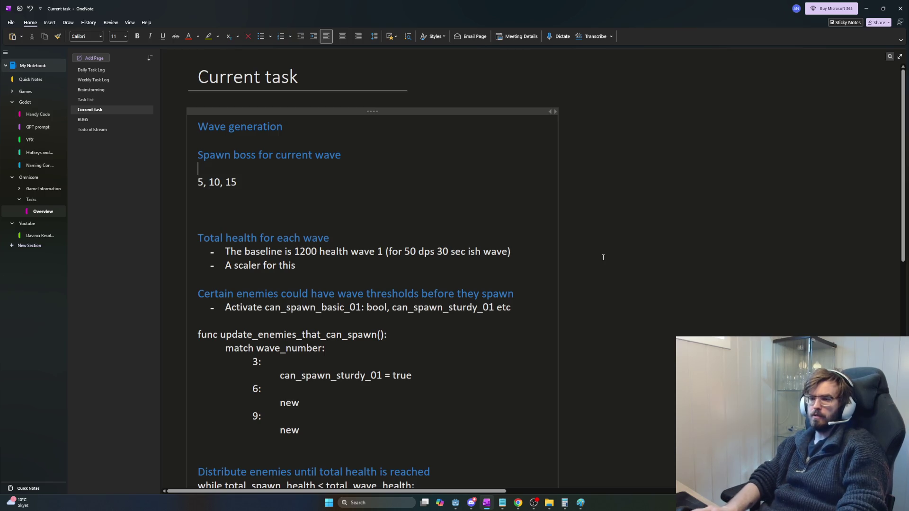
pyautogui.press('Return')
pyautogui.write('If wave')
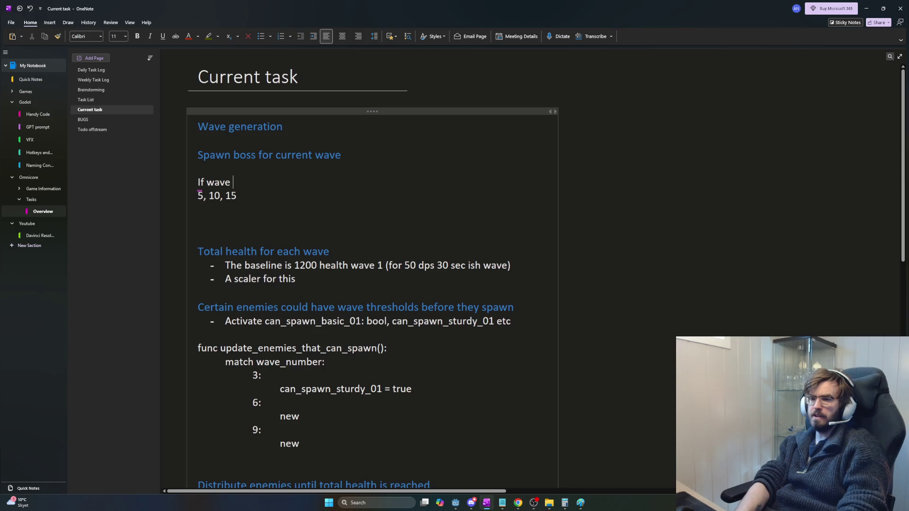
pyautogui.write(' = ')
pyautogui.write('first index')
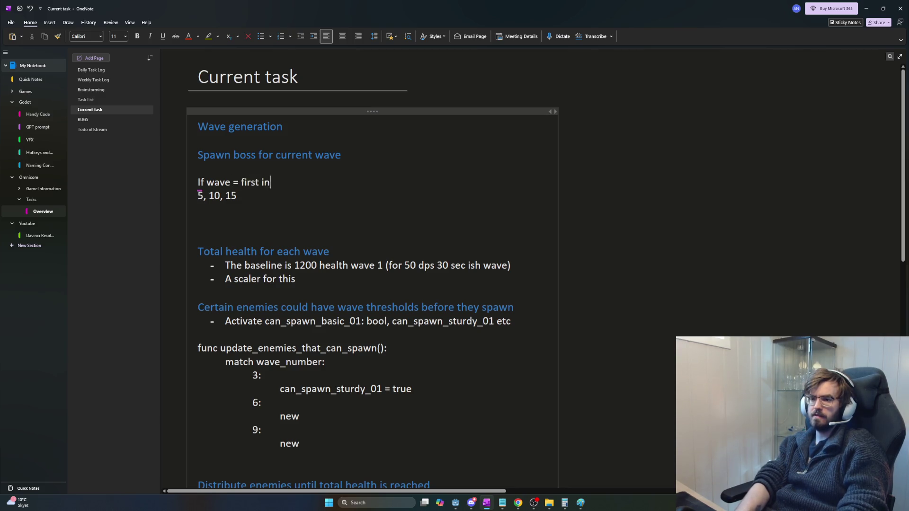
pyautogui.press('BackSpace')
pyautogui.press('BackSpace')
pyautogui.press('BackSpace')
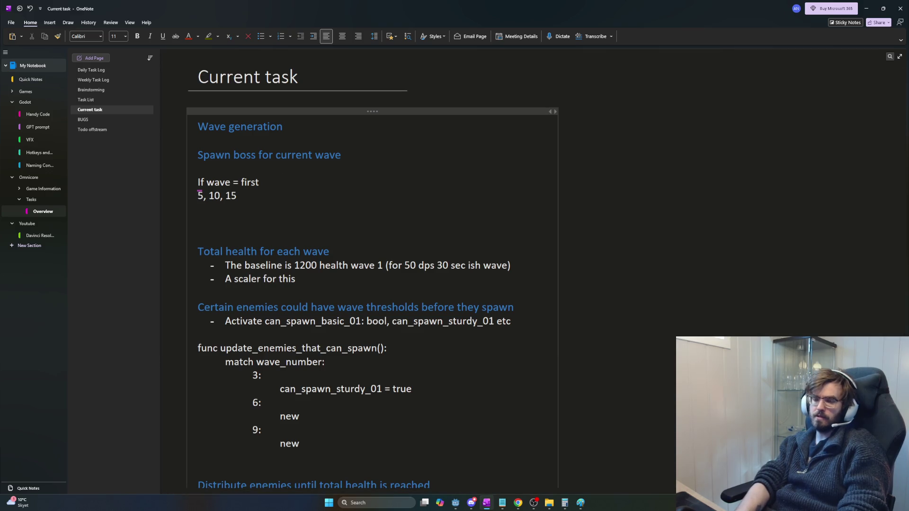
# Step: Check the 5, 10, 15 and 'If wave = first' notes against Godot's boss_wave_array check
pyautogui.doubleClick(195, 197)
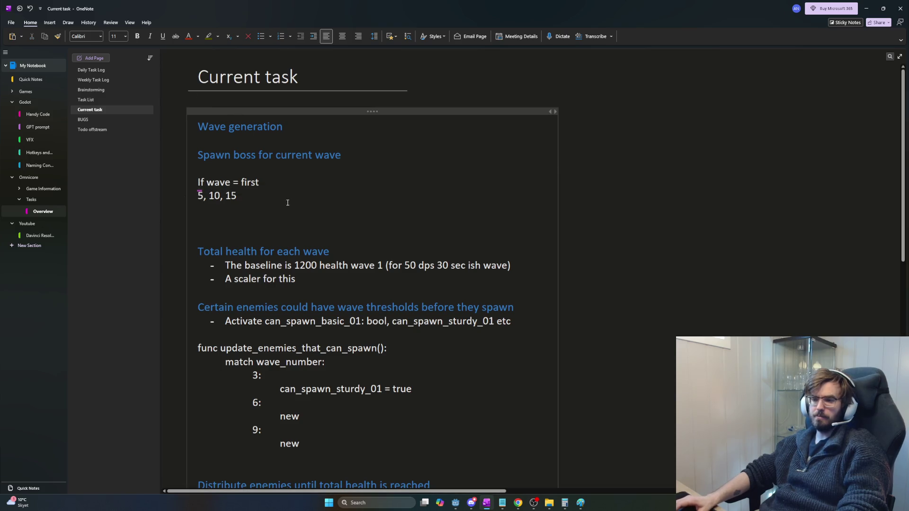
pyautogui.tripleClick(260, 193)
pyautogui.hotkey('alt', 'Tab')
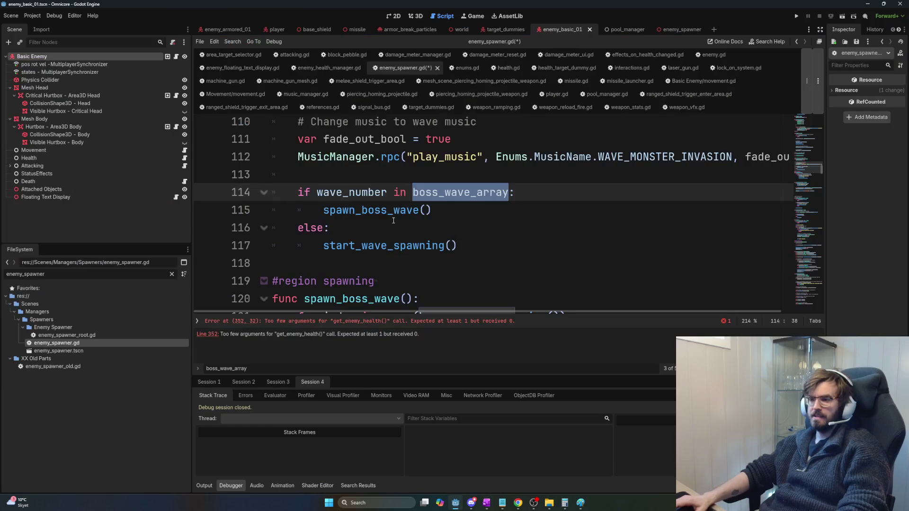
pyautogui.doubleClick(388, 192)
pyautogui.doubleClick(453, 194)
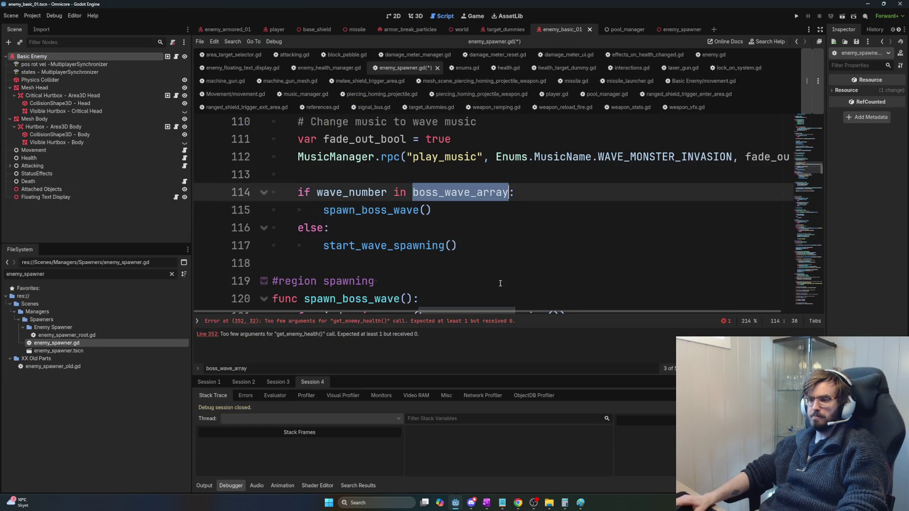
pyautogui.hotkey('alt', 'Tab')
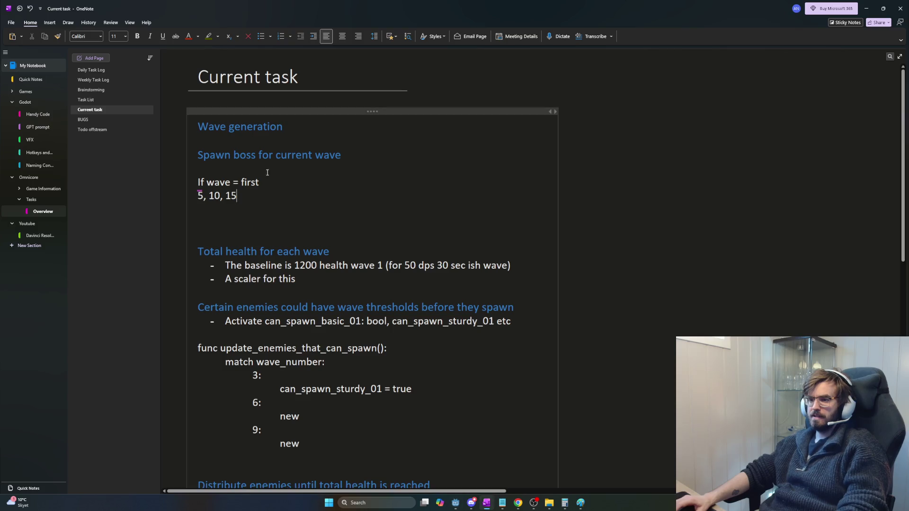
pyautogui.click(243, 196)
pyautogui.tripleClick(198, 182)
pyautogui.doubleClick(217, 183)
pyautogui.click(280, 182)
pyautogui.moveTo(280, 183); pyautogui.dragTo(169, 184)
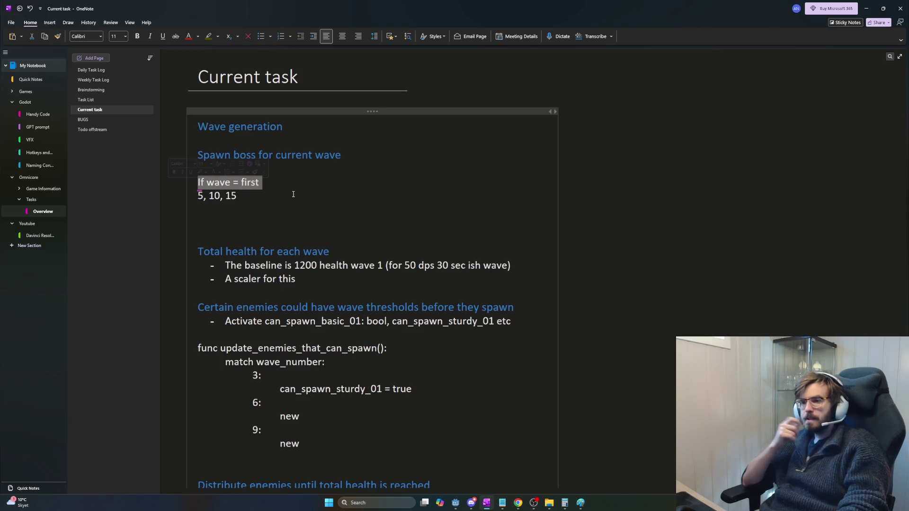
pyautogui.hotkey('alt', 'Tab')
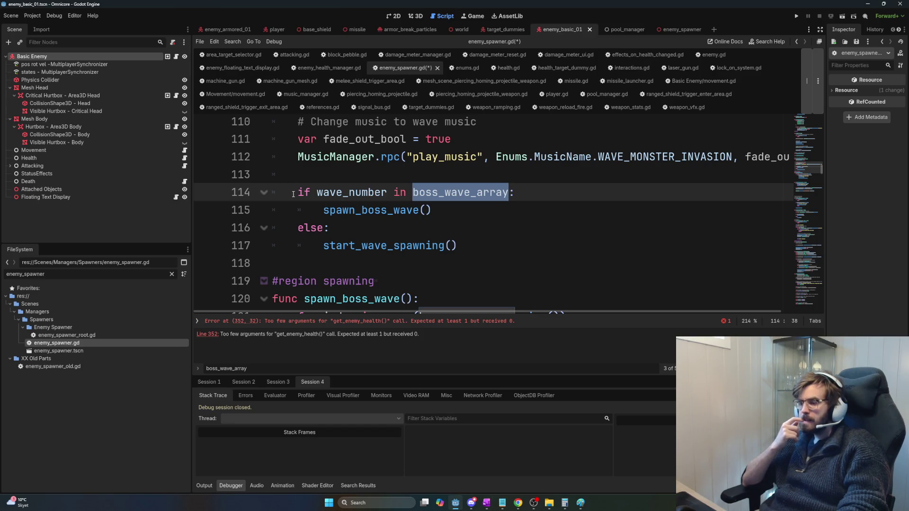
# Step: Highlight the if wave_number check on line 114 and the spawn_boss_wave body on lines 121–125
pyautogui.press('Right')
pyautogui.keyDown('shift'); pyautogui.click(263, 192); pyautogui.keyUp('shift')
pyautogui.hotkey('shift', 'Home')
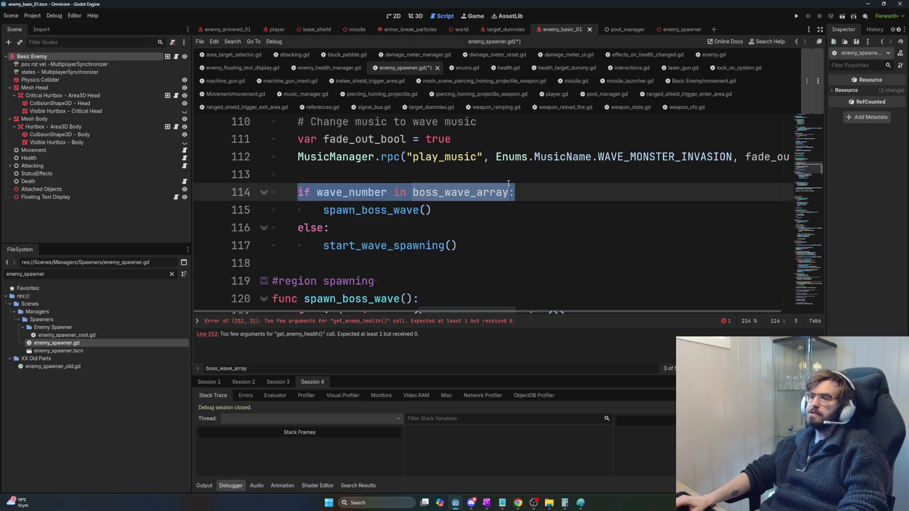
pyautogui.moveTo(531, 190)
pyautogui.mouseDown()
pyautogui.moveTo(317, 191)
pyautogui.moveTo(304, 183)
pyautogui.moveTo(298, 192)
pyautogui.mouseUp()
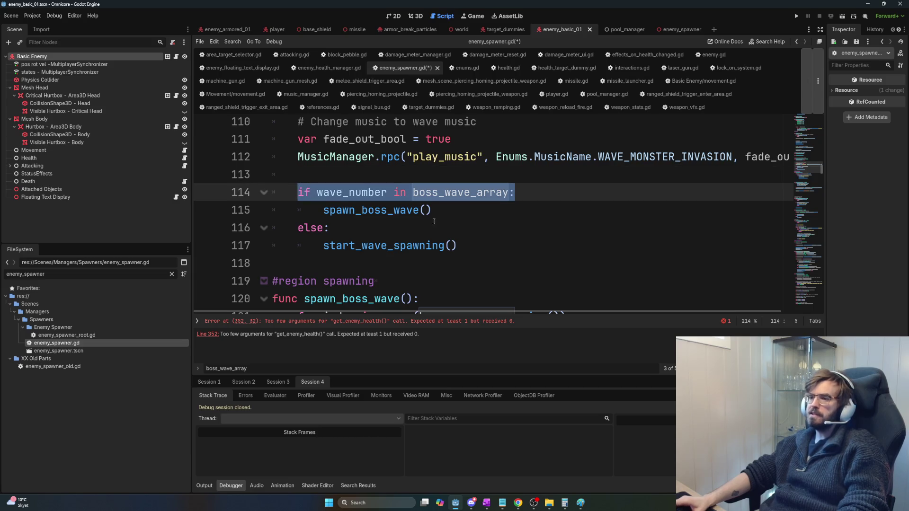
pyautogui.scroll(-3, 452, 227)
pyautogui.scroll(2, 452, 227)
pyautogui.scroll(-1, 452, 227)
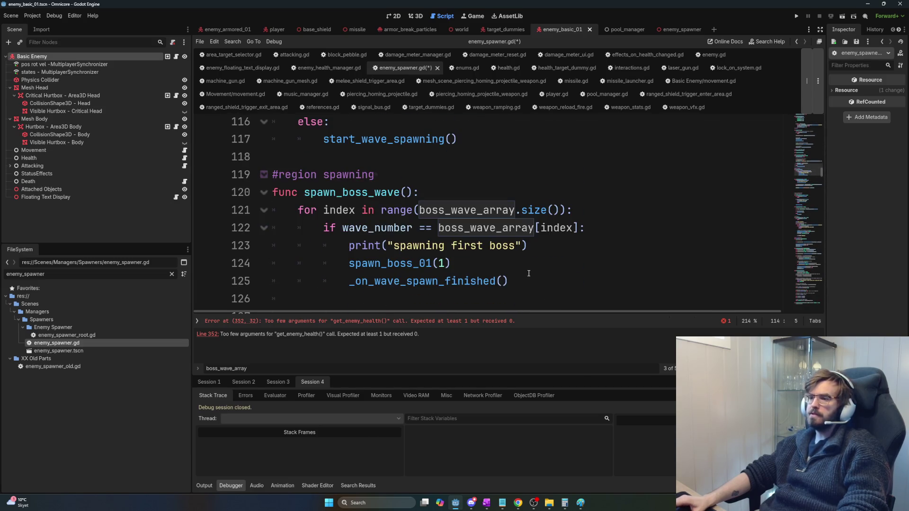
pyautogui.moveTo(534, 281)
pyautogui.mouseDown()
pyautogui.moveTo(346, 263)
pyautogui.moveTo(299, 210)
pyautogui.mouseUp()
pyautogui.hotkey('alt', 'Tab')
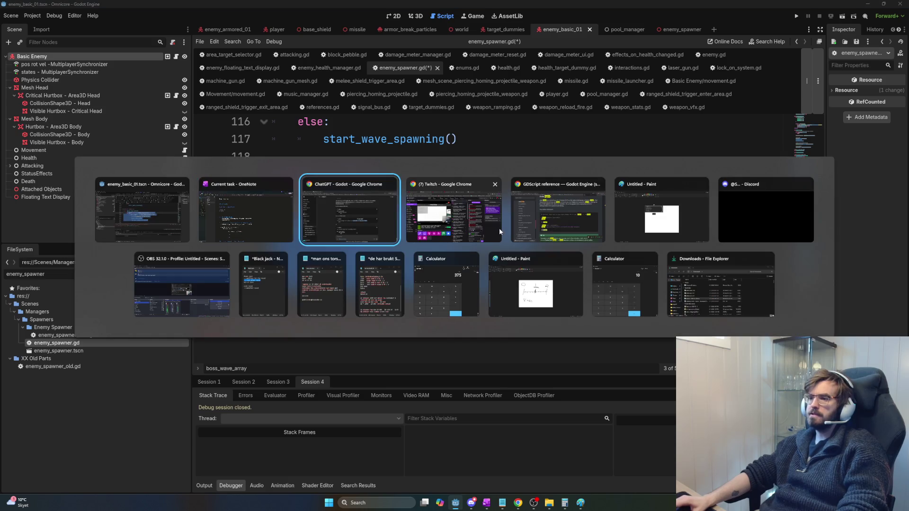
# Step: Read the end of ChatGPT's boss_wave_array fix, including its first example code block
pyautogui.scroll(-2, 417, 185)
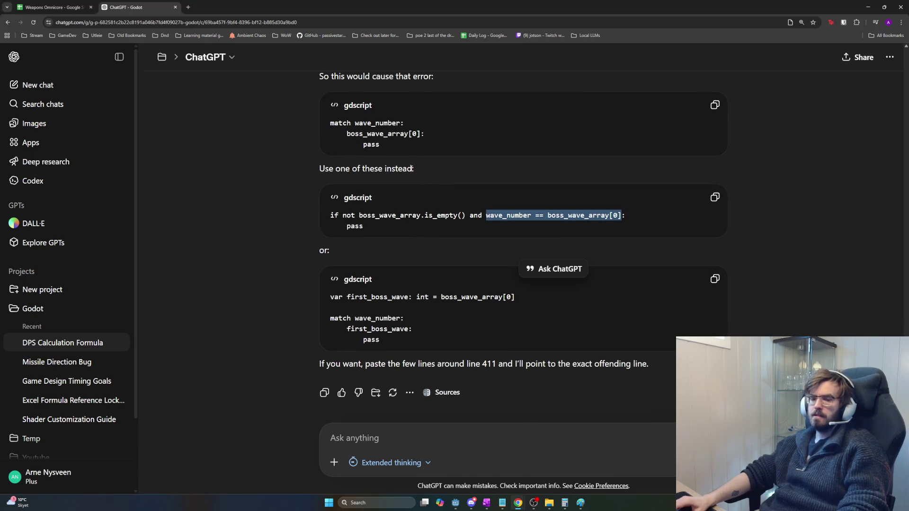
pyautogui.moveTo(402, 148); pyautogui.dragTo(336, 123)
pyautogui.click(415, 146)
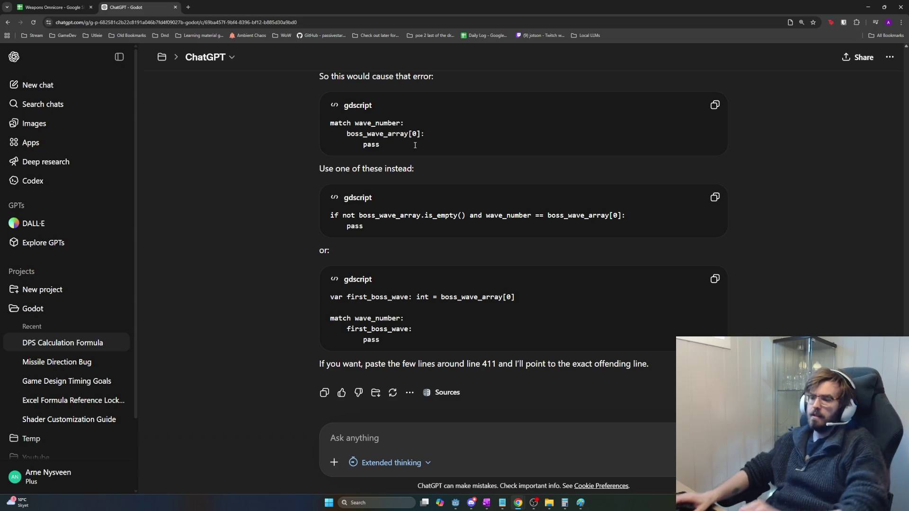
pyautogui.click(487, 502)
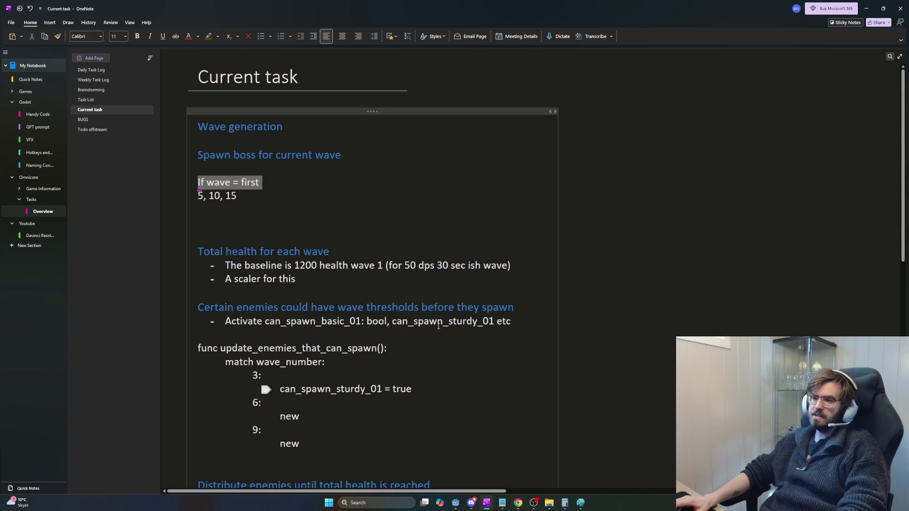
# Step: Look over the health bullet lines and the 1200 baseline health value in the OneNote note
pyautogui.scroll(-3, 204, 266)
pyautogui.click(338, 200)
pyautogui.moveTo(339, 201)
pyautogui.mouseDown()
pyautogui.moveTo(223, 188)
pyautogui.moveTo(400, 189)
pyautogui.mouseUp()
pyautogui.click(377, 186)
pyautogui.moveTo(511, 189)
pyautogui.mouseDown()
pyautogui.moveTo(287, 190)
pyautogui.moveTo(353, 189)
pyautogui.mouseUp()
pyautogui.click(290, 191)
pyautogui.click(351, 189)
pyautogui.moveTo(292, 189)
pyautogui.mouseDown()
pyautogui.moveTo(367, 189)
pyautogui.moveTo(296, 191)
pyautogui.mouseUp()
pyautogui.click(313, 187)
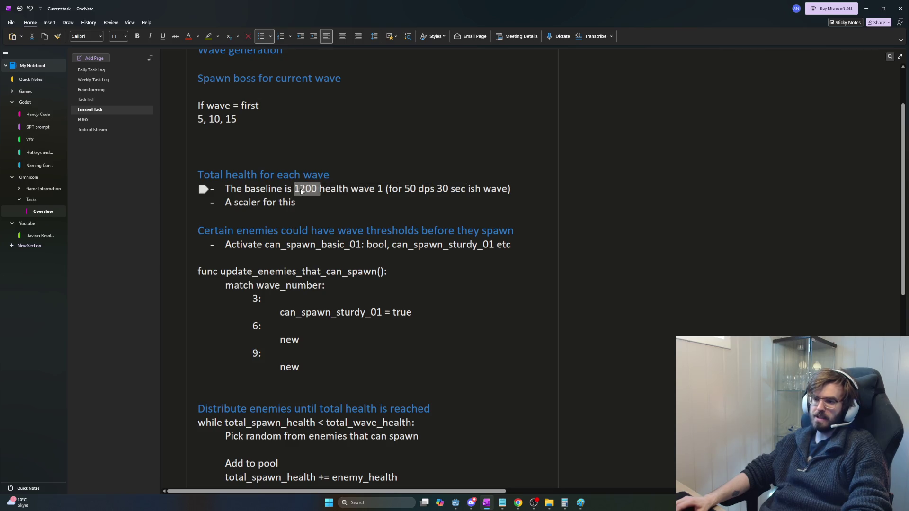
pyautogui.tripleClick(302, 190)
pyautogui.click(307, 190)
pyautogui.doubleClick(313, 190)
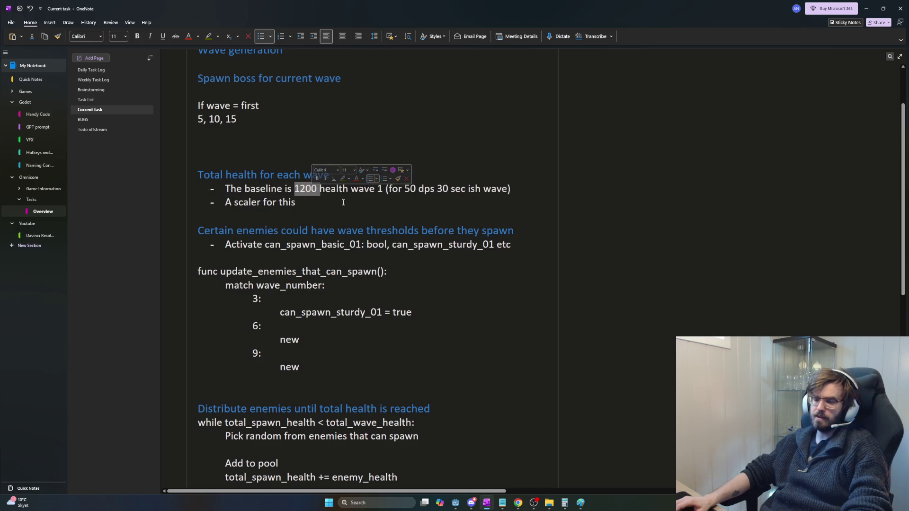
pyautogui.click(343, 203)
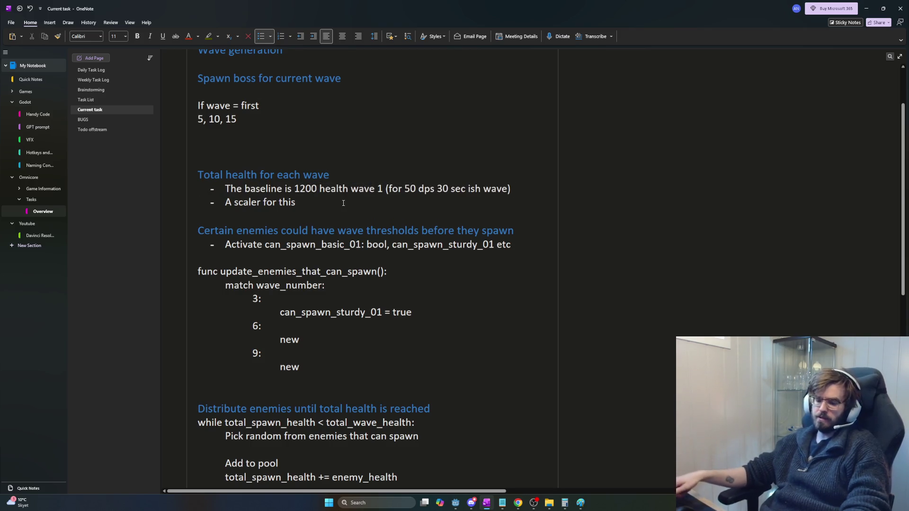
# Step: Glance at ChatGPT, then delete the 'If wave' and '5, 10, 15' lines from the note
pyautogui.hotkey('alt', 'Tab')
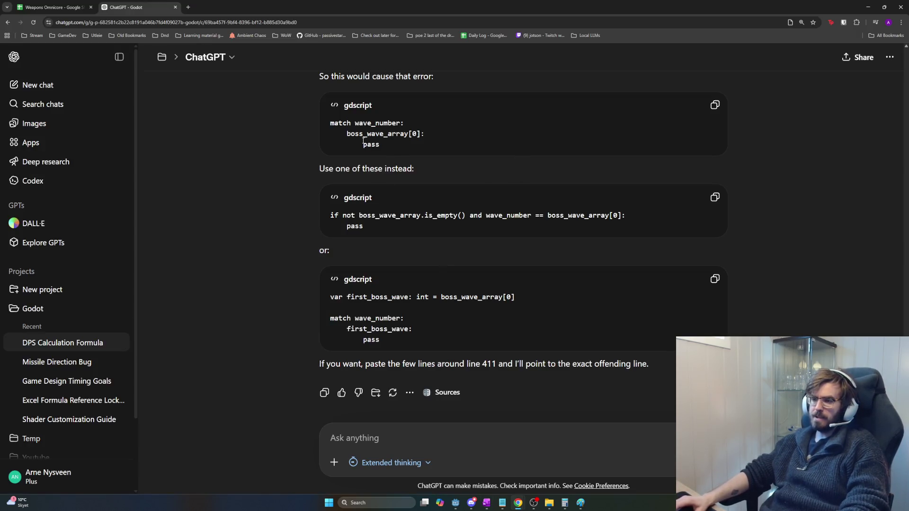
pyautogui.hotkey('alt', 'Tab')
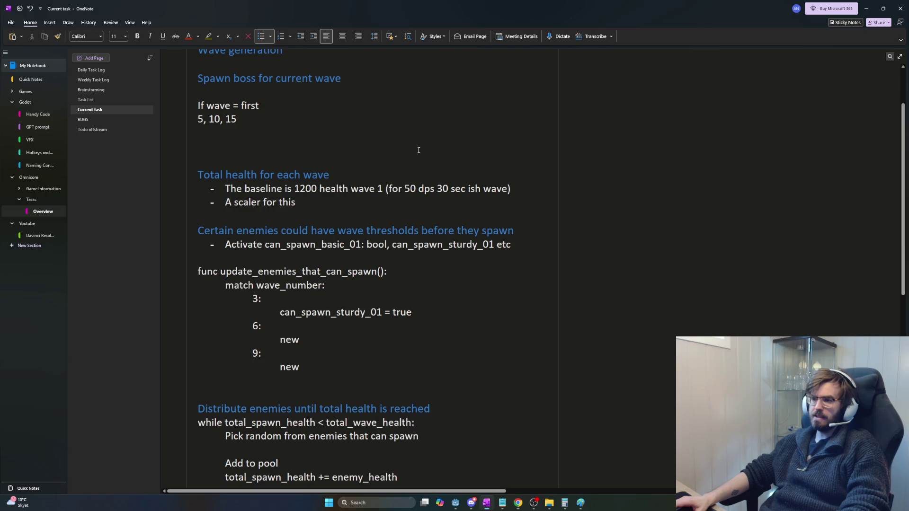
pyautogui.scroll(3, 299, 199)
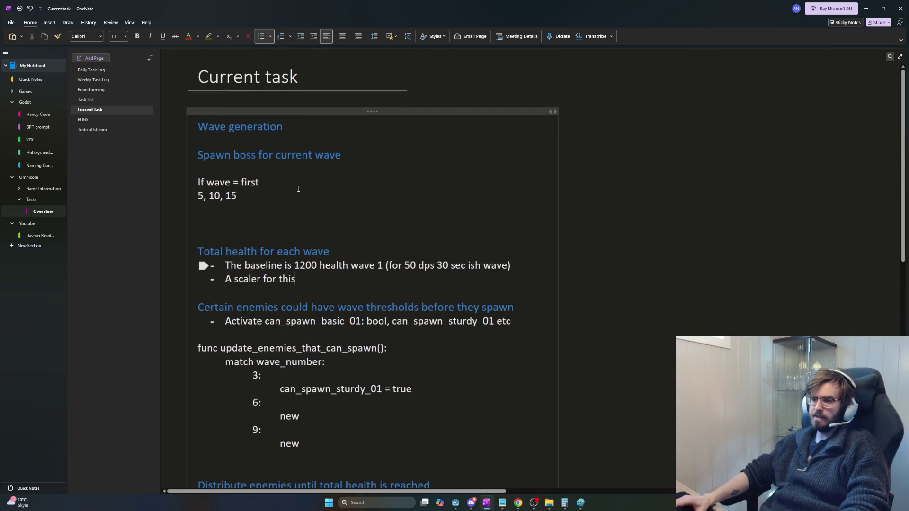
pyautogui.moveTo(256, 184); pyautogui.dragTo(261, 195)
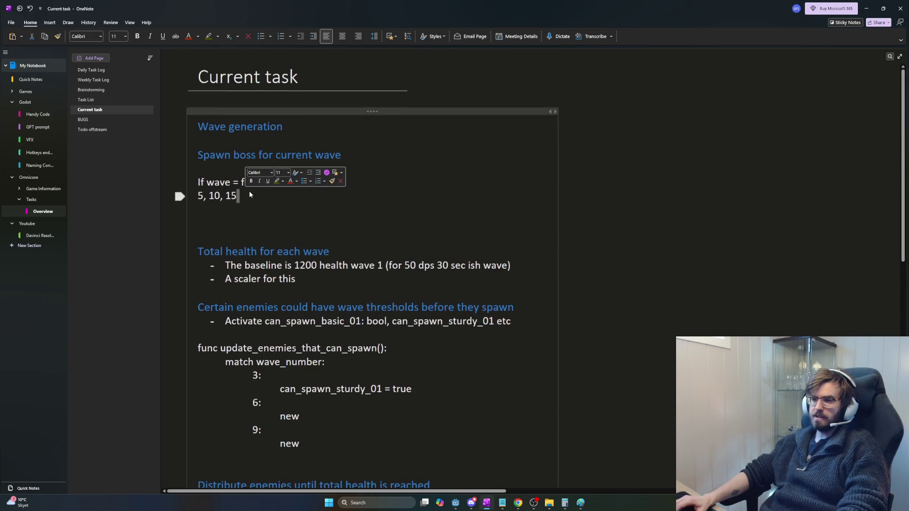
pyautogui.tripleClick(258, 195)
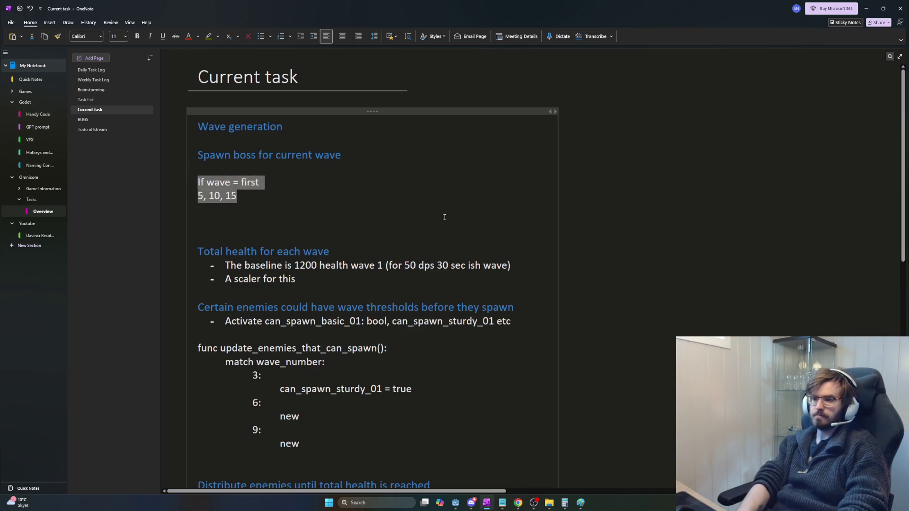
pyautogui.press('BackSpace')
# Step: Paste the wave_number == boss_wave_array[0] comparison into the note, undo it, and return to Godot
pyautogui.hotkey('alt', 'Tab')
pyautogui.hotkey('alt', 'shift', 'Tab')
pyautogui.write('wave_number == boss_wave_array[0]')
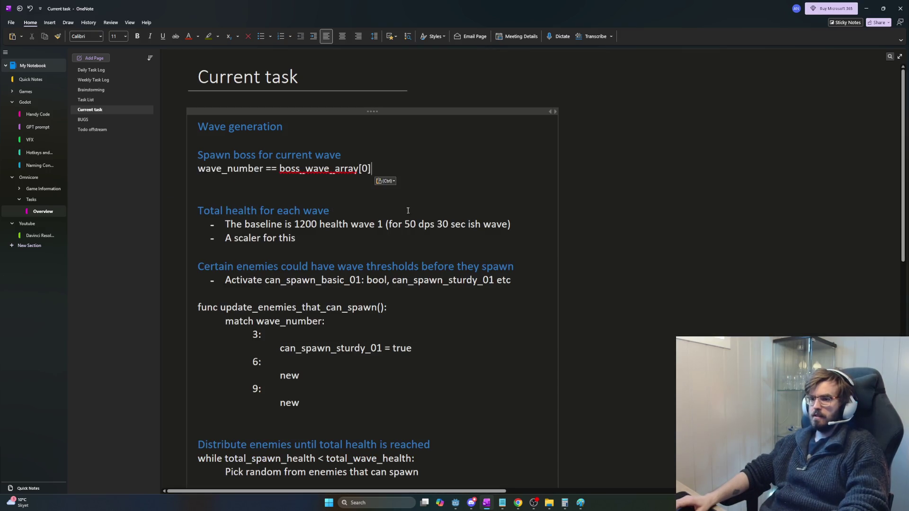
pyautogui.hotkey('ctrl', 'z')
pyautogui.hotkey('alt', 'Tab')
pyautogui.press('Tab')
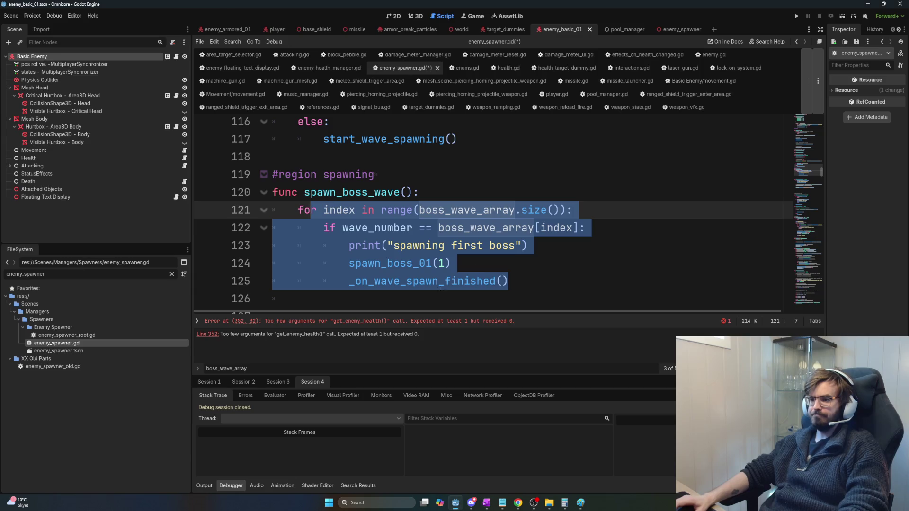
# Step: Copy ChatGPT's first suggested match wave_number code snippet
pyautogui.hotkey('alt', 'Tab')
pyautogui.press('Tab')
pyautogui.press('Tab')
pyautogui.hotkey('shift', 'Tab')
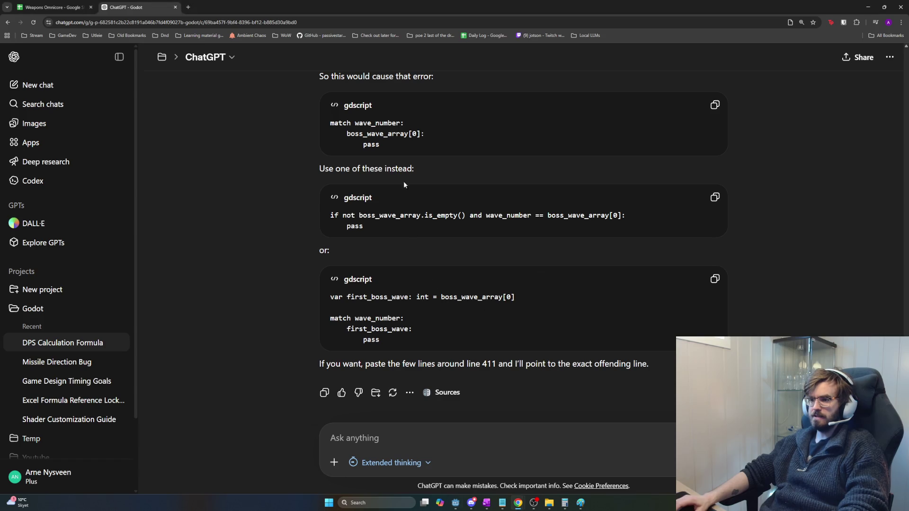
pyautogui.moveTo(422, 147); pyautogui.dragTo(312, 116)
pyautogui.hotkey('ctrl', 'c')
pyautogui.hotkey('alt', 'Tab')
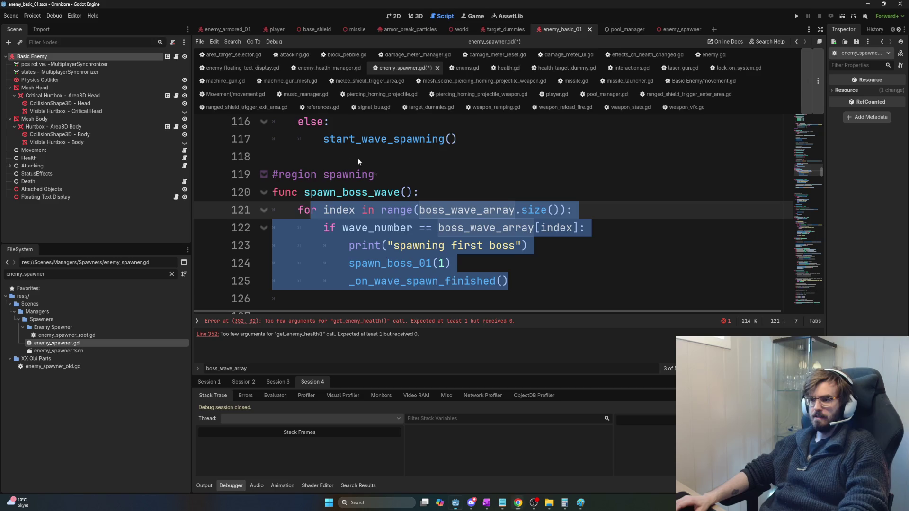
# Step: Paste the match snippet under the Spawn boss for current wave heading in OneNote
pyautogui.hotkey('alt', 'Tab')
pyautogui.press('Tab')
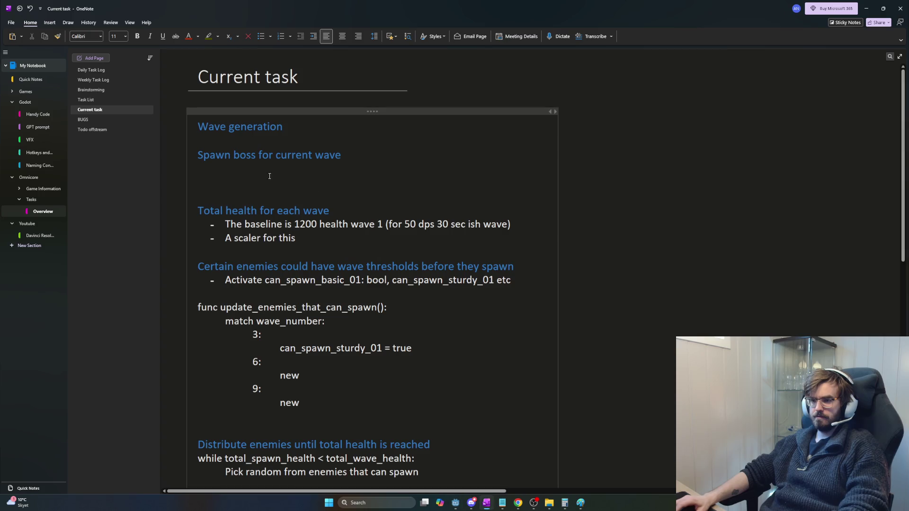
pyautogui.click(269, 177)
pyautogui.hotkey('ctrl', 'v')
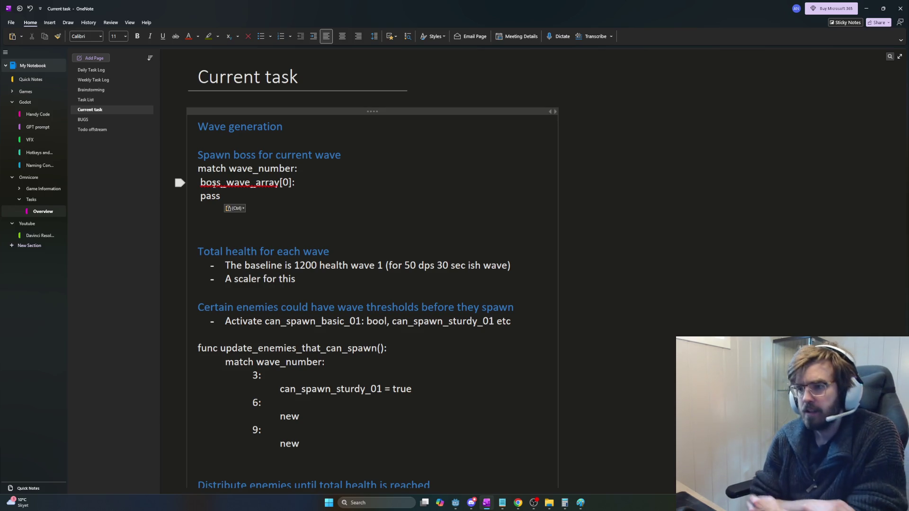
pyautogui.hotkey('alt', 'Tab')
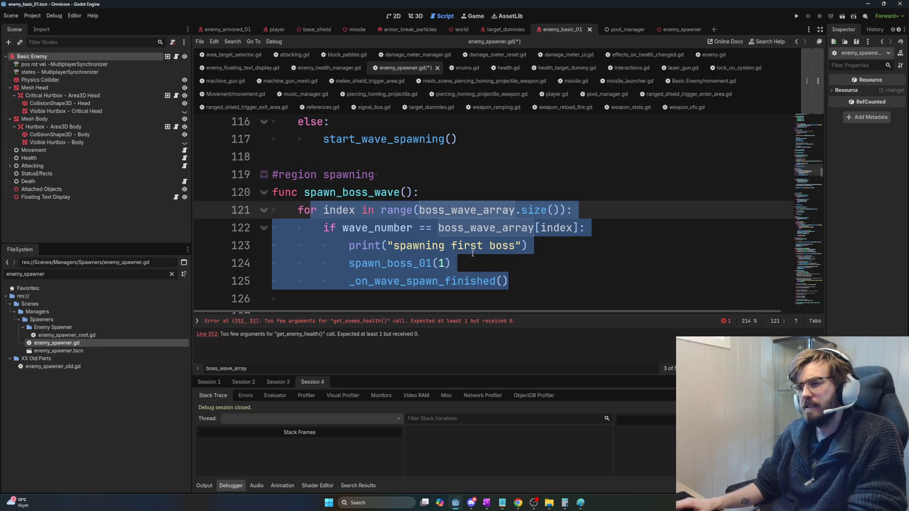
# Step: Replace the old loop in spawn_boss_wave with 'if wave_number == boss_wave_array[0]:'
pyautogui.click(471, 245)
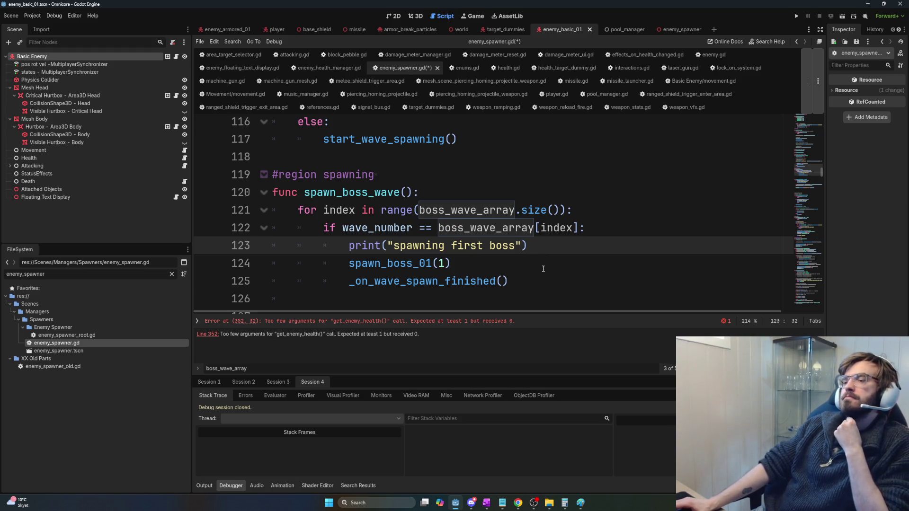
pyautogui.moveTo(542, 282); pyautogui.dragTo(299, 210)
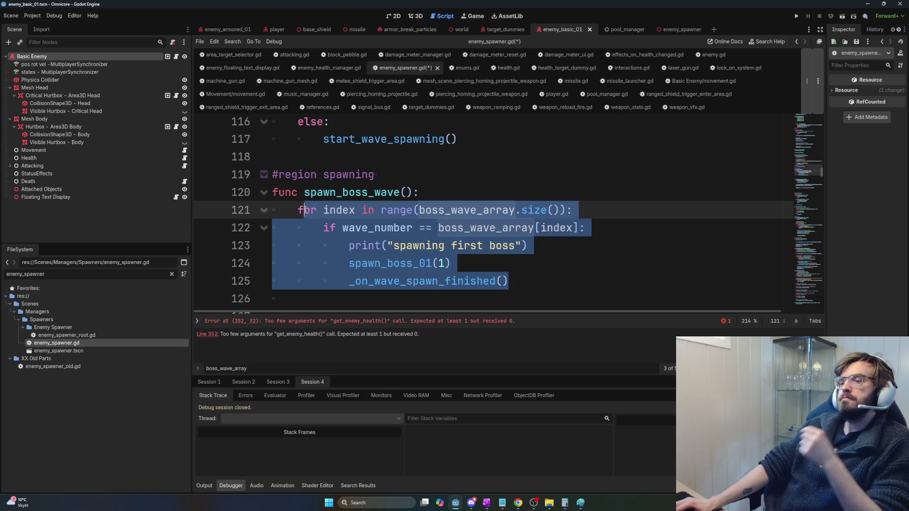
pyautogui.press('BackSpace')
pyautogui.write('if ')
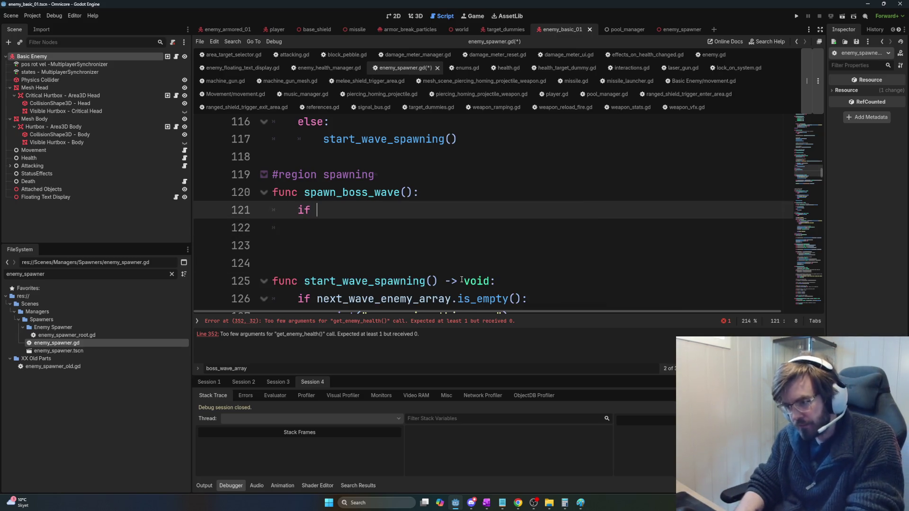
pyautogui.write('wave_number == ')
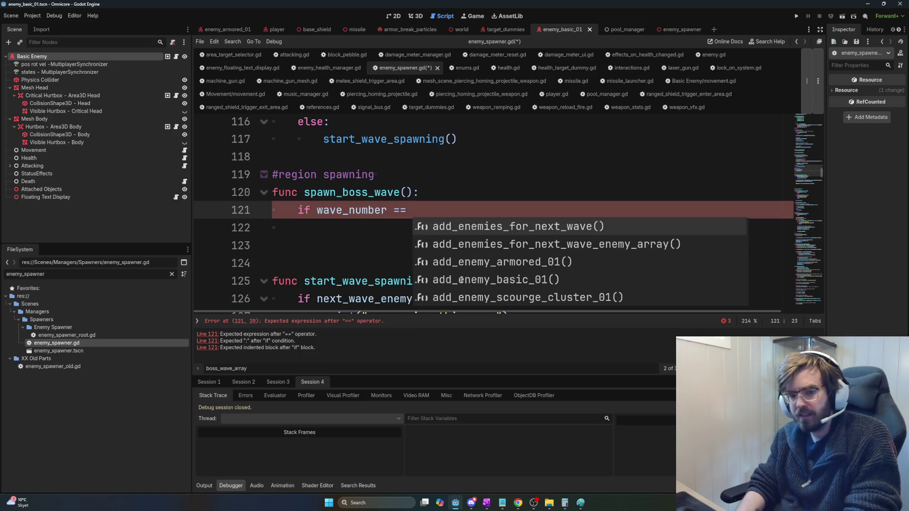
pyautogui.write('boss')
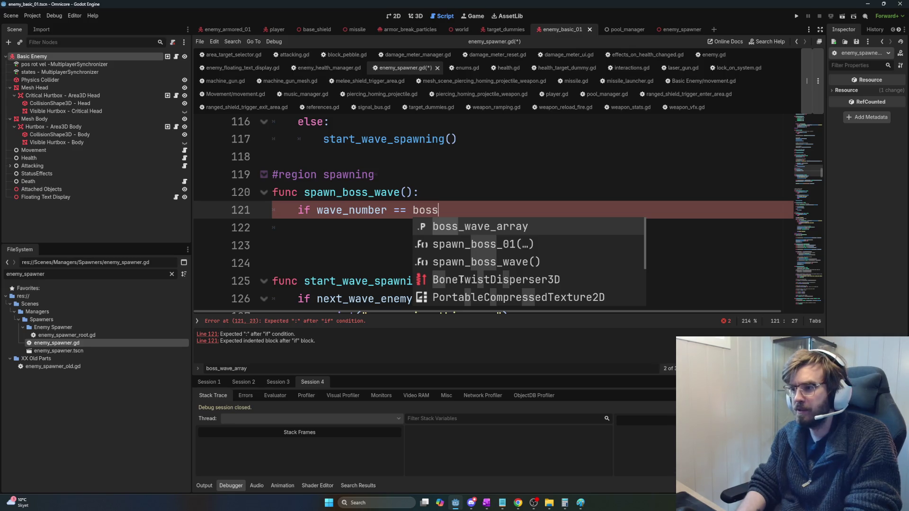
pyautogui.write('_wave')
pyautogui.press('Return')
pyautogui.write('[')
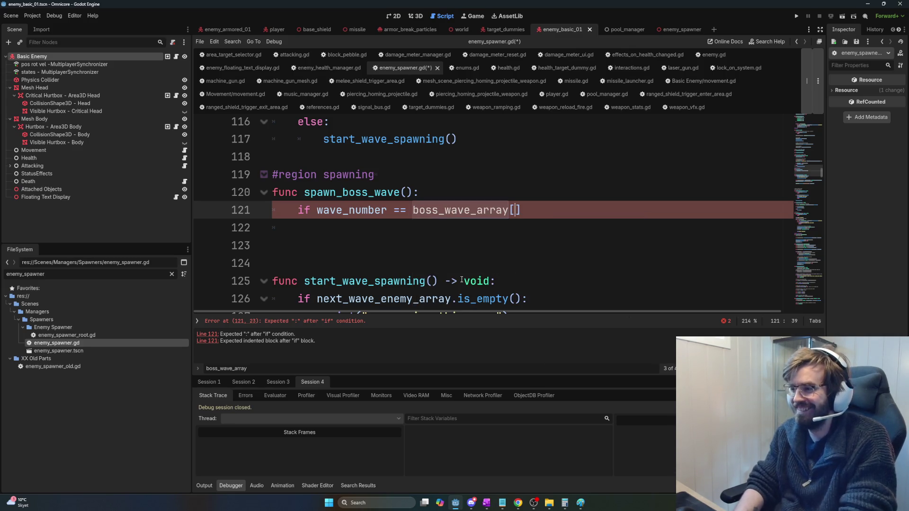
pyautogui.write('0]')
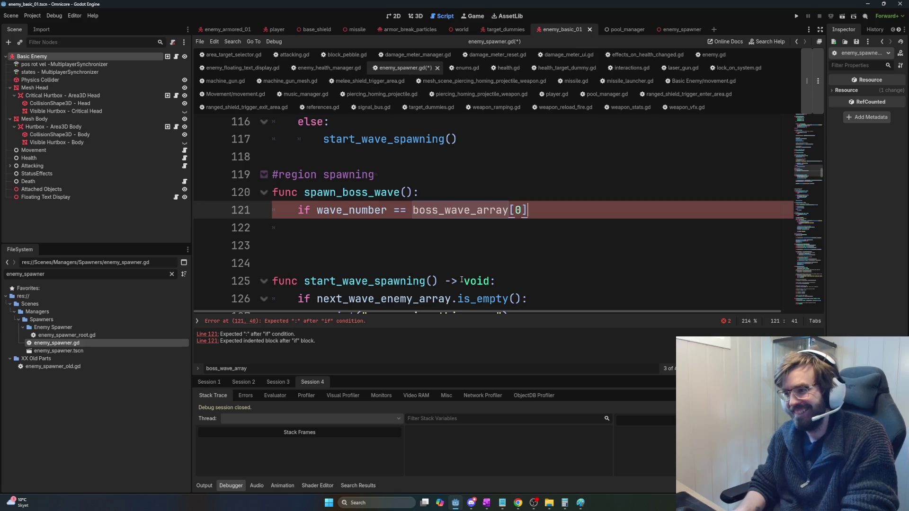
pyautogui.write(':')
pyautogui.press('Return')
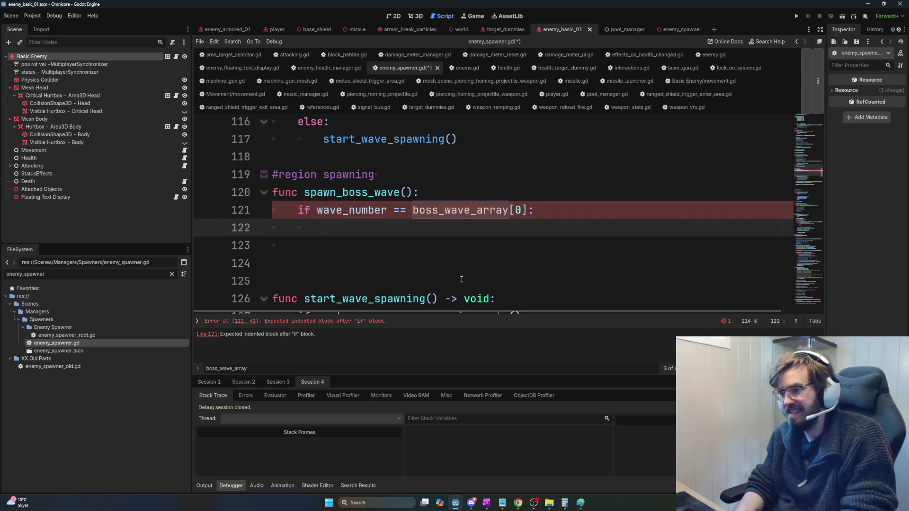
# Step: Call spawn_boss_01(1) inside the boss-wave condition
pyautogui.write('spawn_boss')
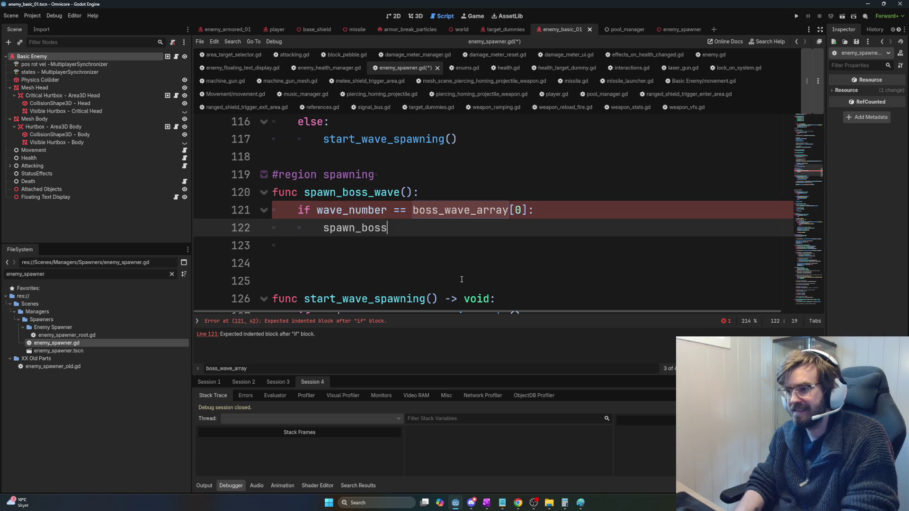
pyautogui.write('_01')
pyautogui.press('Return')
pyautogui.write(')')
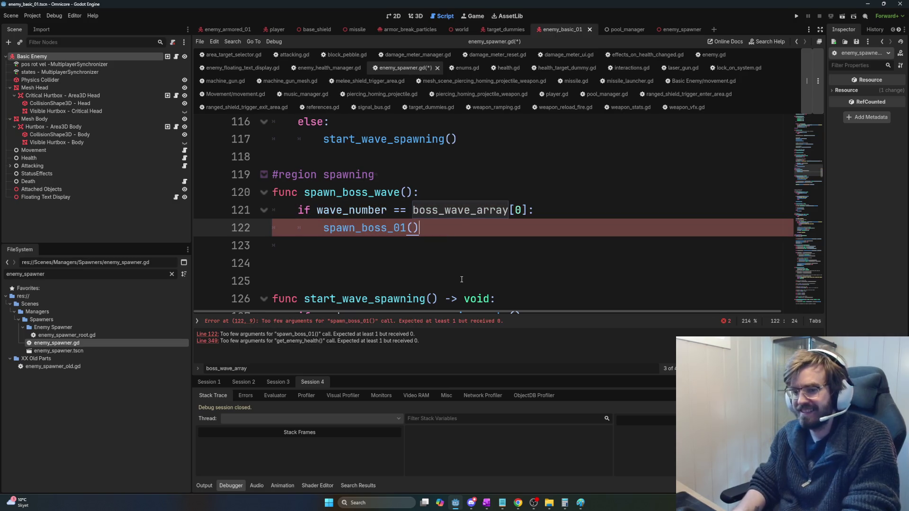
pyautogui.press('Return')
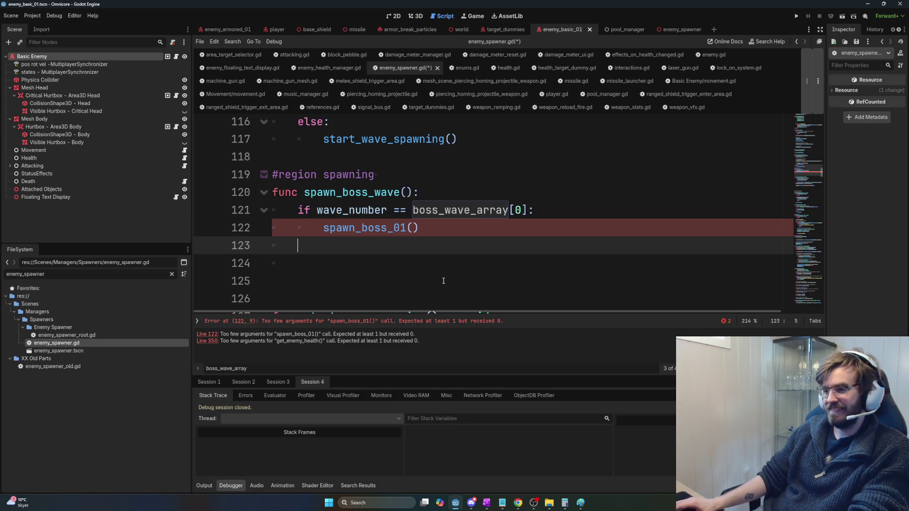
pyautogui.press('Up')
pyautogui.press('End')
pyautogui.press('Left')
pyautogui.write('12')
pyautogui.press('BackSpace')
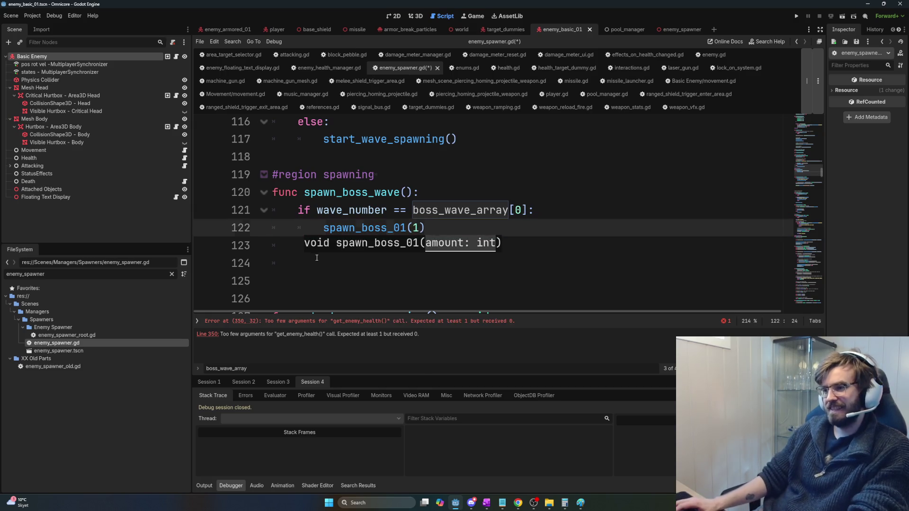
# Step: Delete the leftover empty lines below and save enemy_spawner.gd
pyautogui.press('Down')
pyautogui.press('Down')
pyautogui.press('Down')
pyautogui.scroll(-1, 349, 276)
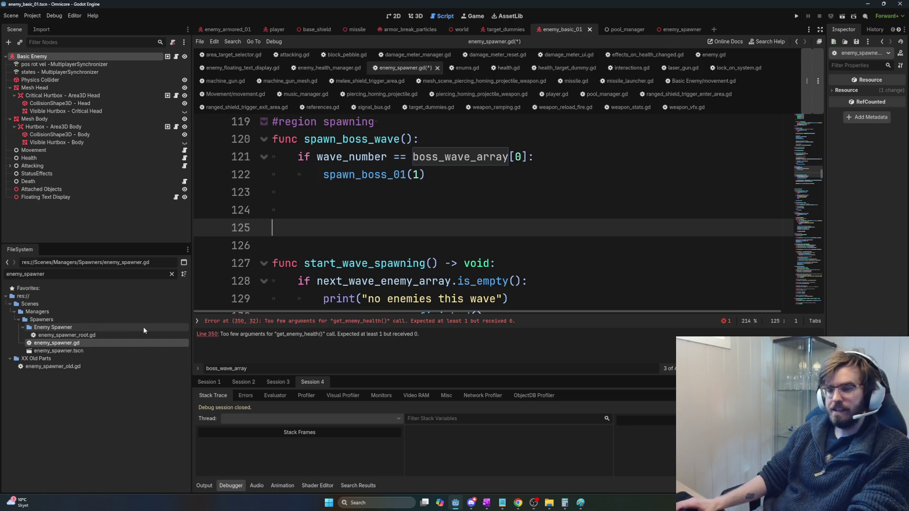
pyautogui.press('BackSpace')
pyautogui.press('BackSpace')
pyautogui.press('BackSpace')
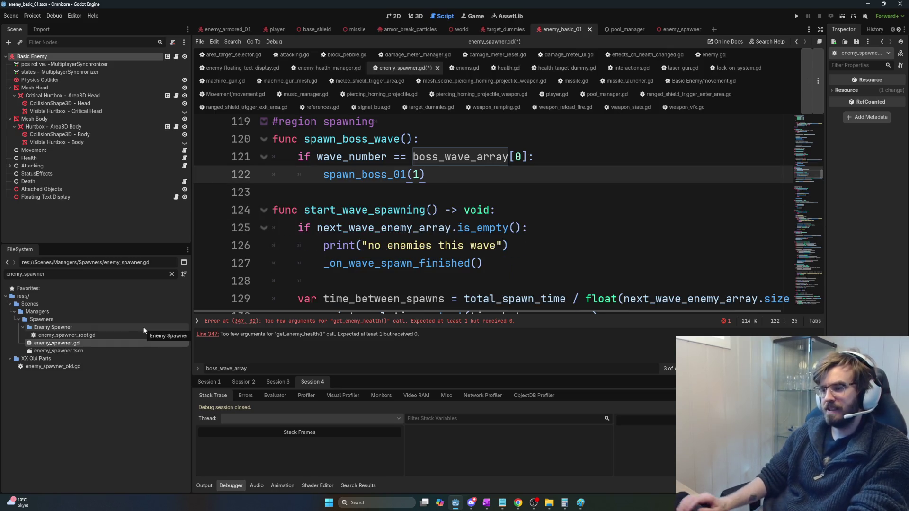
pyautogui.hotkey('ctrl', 's')
pyautogui.scroll(2, 556, 201)
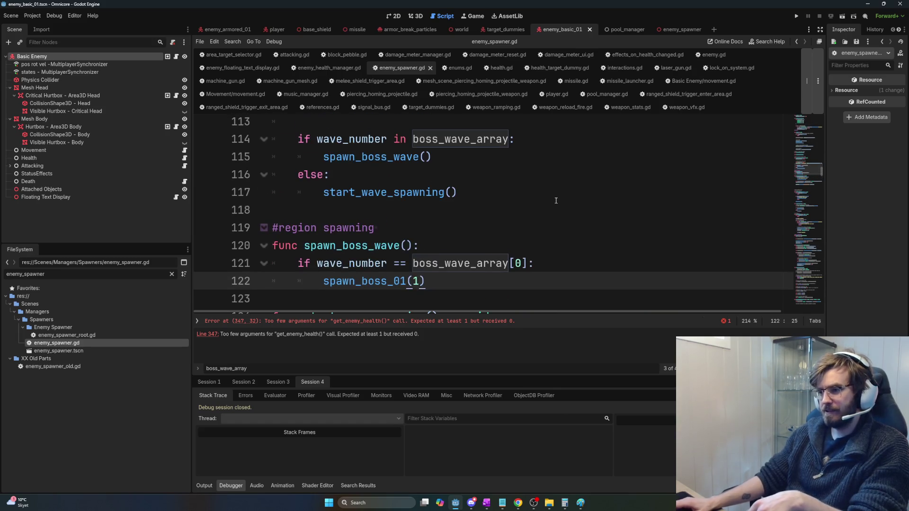
# Step: Review the wave_number == boss_wave_array[0] condition by selecting its parts
pyautogui.scroll(-1, 506, 229)
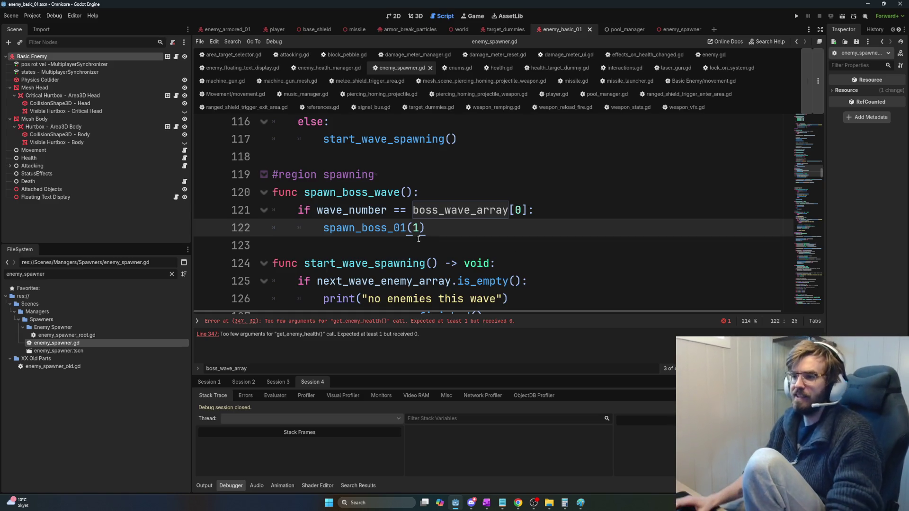
pyautogui.moveTo(538, 210); pyautogui.dragTo(212, 218)
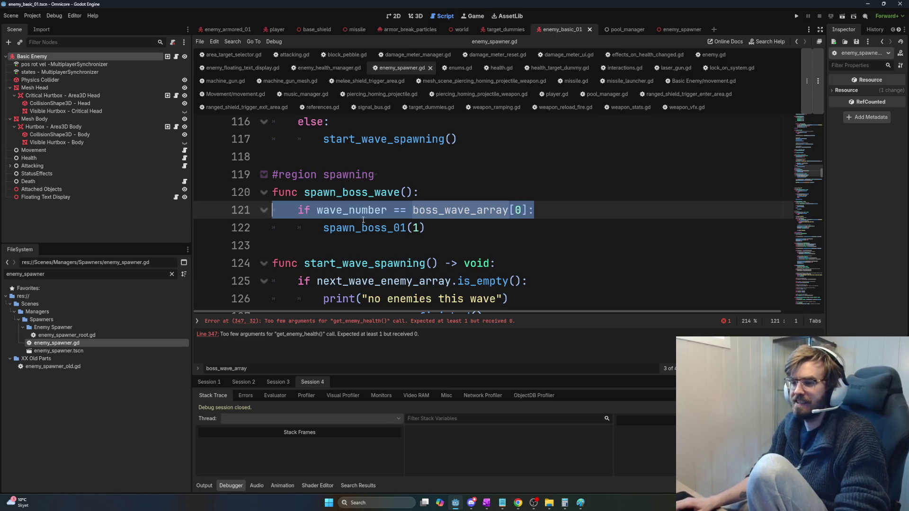
pyautogui.click(544, 212)
pyautogui.moveTo(558, 210)
pyautogui.mouseDown()
pyautogui.moveTo(317, 210)
pyautogui.moveTo(553, 213)
pyautogui.mouseUp()
pyautogui.click(535, 211)
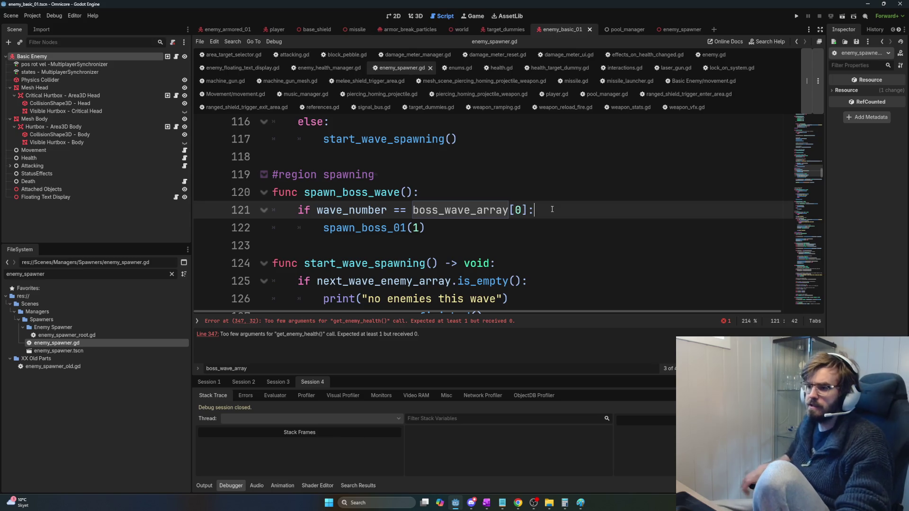
pyautogui.moveTo(413, 210); pyautogui.dragTo(529, 212)
pyautogui.click(522, 210)
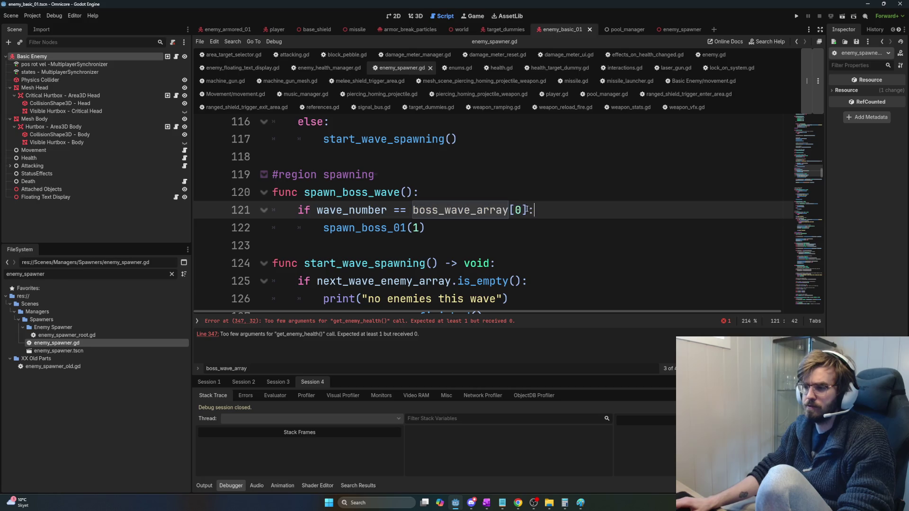
pyautogui.moveTo(528, 209); pyautogui.dragTo(412, 210)
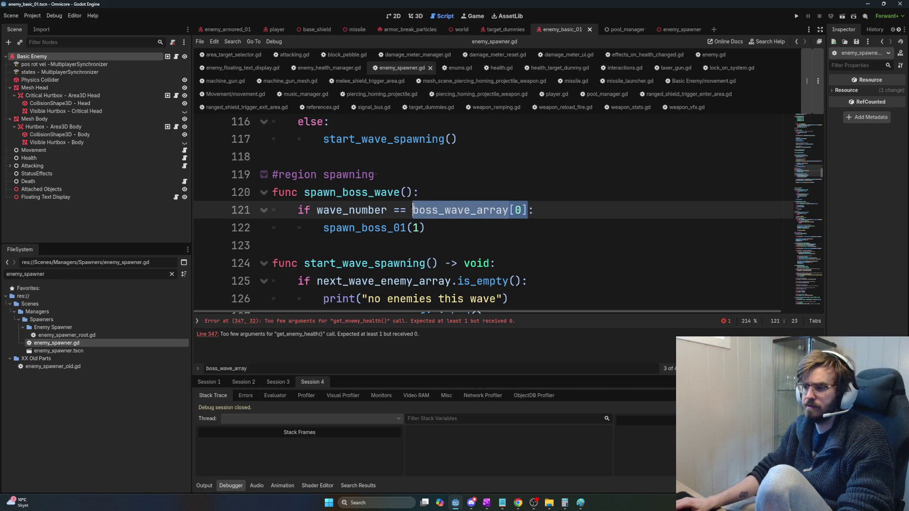
# Step: Review the spawning region's spawn_boss_wave code and jump to the get_enemy_health error on line 347
pyautogui.click(479, 226)
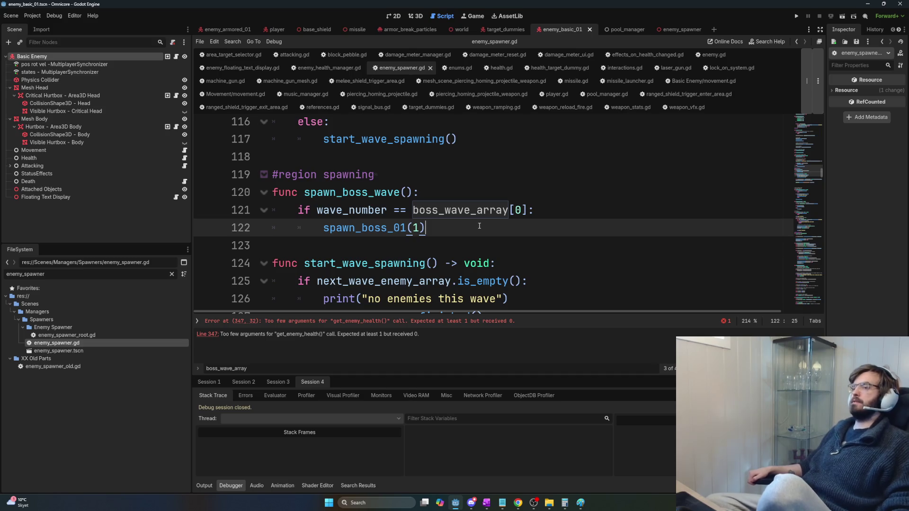
pyautogui.scroll(2, 479, 226)
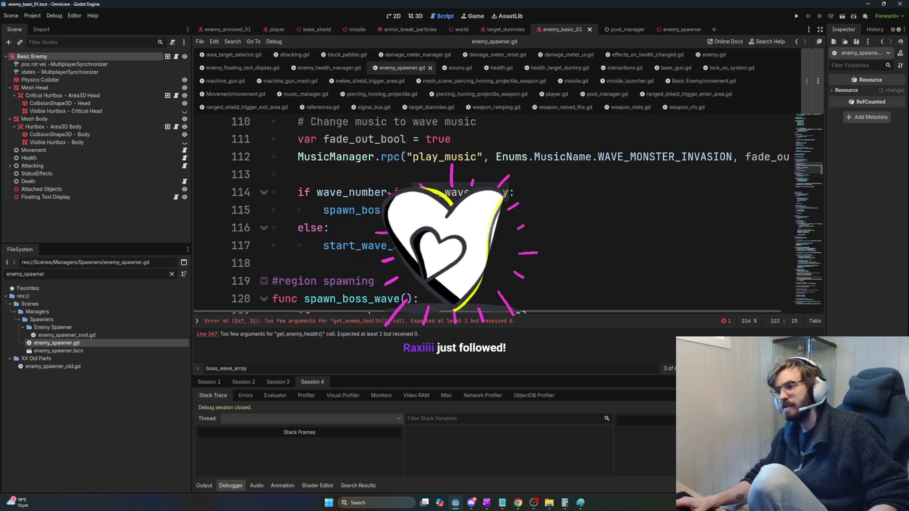
pyautogui.press('Left')
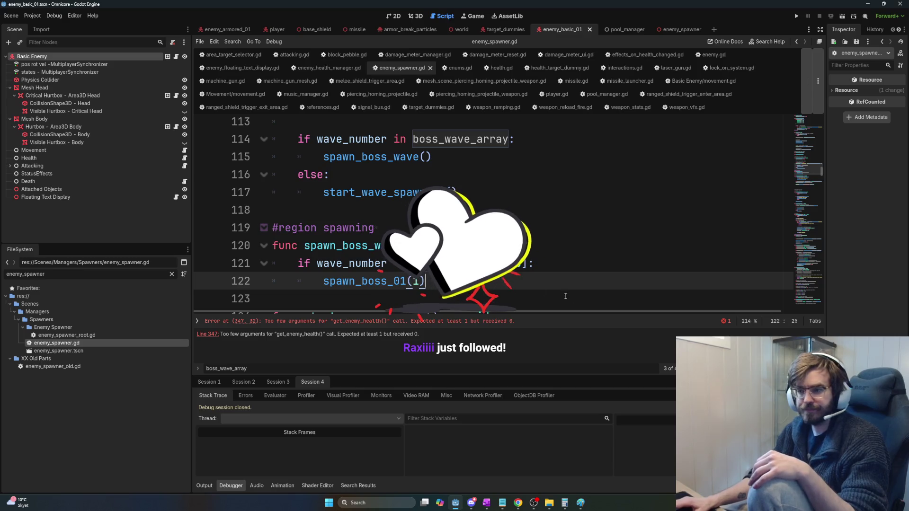
pyautogui.hotkey('shift', 'Up')
pyautogui.hotkey('shift', 'Up')
pyautogui.hotkey('shift', 'Up')
pyautogui.hotkey('shift', 'Home')
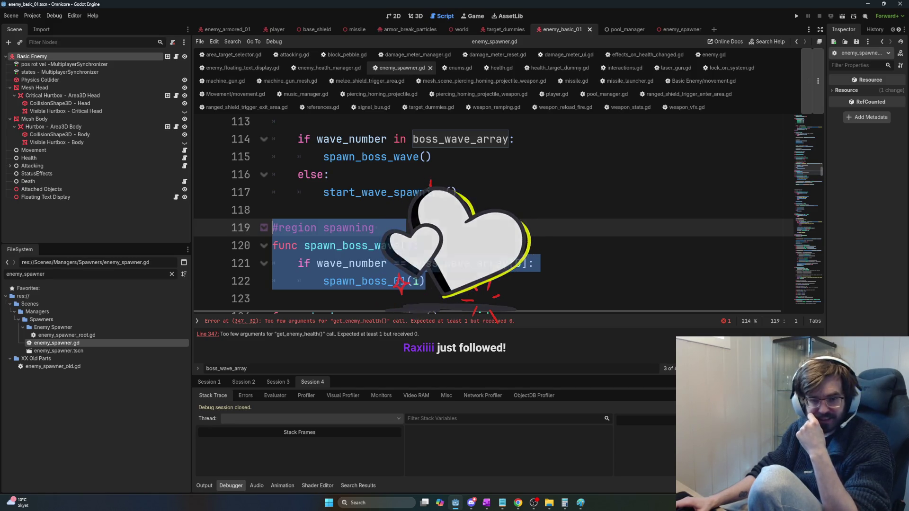
pyautogui.scroll(-2, 506, 248)
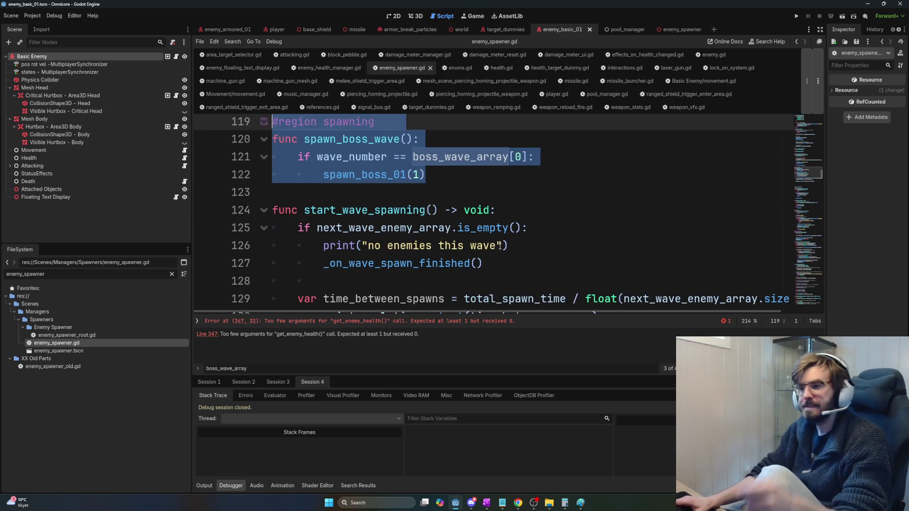
pyautogui.press('Right')
pyautogui.moveTo(822, 175); pyautogui.dragTo(825, 218)
pyautogui.click(352, 322)
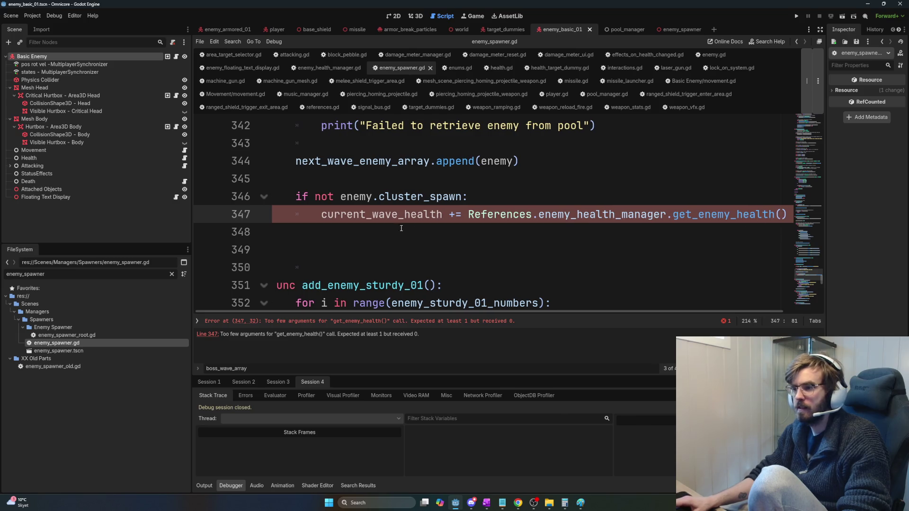
# Step: Delete the blank line after the add_enemy_basic_01 function header
pyautogui.scroll(2, 388, 262)
pyautogui.scroll(-1, 389, 262)
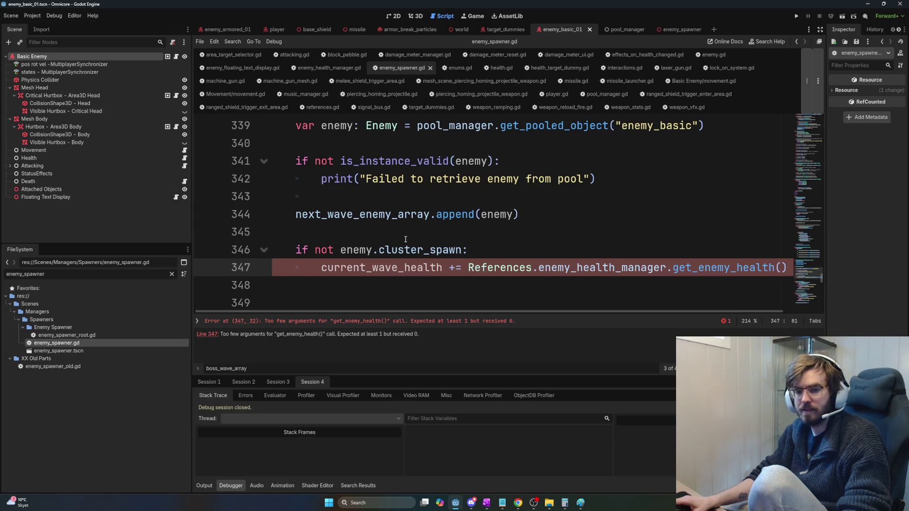
pyautogui.scroll(1, 468, 250)
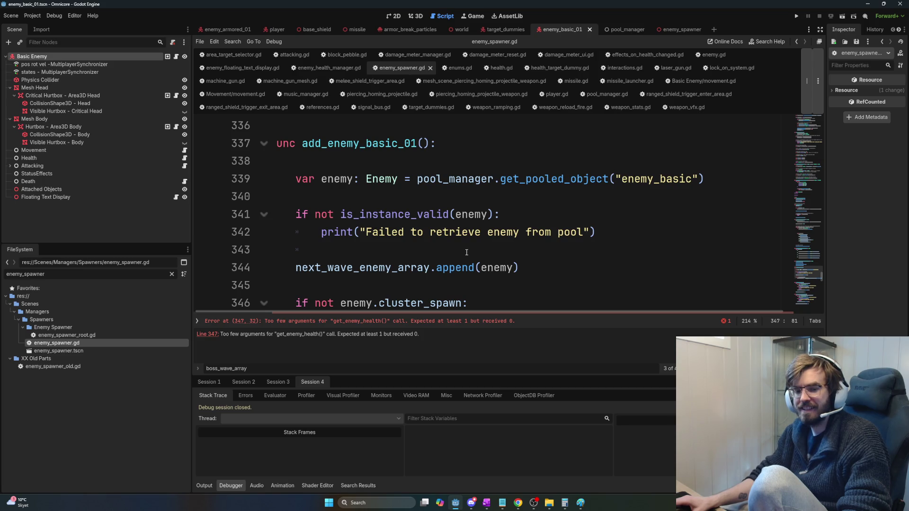
pyautogui.scroll(-1, 486, 284)
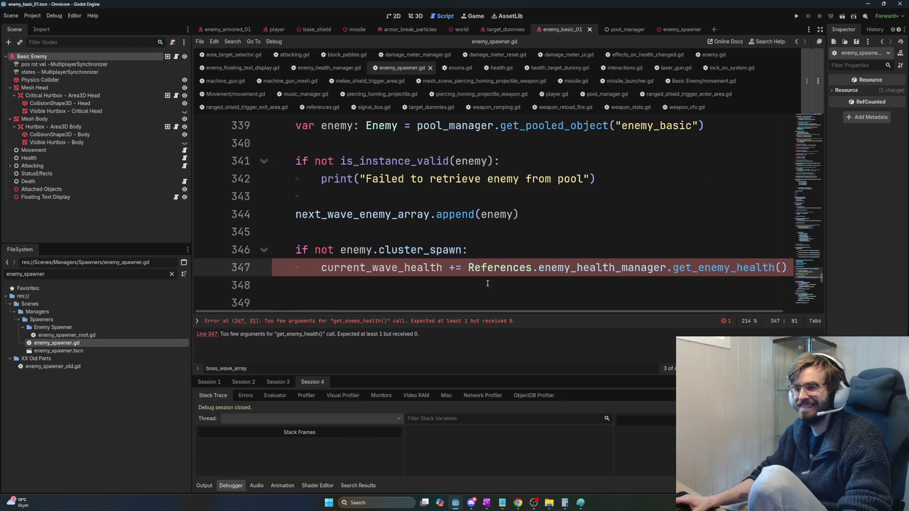
pyautogui.hscroll(-1, 538, 313)
pyautogui.scroll(1, 432, 283)
pyautogui.click(446, 179)
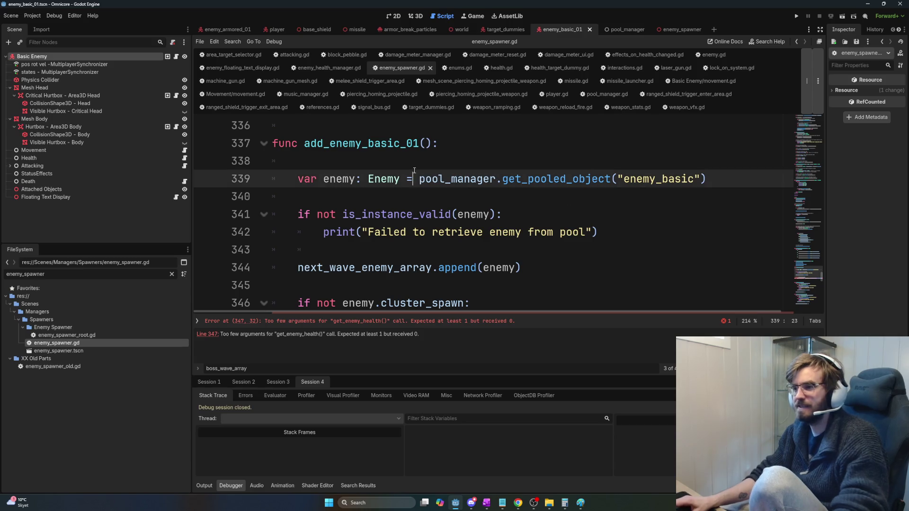
pyautogui.press('Up')
pyautogui.press('BackSpace')
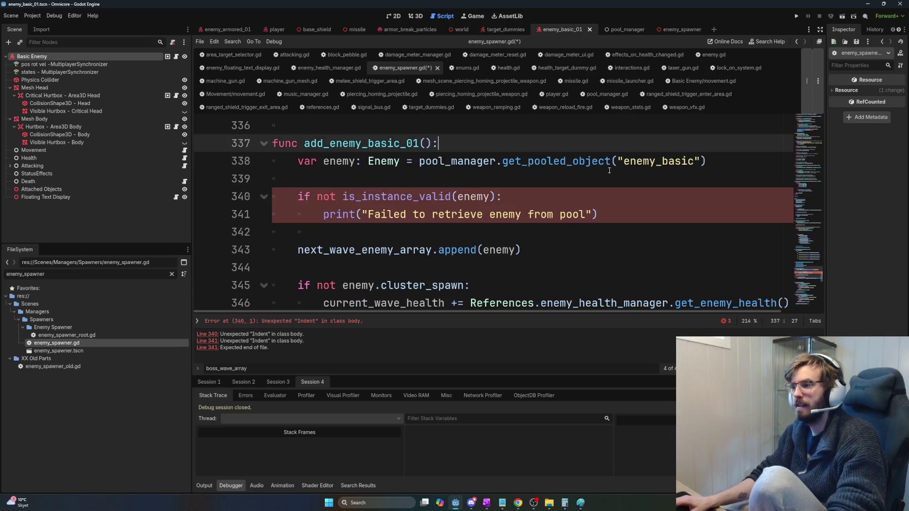
# Step: Check how the enemy_type property is declared in enemy.gd, then return to enemy_spawner.gd
pyautogui.click(615, 172)
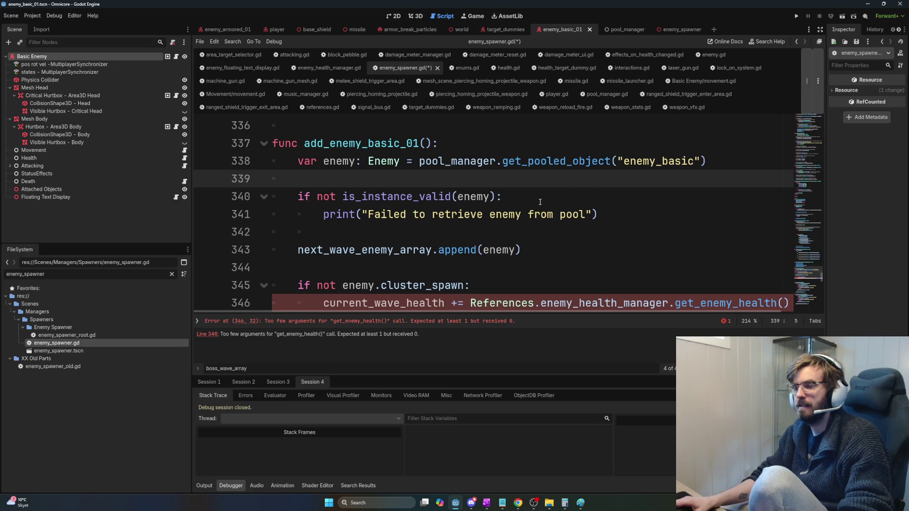
pyautogui.doubleClick(339, 161)
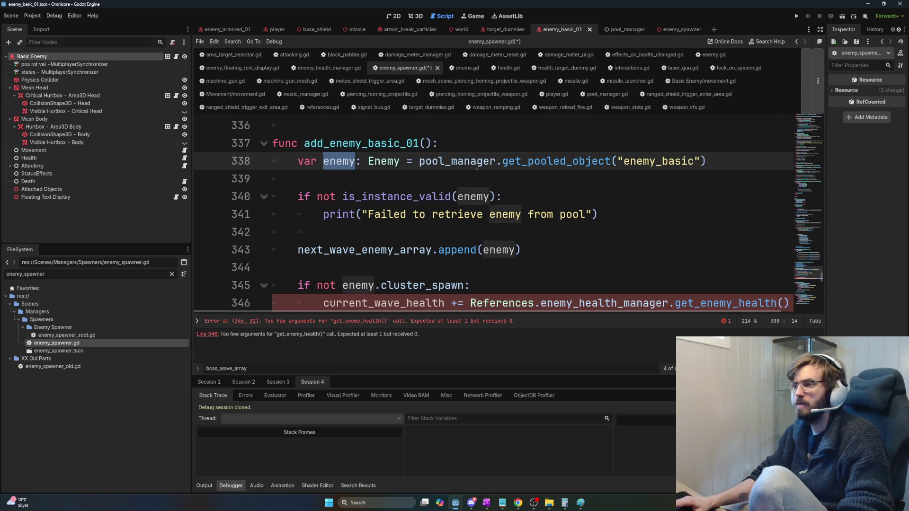
pyautogui.click(176, 56)
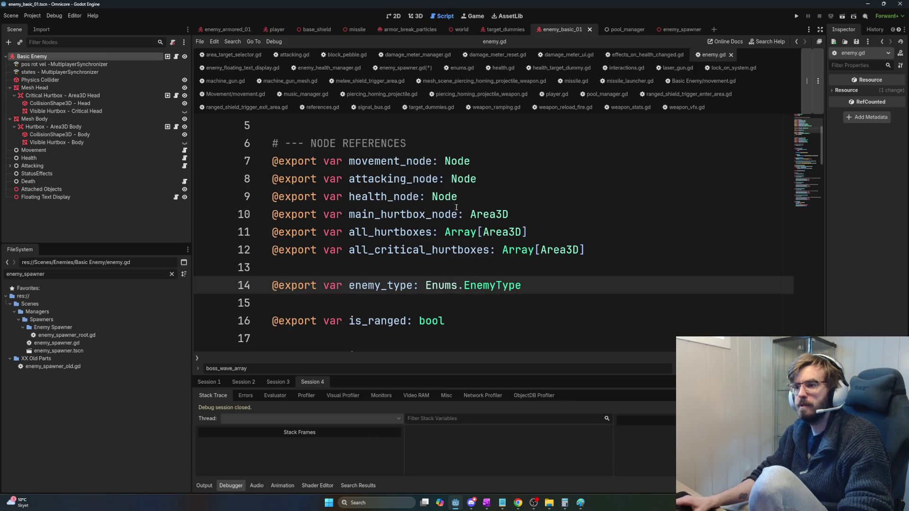
pyautogui.doubleClick(374, 285)
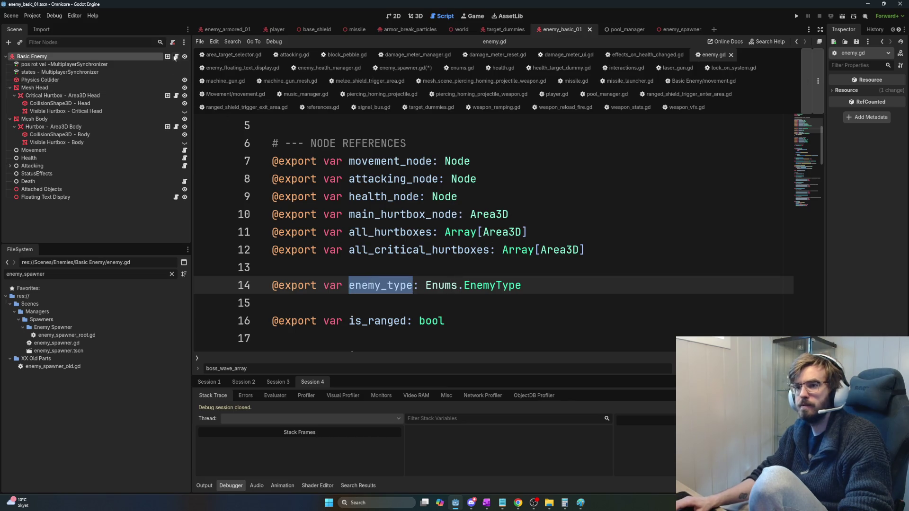
pyautogui.hotkey('alt', 'Left')
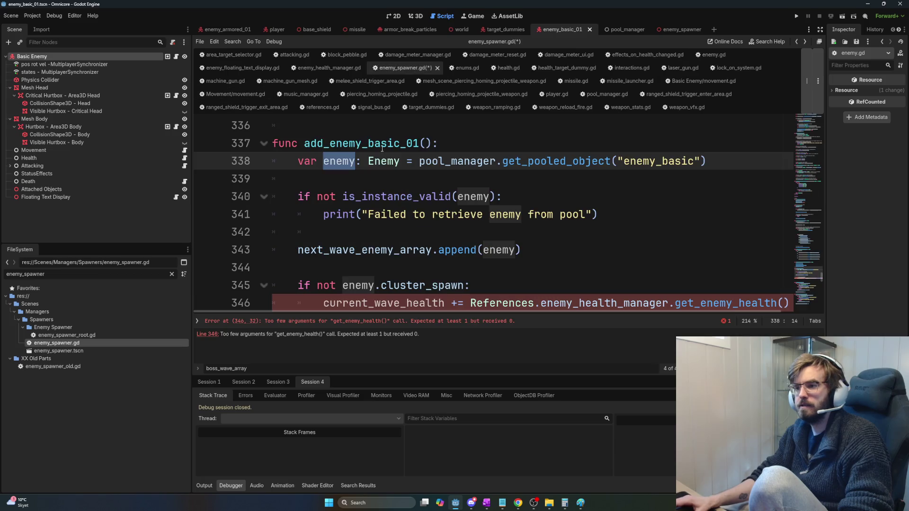
# Step: Declare var enemy_type: Enums.EnemyType = enemy.enemy_type on line 339
pyautogui.click(381, 180)
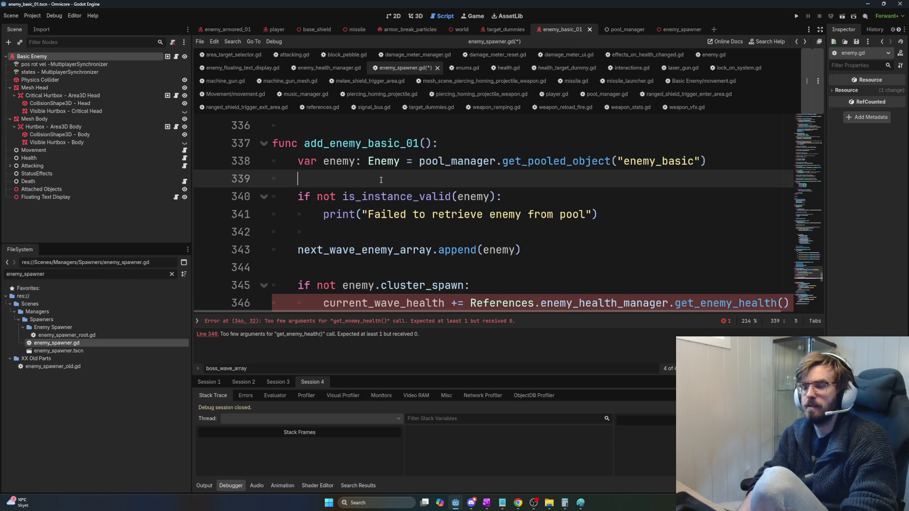
pyautogui.write('var enemy_ty')
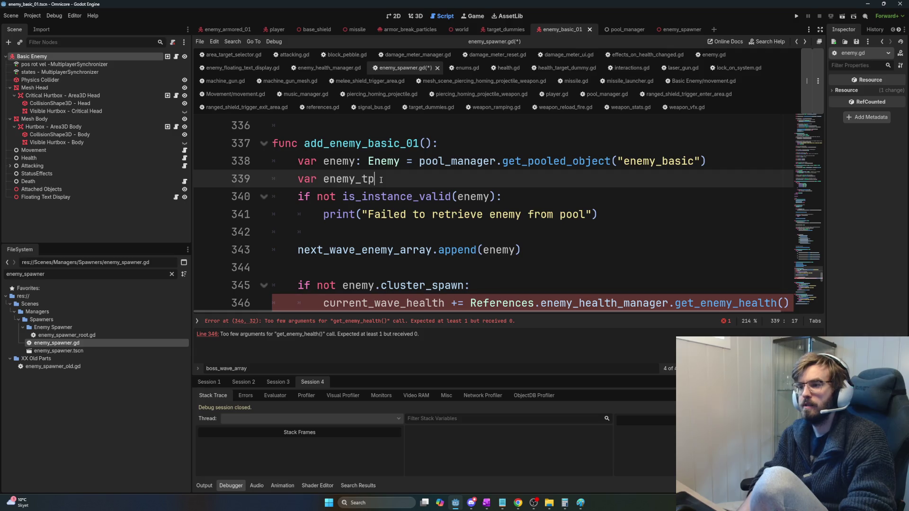
pyautogui.write('pe: Enemy_')
pyautogui.press('BackSpace')
pyautogui.write('.')
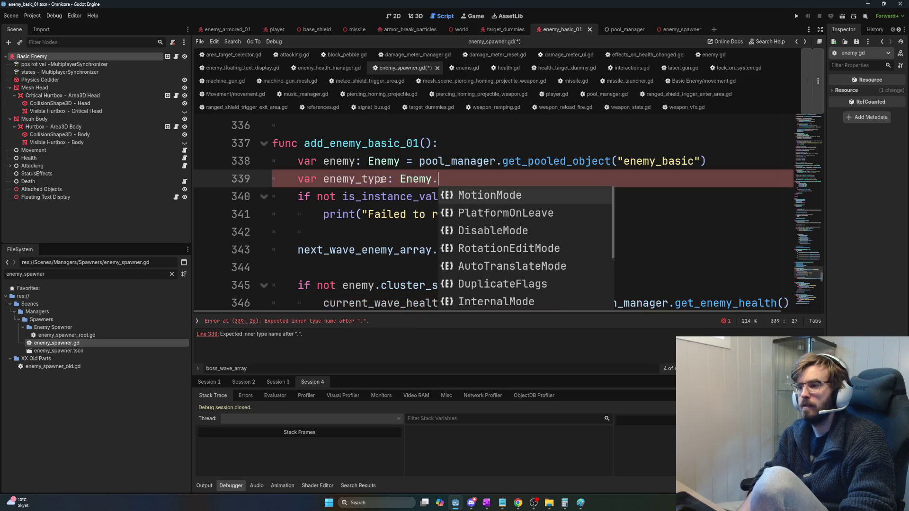
pyautogui.press('BackSpace')
pyautogui.press('BackSpace')
pyautogui.press('BackSpace')
pyautogui.write('Enums.Ene')
pyautogui.press('Return')
pyautogui.write('= ')
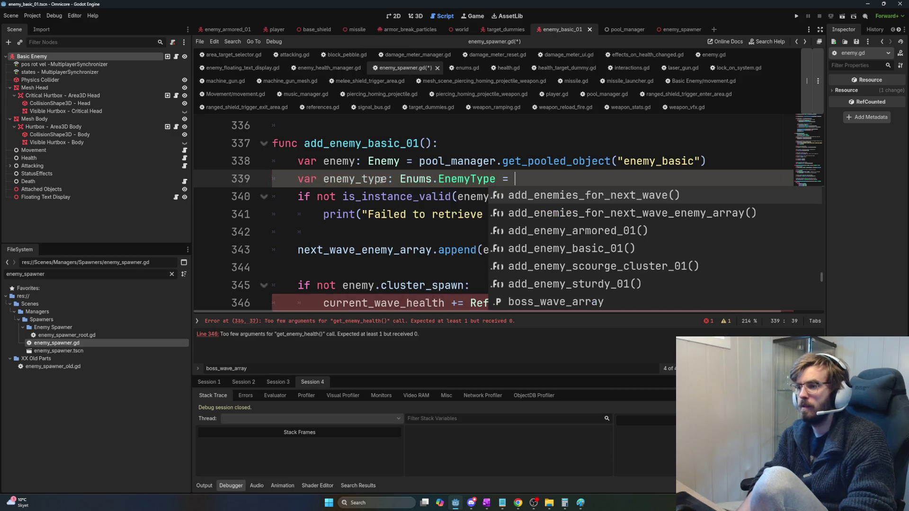
pyautogui.write('enemy.enemy_')
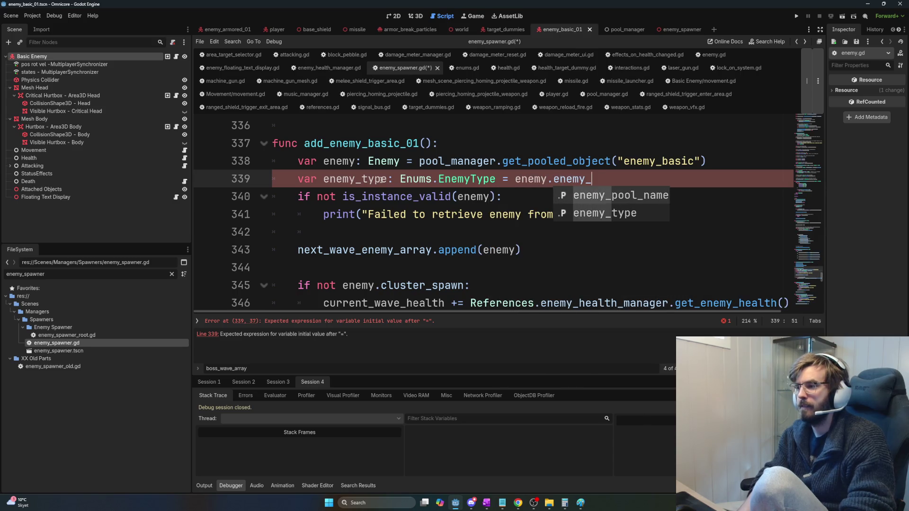
pyautogui.write('type')
# Step: Pass enemy_type as the argument to get_enemy_health()
pyautogui.doubleClick(374, 177)
pyautogui.hotkey('ctrl', 'c')
pyautogui.click(784, 303)
pyautogui.hotkey('ctrl', 'v')
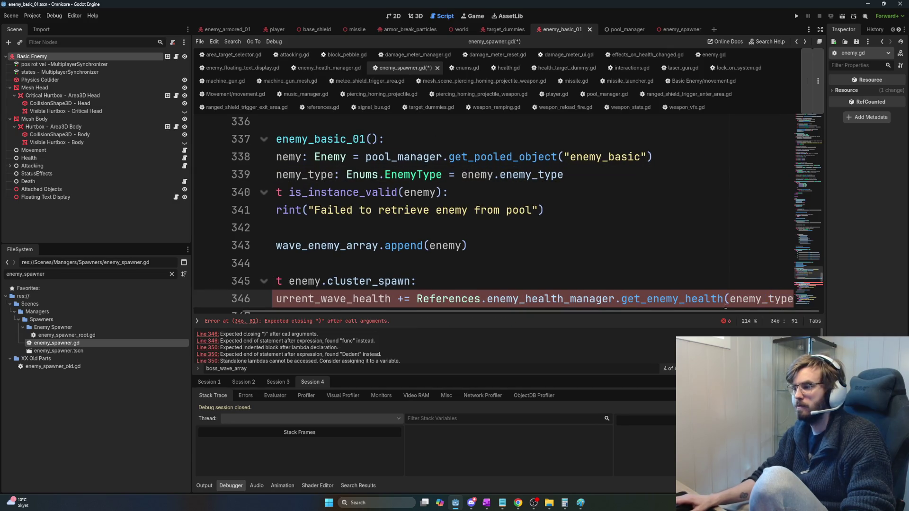
pyautogui.write(')')
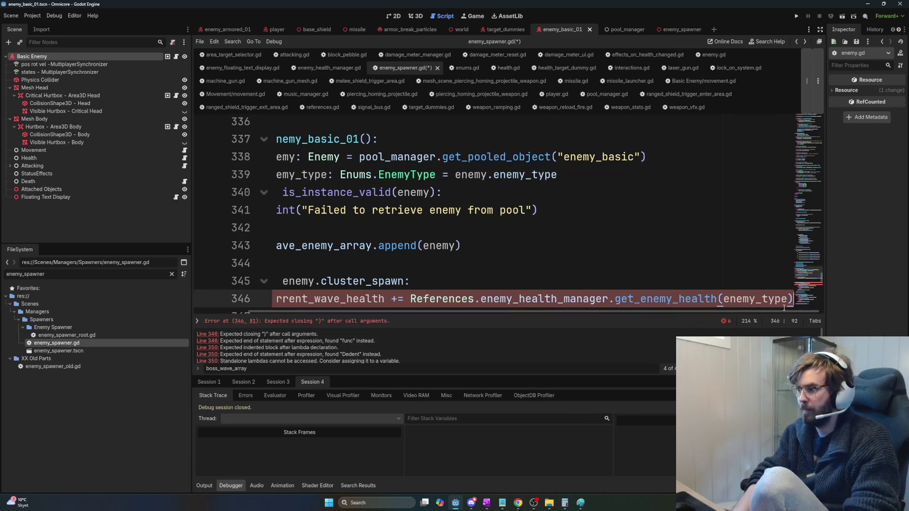
# Step: Break the long health line with a backslash before References and add an empty line after it
pyautogui.hscroll(-2, 325, 345)
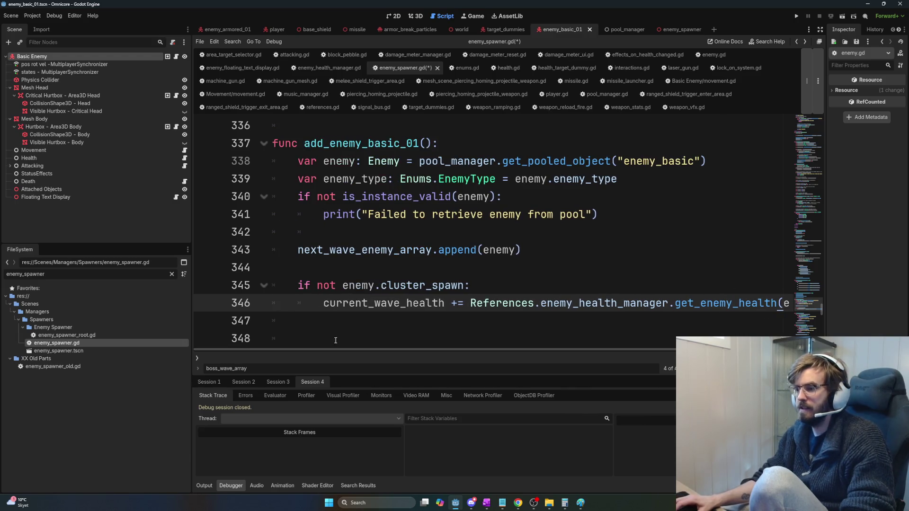
pyautogui.click(471, 304)
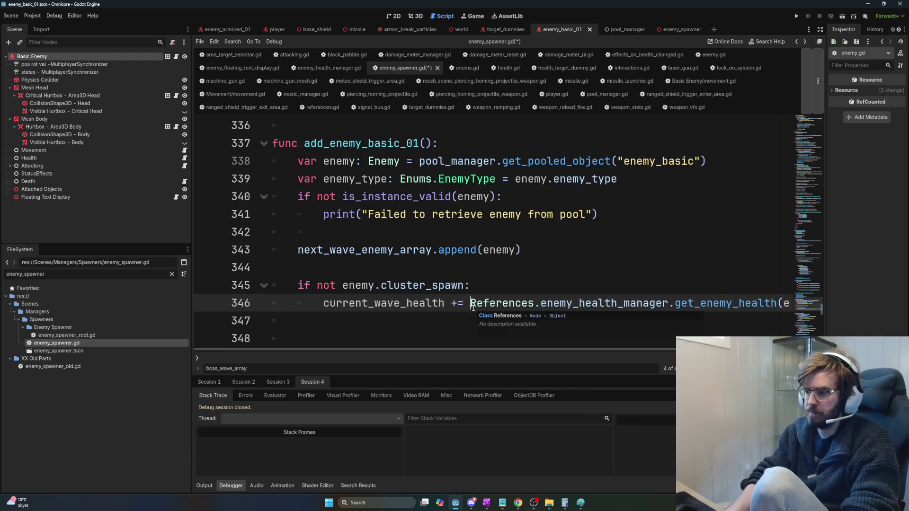
pyautogui.write('\\')
pyautogui.press('Return')
pyautogui.press('Tab')
pyautogui.click(755, 326)
pyautogui.press('Return')
pyautogui.press('Up')
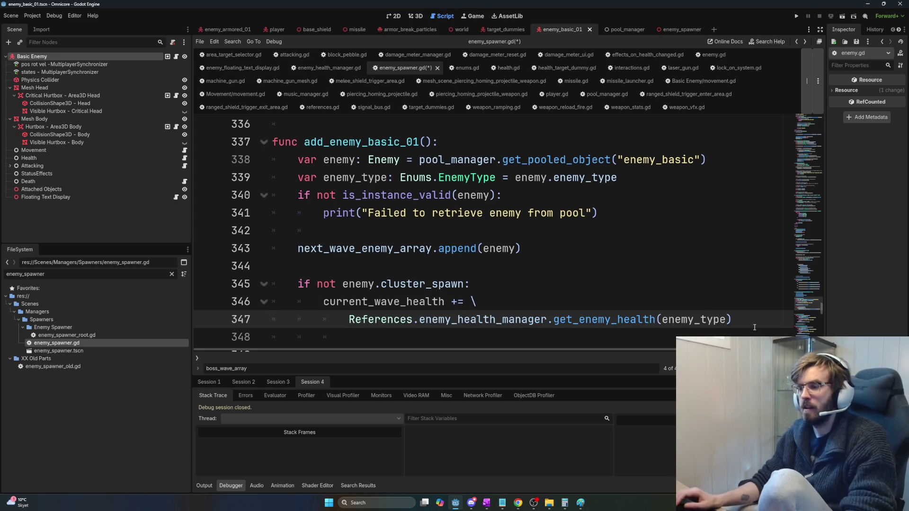
pyautogui.press('Down')
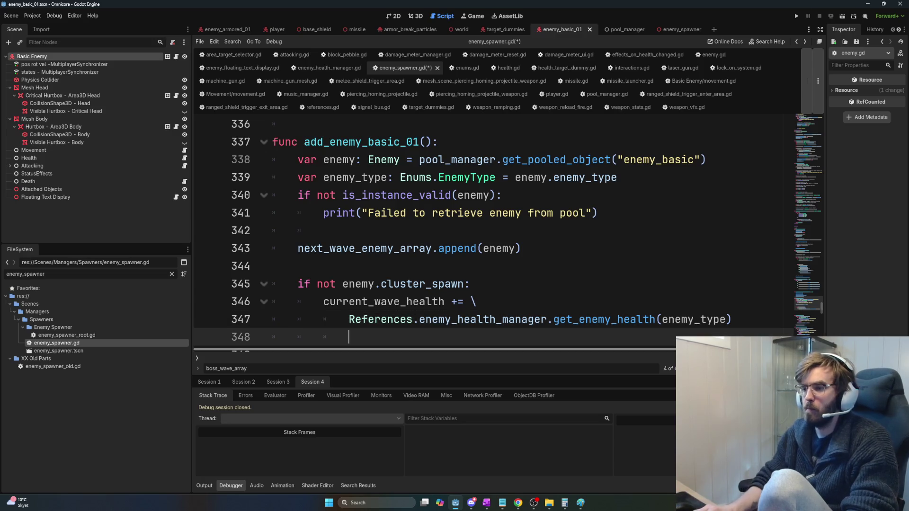
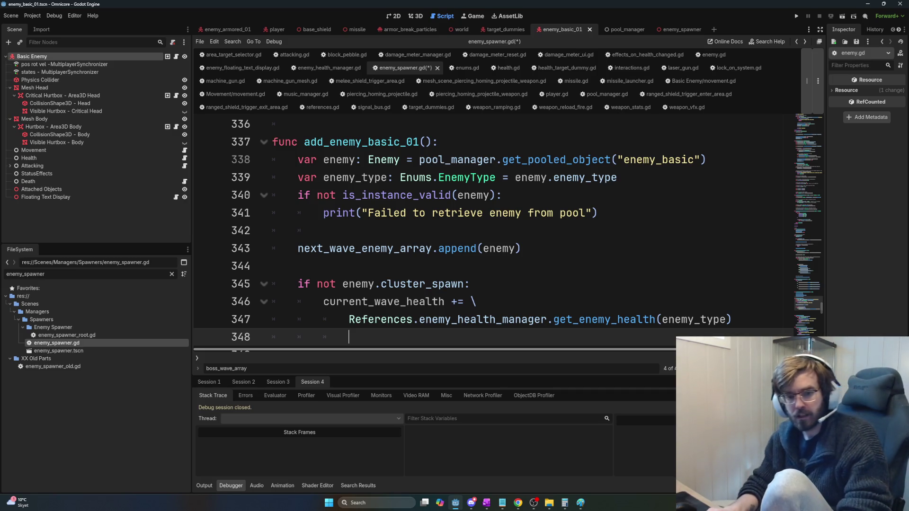
# Step: Remove the extra indent on empty line 348 and search the script for 'boss'
pyautogui.press('BackSpace')
pyautogui.press('BackSpace')
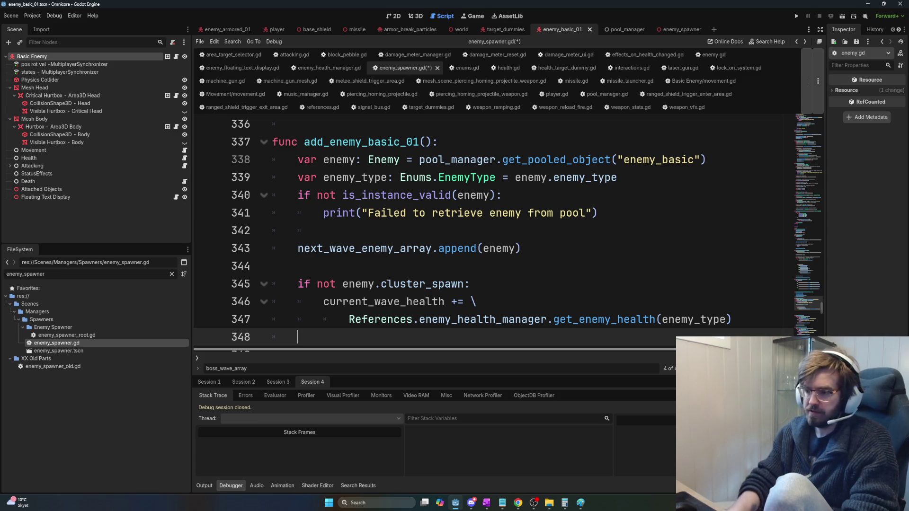
pyautogui.scroll(-1, 393, 289)
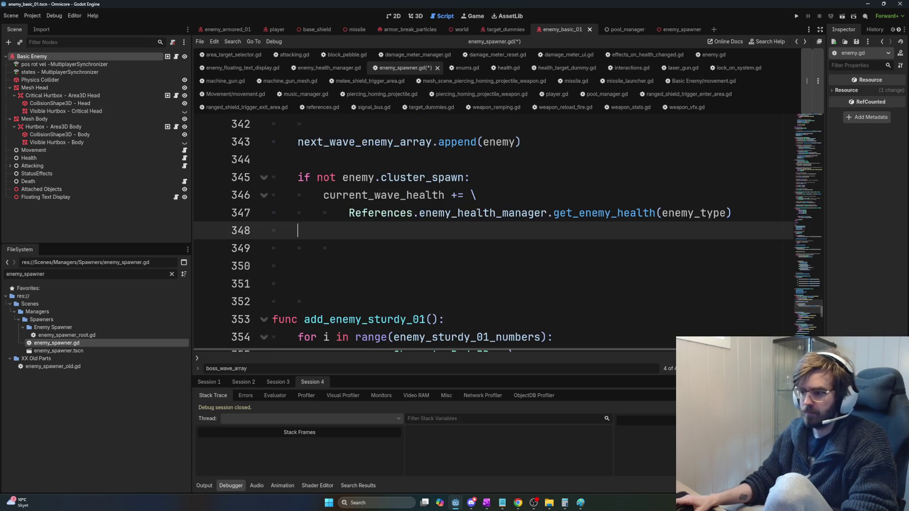
pyautogui.moveTo(824, 312)
pyautogui.mouseDown()
pyautogui.moveTo(820, 177)
pyautogui.moveTo(820, 219)
pyautogui.mouseUp()
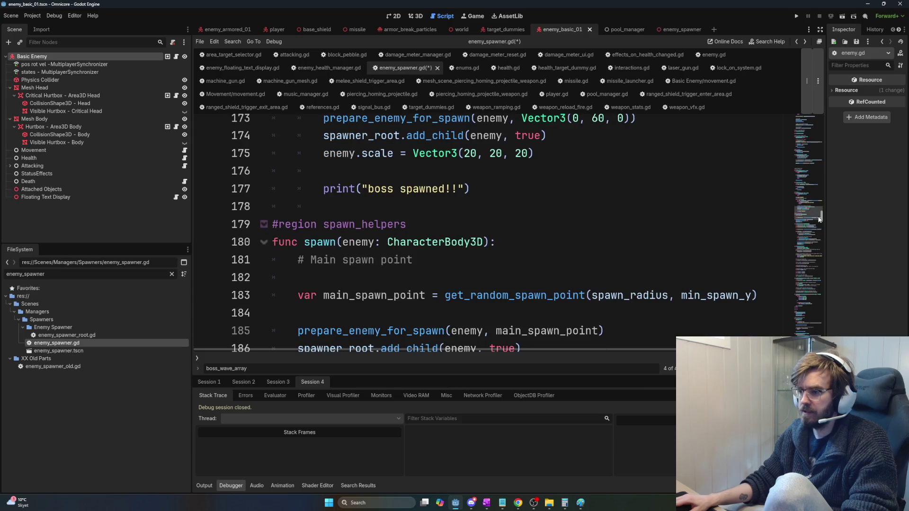
pyautogui.hotkey('ctrl', 'f')
pyautogui.write('boss')
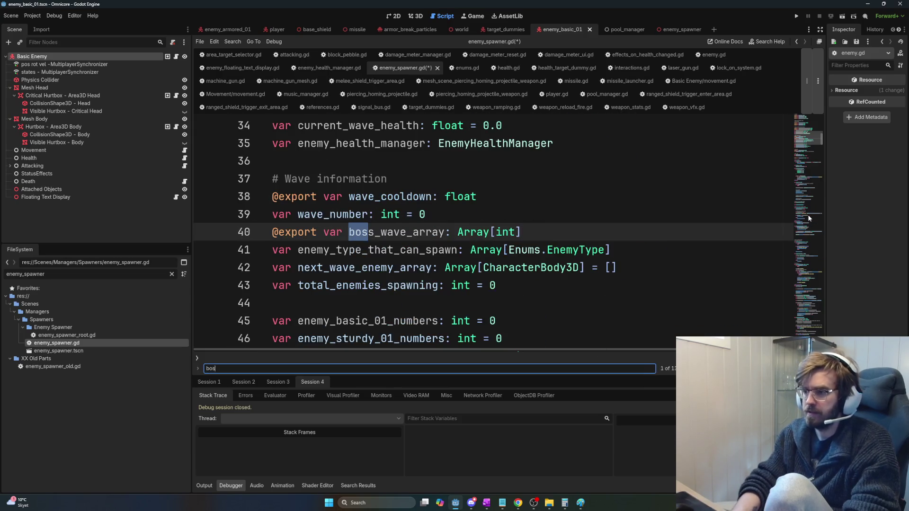
pyautogui.press('Return')
pyautogui.press('Return')
pyautogui.press('Return')
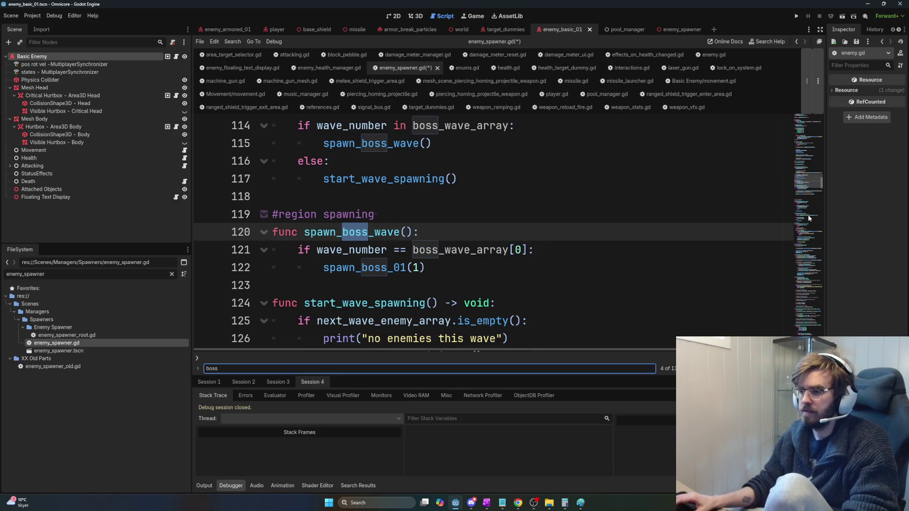
pyautogui.moveTo(426, 267)
pyautogui.mouseDown()
pyautogui.moveTo(303, 232)
pyautogui.moveTo(298, 250)
pyautogui.mouseUp()
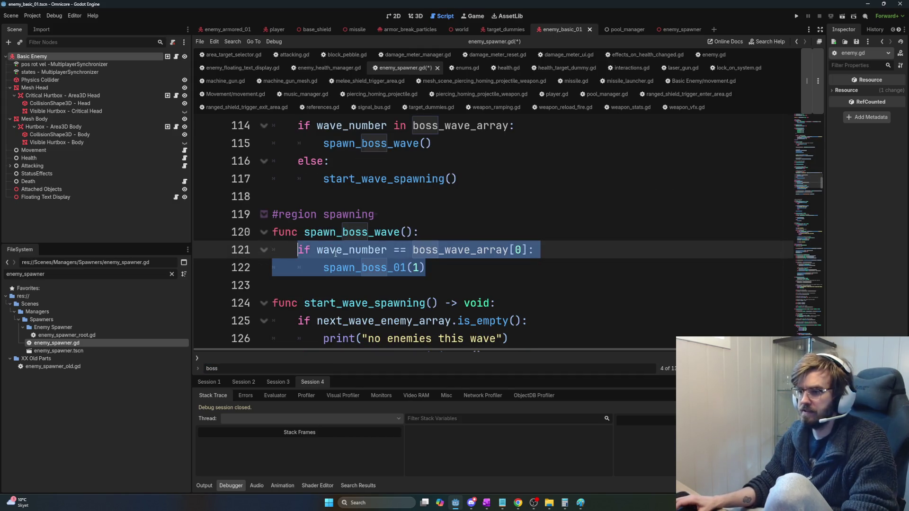
pyautogui.click(484, 277)
pyautogui.write('if wave_number == boss_wave_array[0]: \t\tspawn_boss_01(1)')
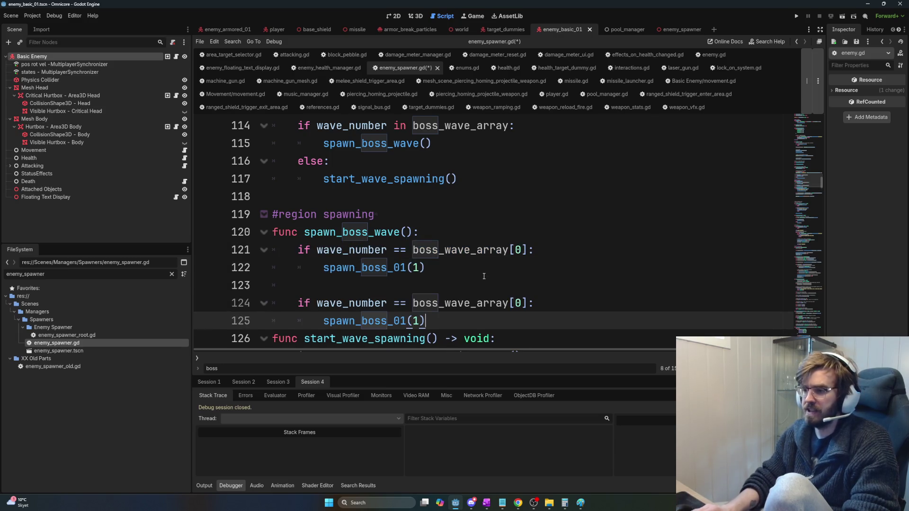
pyautogui.click(297, 297)
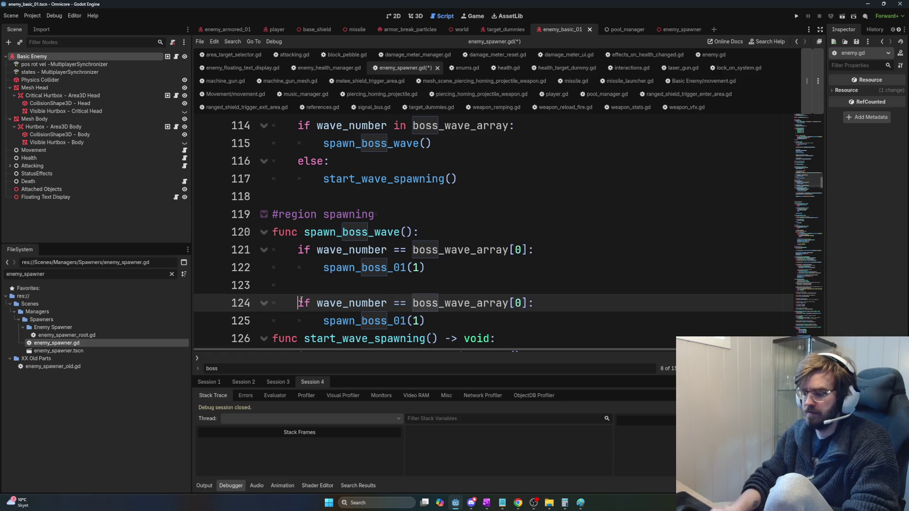
pyautogui.write('el')
pyautogui.click(543, 304)
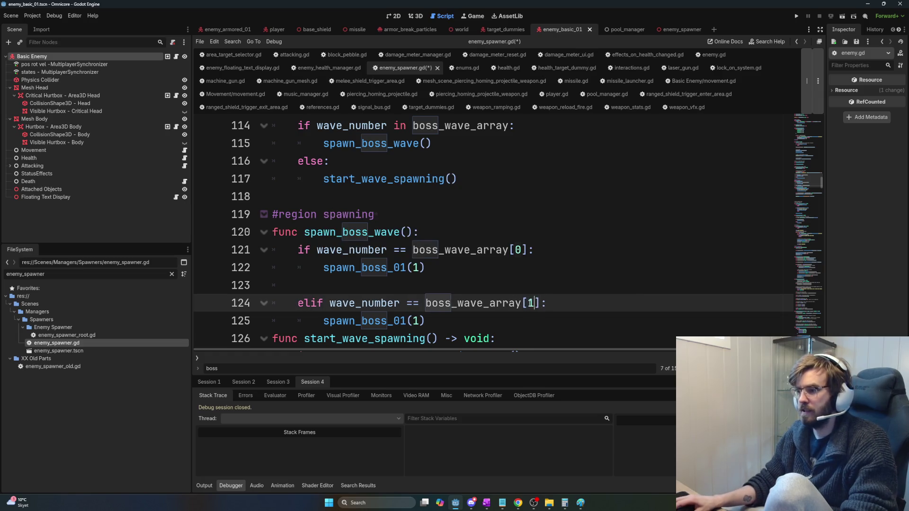
pyautogui.click(406, 321)
pyautogui.press('BackSpace')
pyautogui.write('2')
pyautogui.press('End')
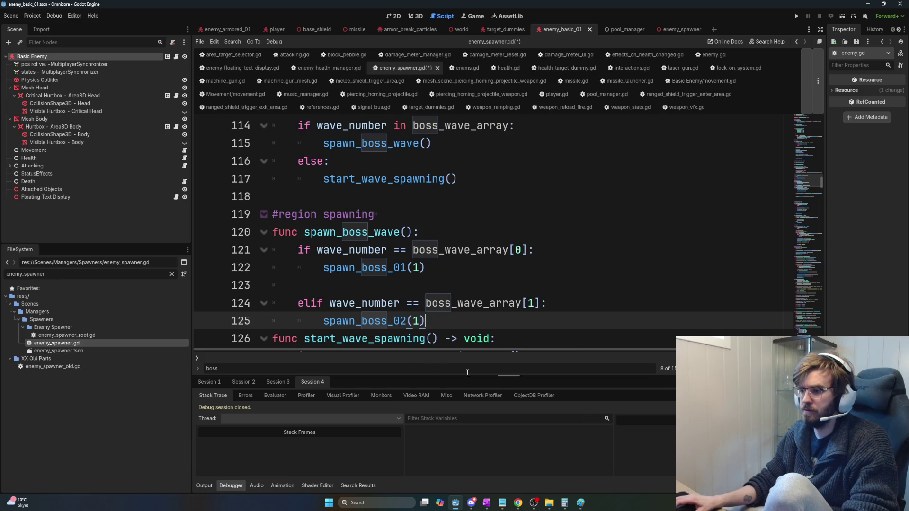
pyautogui.moveTo(503, 321); pyautogui.dragTo(223, 287)
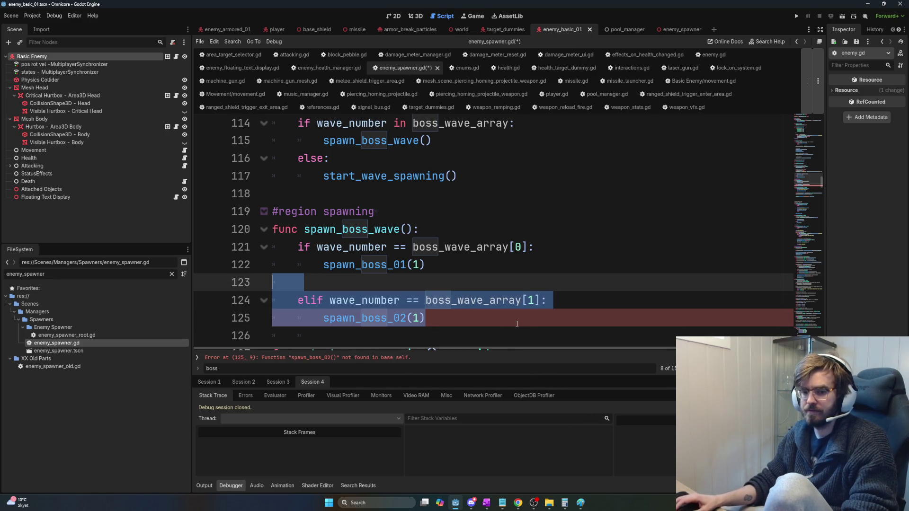
pyautogui.moveTo(481, 317)
pyautogui.mouseDown()
pyautogui.moveTo(303, 300)
pyautogui.moveTo(290, 246)
pyautogui.moveTo(272, 233)
pyautogui.moveTo(304, 300)
pyautogui.moveTo(297, 295)
pyautogui.mouseUp()
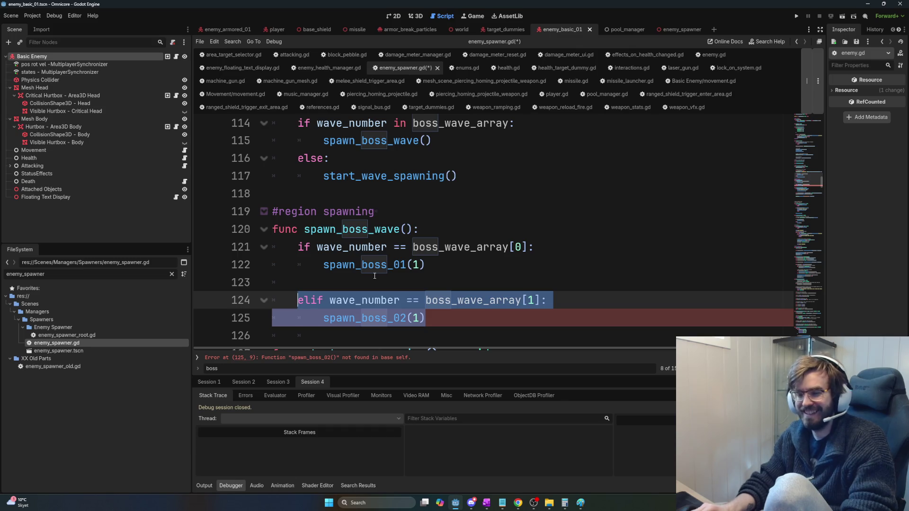
pyautogui.hotkey('shift', 'Up')
pyautogui.hotkey('shift', 'Up')
pyautogui.hotkey('shift', 'Down')
pyautogui.press('BackSpace')
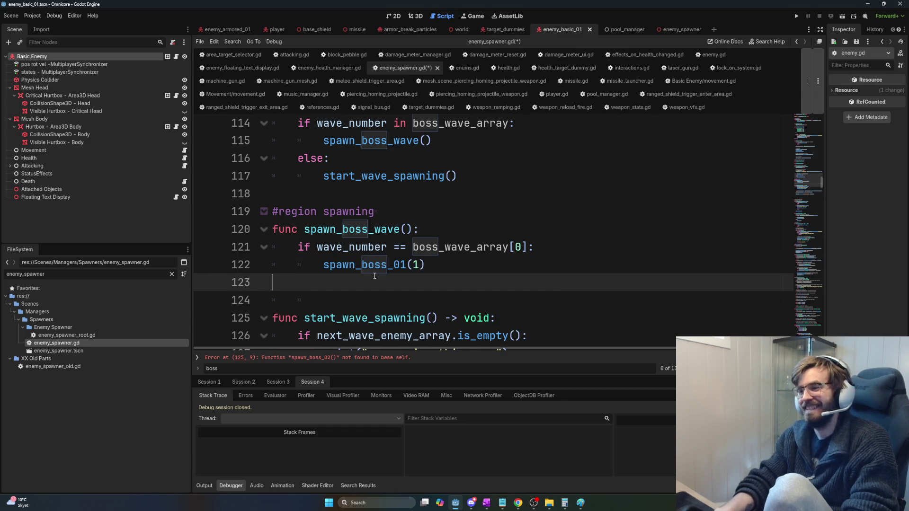
# Step: Delete the stray blank line 123, save the script, and scroll through the spawn point helpers
pyautogui.press('BackSpace')
pyautogui.hotkey('ctrl', 's')
pyautogui.click(811, 294)
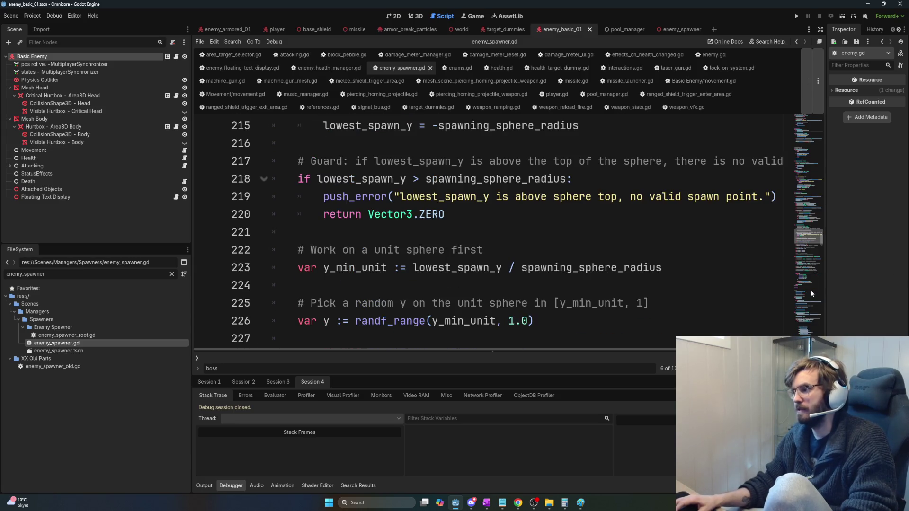
pyautogui.scroll(-12, 649, 297)
pyautogui.scroll(-3, 649, 297)
pyautogui.scroll(4, 651, 297)
pyautogui.scroll(-4, 653, 297)
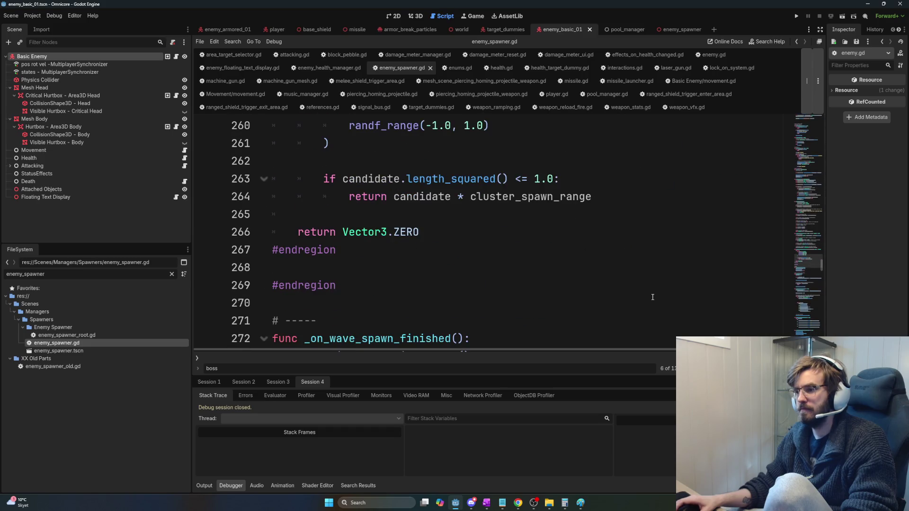
pyautogui.scroll(16, 654, 297)
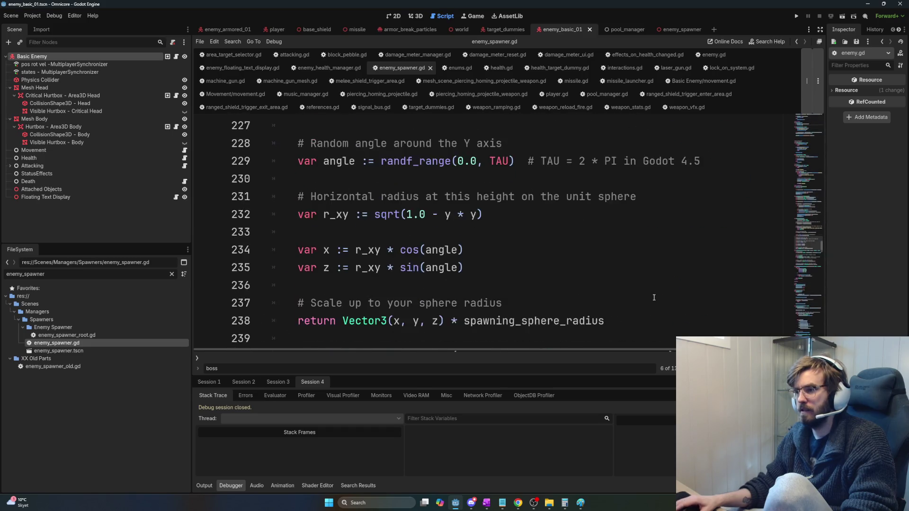
pyautogui.scroll(5, 657, 300)
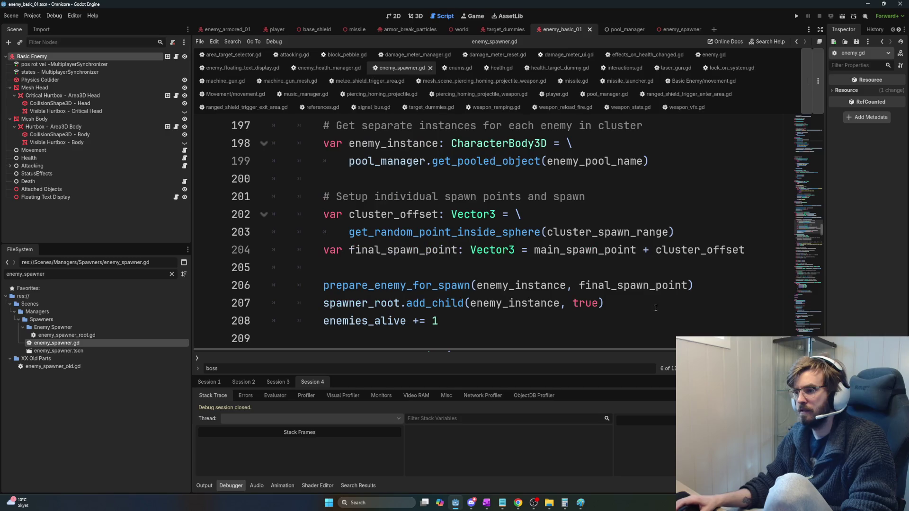
pyautogui.scroll(-2, 656, 314)
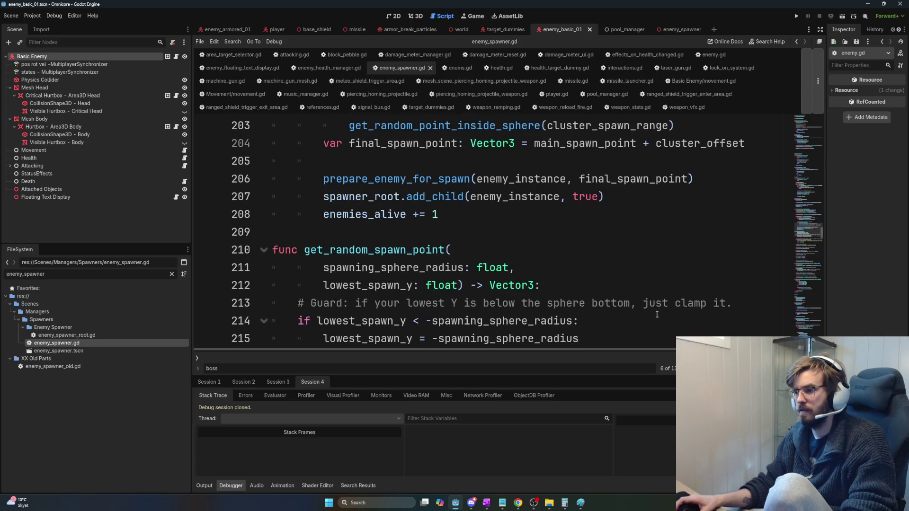
pyautogui.scroll(3, 657, 314)
# Step: Search for 'health' and jump to current_wave_health on line 346
pyautogui.hotkey('ctrl', 'f')
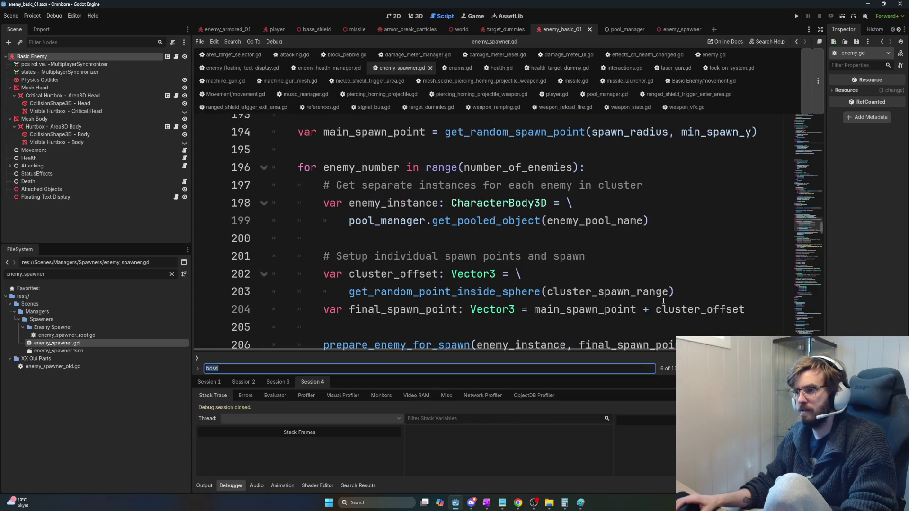
pyautogui.write('health')
pyautogui.press('Return')
pyautogui.press('Return')
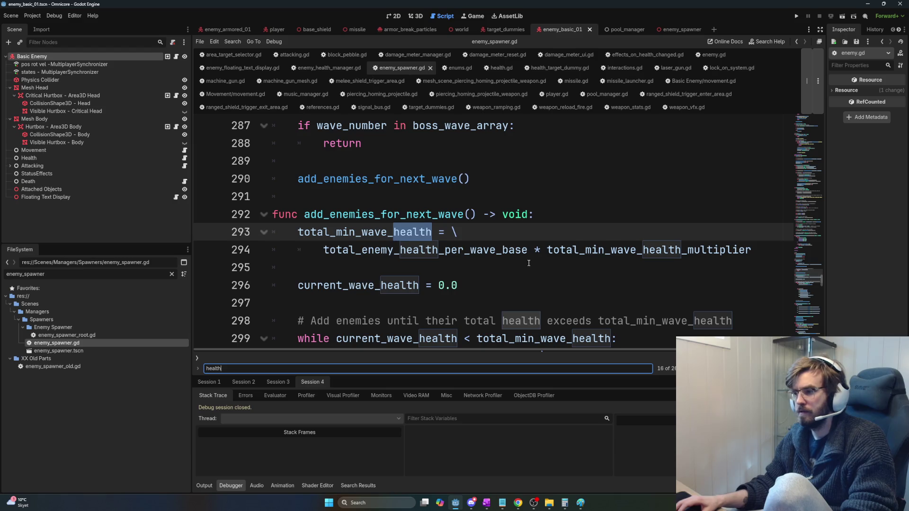
pyautogui.click(382, 280)
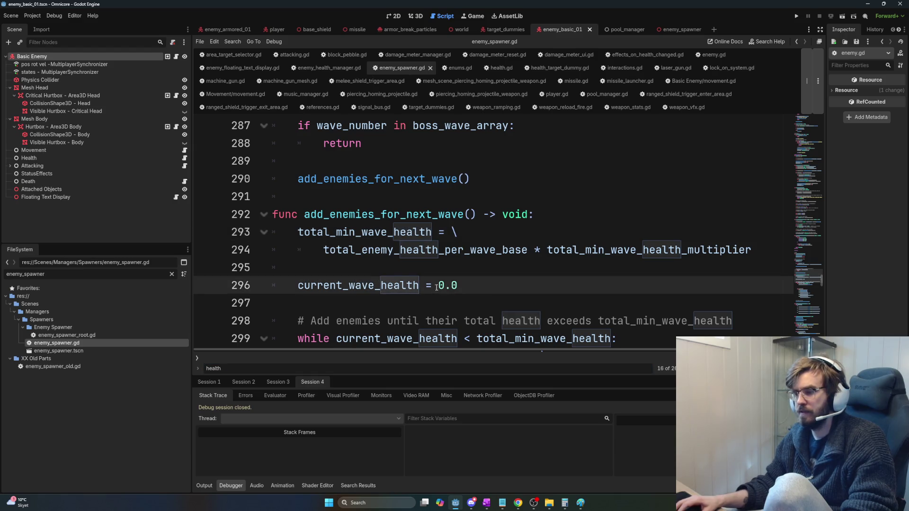
pyautogui.hotkey('ctrl', 'd')
pyautogui.hotkey('ctrl', 'd')
pyautogui.hotkey('ctrl', 'd')
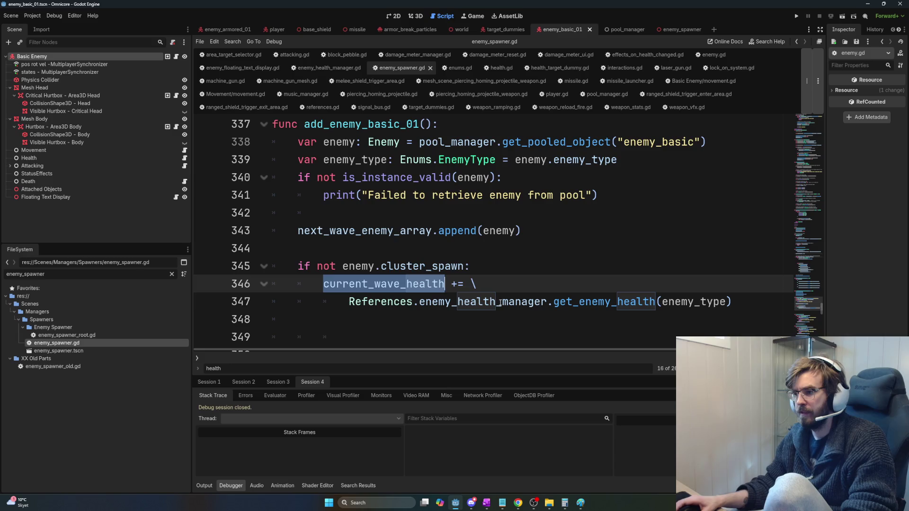
# Step: Add an else: branch, dedented to match the if, below line 347
pyautogui.press('Down')
pyautogui.press('Home')
pyautogui.hotkey('shift', 'End')
pyautogui.press('Down')
pyautogui.press('Down')
pyautogui.click(734, 303)
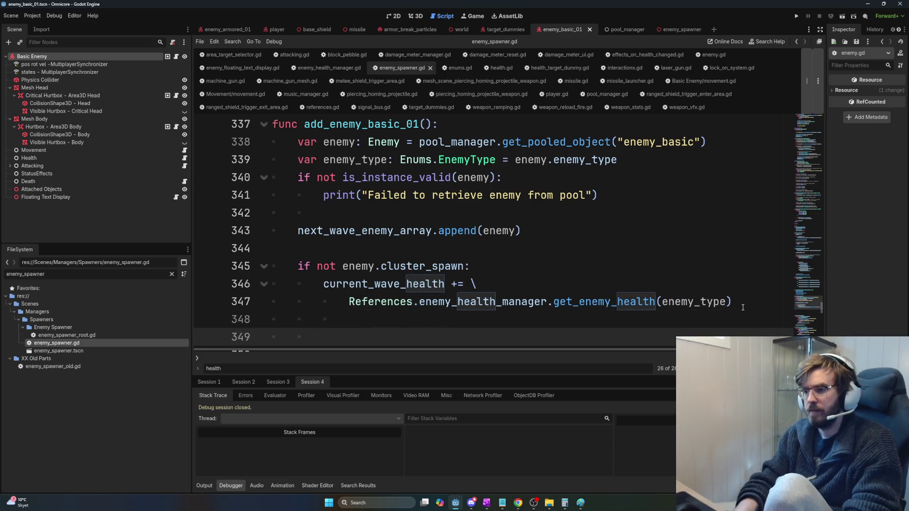
pyautogui.press('Return')
pyautogui.press('BackSpace')
pyautogui.press('BackSpace')
pyautogui.press('BackSpace')
pyautogui.write('eli')
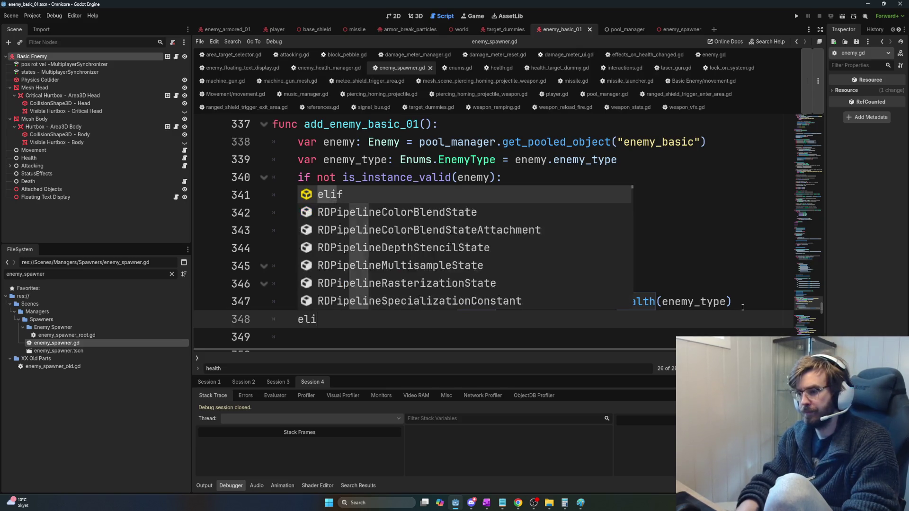
pyautogui.write('f no')
pyautogui.press('BackSpace')
pyautogui.press('BackSpace')
pyautogui.write('n')
pyautogui.press('BackSpace')
pyautogui.press('BackSpace')
pyautogui.press('BackSpace')
pyautogui.press('BackSpace')
pyautogui.write('lse:')
pyautogui.press('Return')
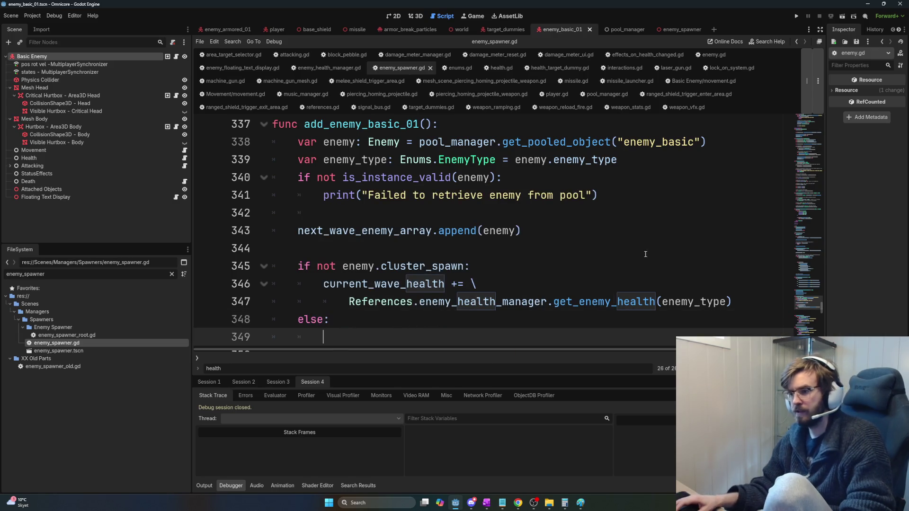
# Step: Check the enemy.cluster_spawn and current_wave_health names, then put the caret under else
pyautogui.moveTo(349, 267); pyautogui.dragTo(464, 265)
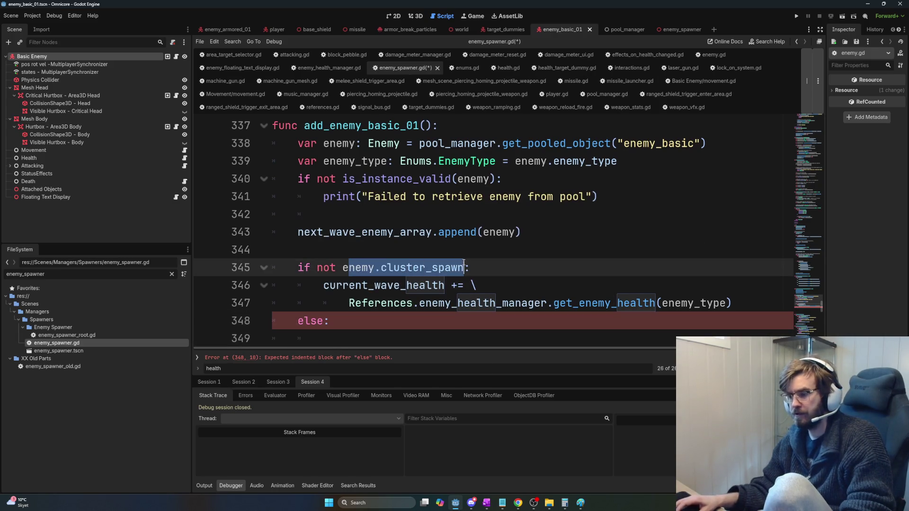
pyautogui.doubleClick(395, 285)
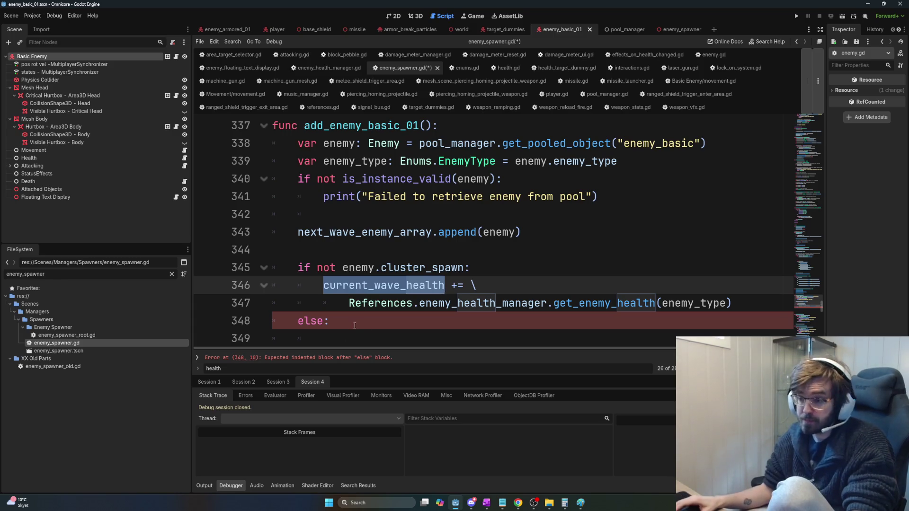
pyautogui.click(374, 337)
# Step: Type current_ under else and review the health lookup expression and enemy variable uses
pyautogui.write('current_')
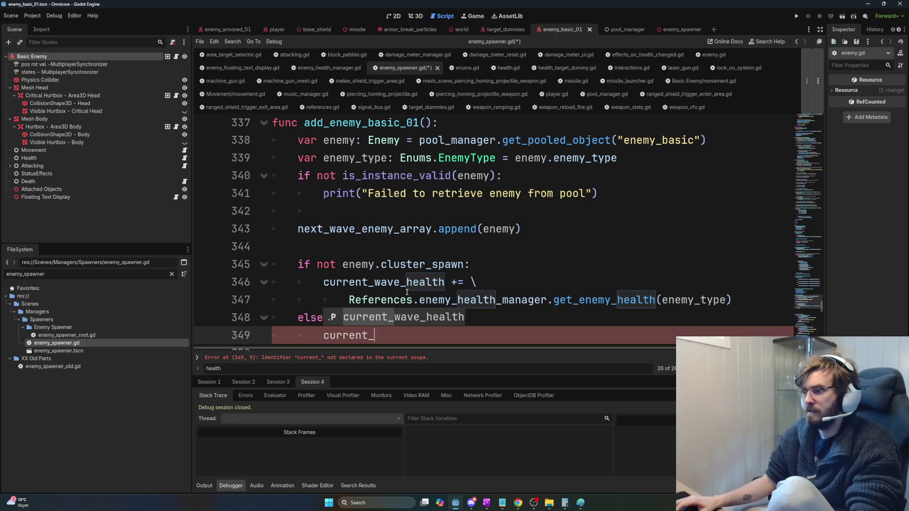
pyautogui.doubleClick(405, 282)
pyautogui.moveTo(733, 300)
pyautogui.mouseDown()
pyautogui.moveTo(273, 300)
pyautogui.moveTo(339, 297)
pyautogui.mouseUp()
pyautogui.click(334, 270)
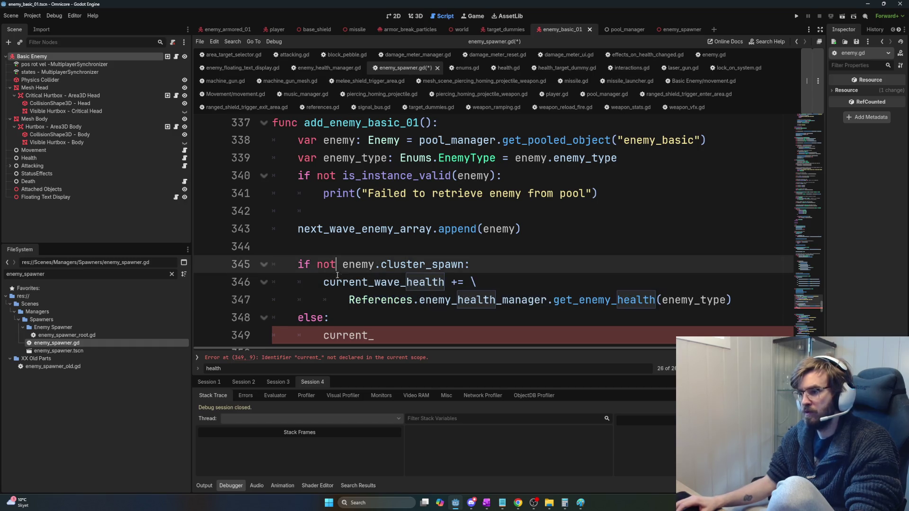
pyautogui.doubleClick(365, 283)
pyautogui.moveTo(733, 300); pyautogui.dragTo(349, 302)
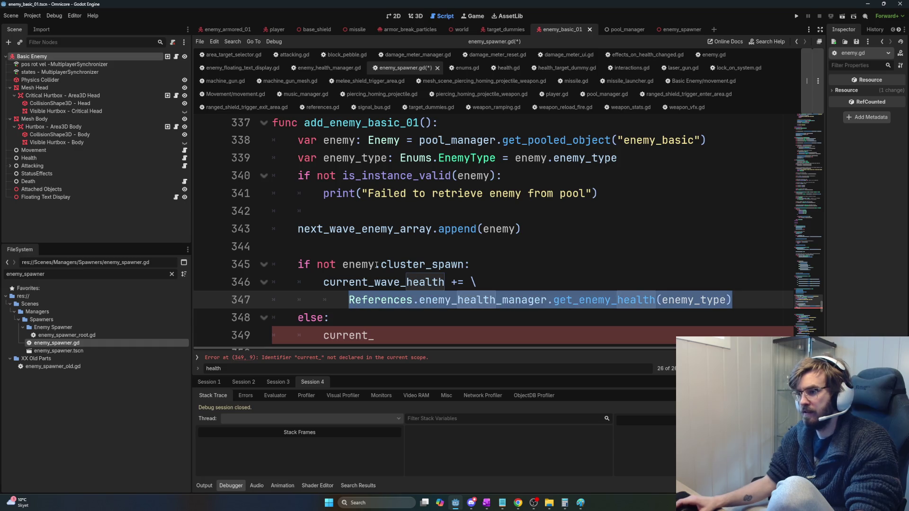
pyautogui.doubleClick(339, 141)
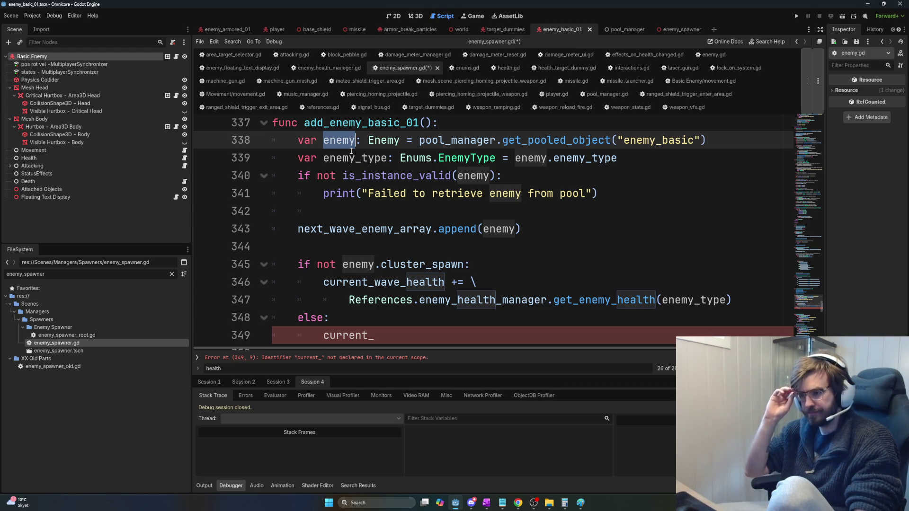
pyautogui.click(341, 318)
pyautogui.click(379, 336)
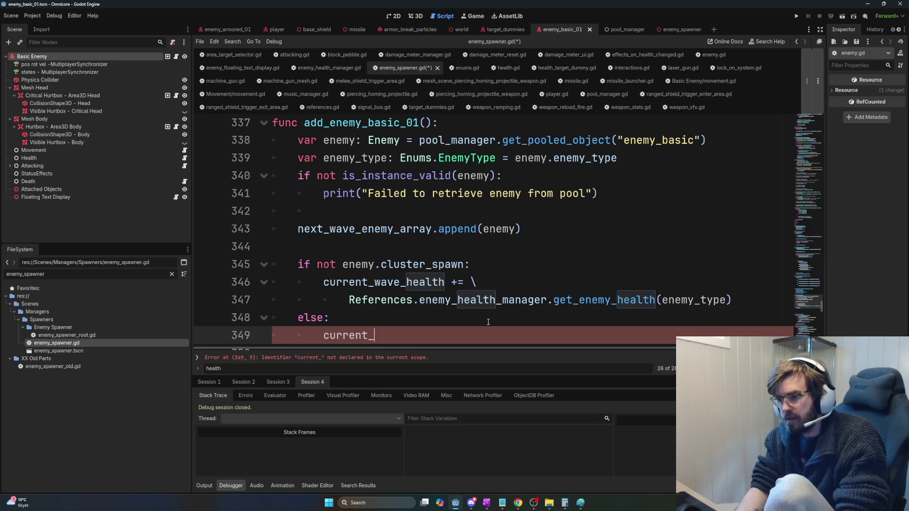
# Step: Complete line 349 as current_wave_health += \ with the copied health lookup on line 350
pyautogui.write('wave_health += \\')
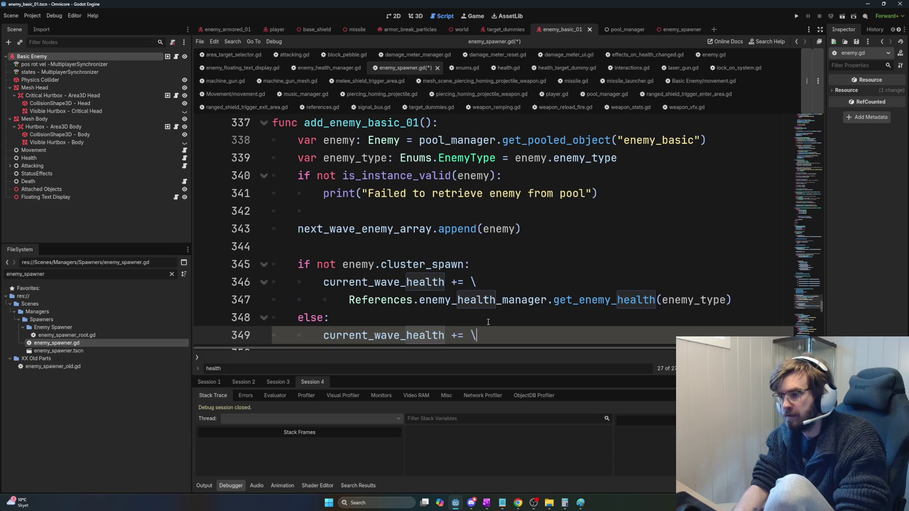
pyautogui.press('Return')
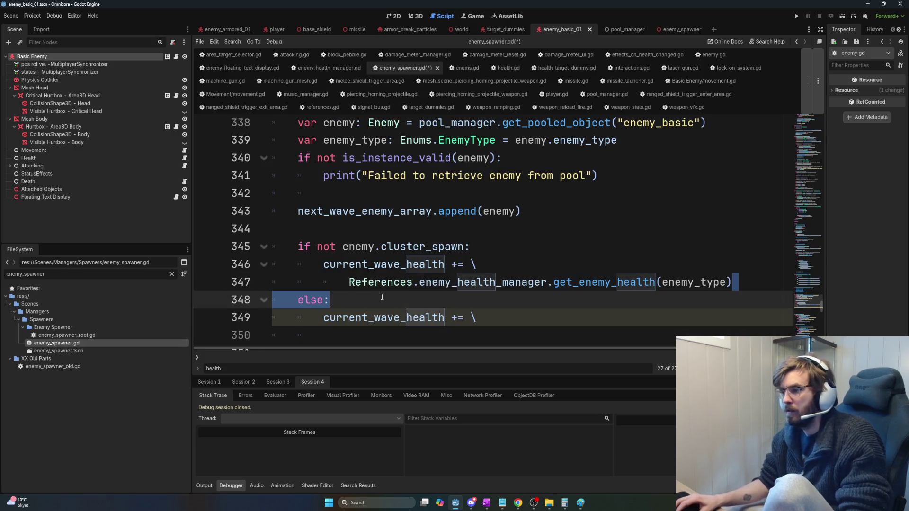
pyautogui.click(345, 283)
pyautogui.hotkey('shift', 'End')
pyautogui.hotkey('ctrl', 'c')
pyautogui.click(752, 330)
pyautogui.hotkey('ctrl', 'v')
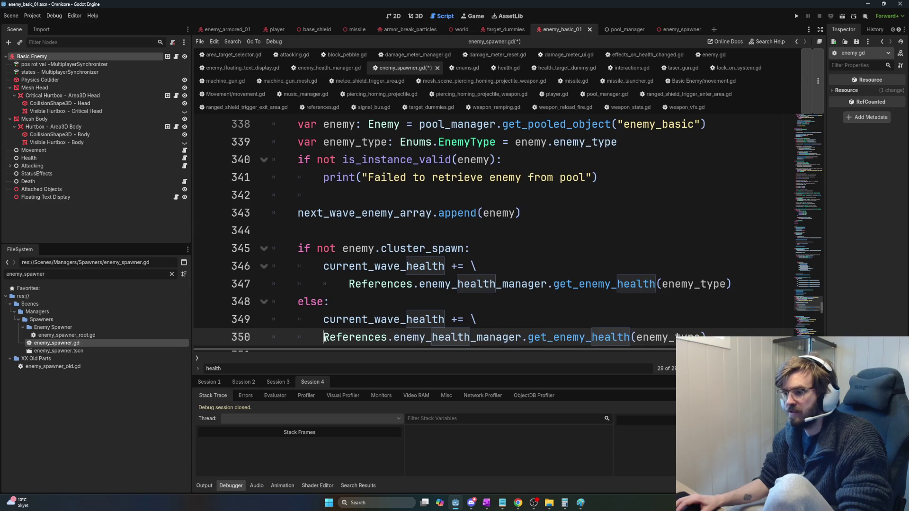
pyautogui.write(' \\')
# Step: Add enemy.cluster_spawn_numbers as the continuation on line 351
pyautogui.press('Return')
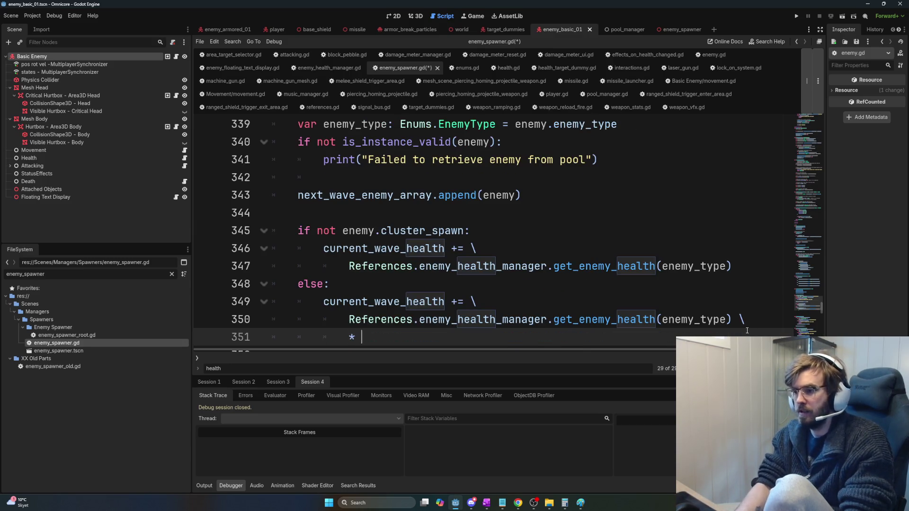
pyautogui.write('enemy.')
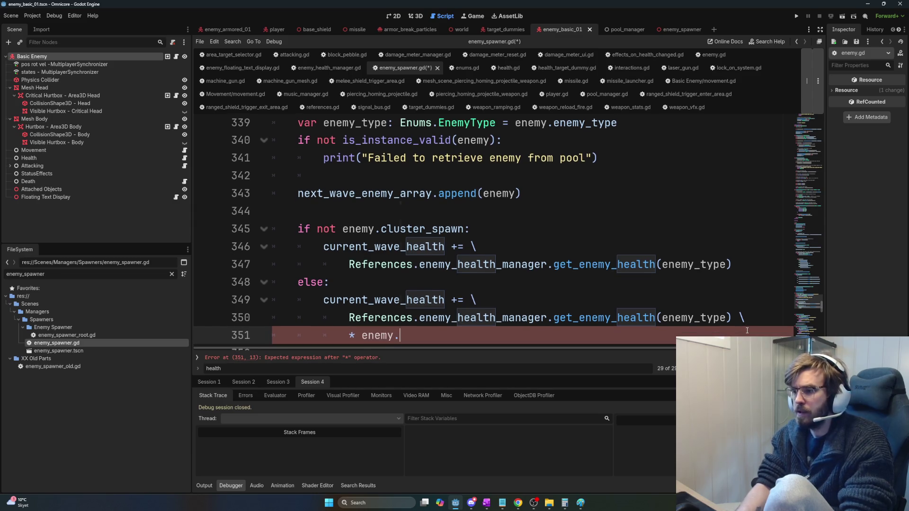
pyautogui.write('cluster')
pyautogui.press('Down')
pyautogui.press('Return')
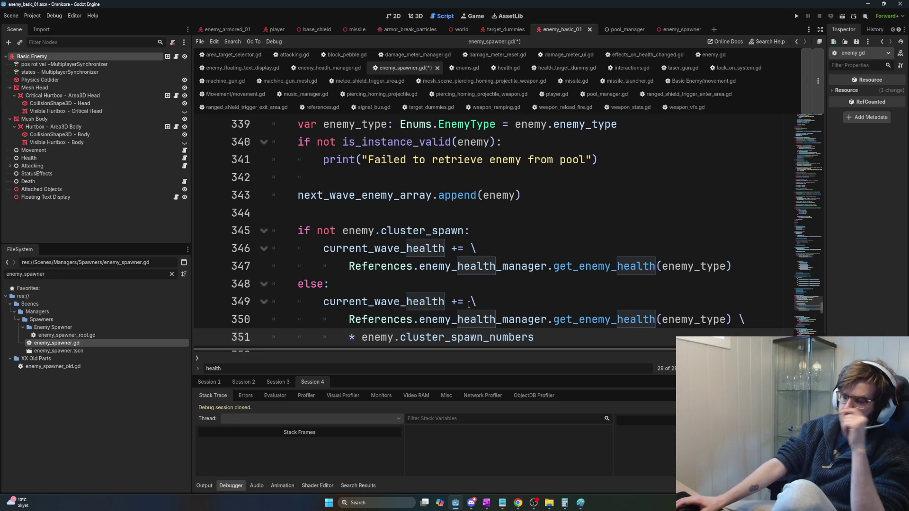
# Step: Check the line 350 lookup and move the caret to blank line 344
pyautogui.moveTo(323, 319); pyautogui.dragTo(720, 320)
pyautogui.click(745, 318)
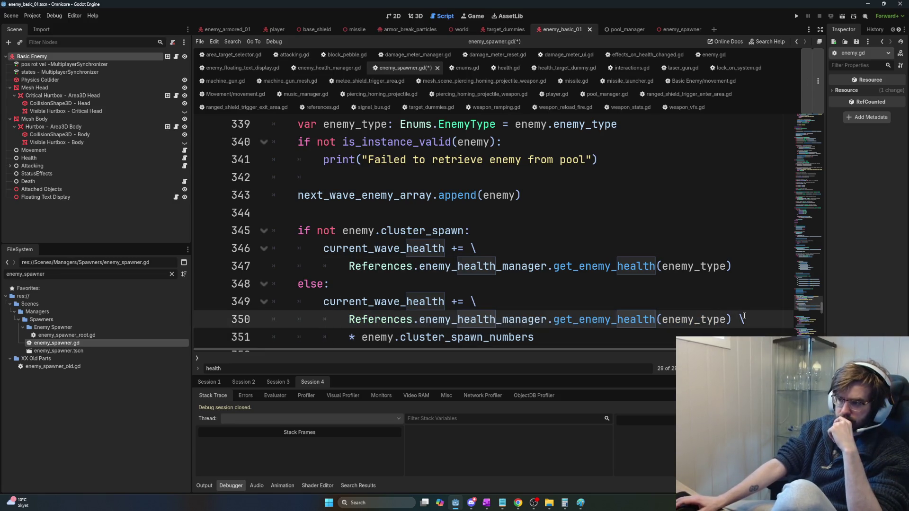
pyautogui.click(408, 302)
pyautogui.click(400, 284)
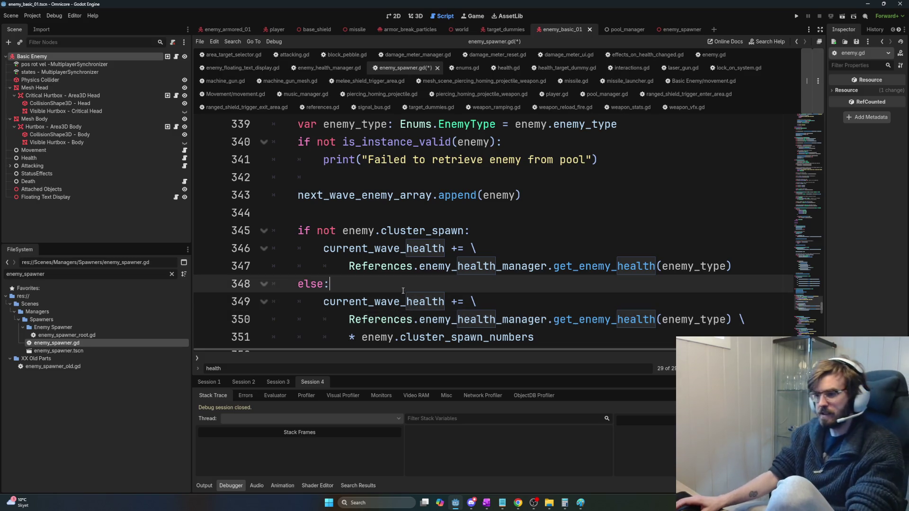
pyautogui.click(364, 213)
# Step: Declare var enemy_health: float on line 345, set to the cut health lookup expression
pyautogui.press('Return')
pyautogui.press('Return')
pyautogui.press('Up')
pyautogui.write('var')
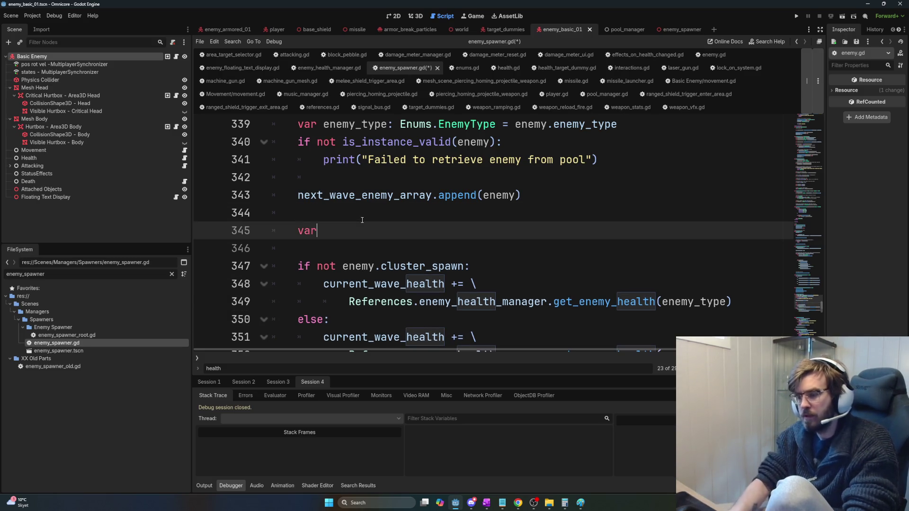
pyautogui.write(' enemy_heal')
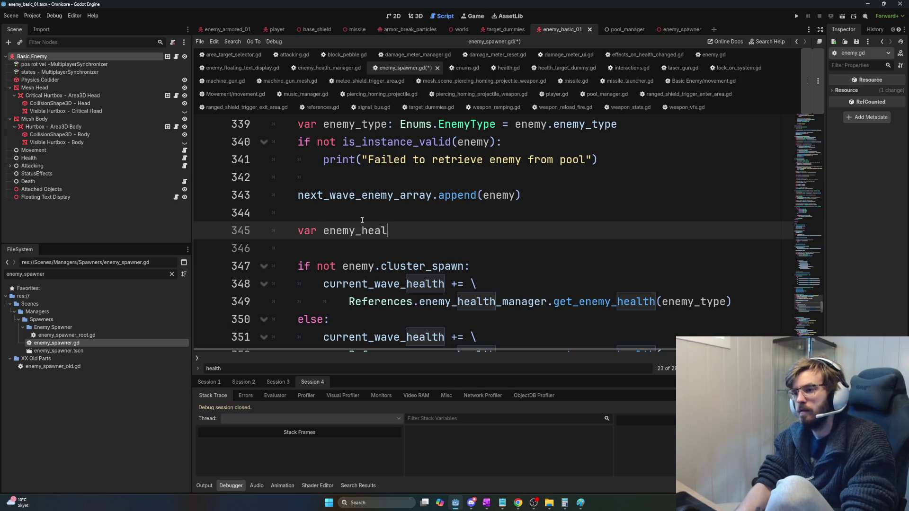
pyautogui.write('th: float =')
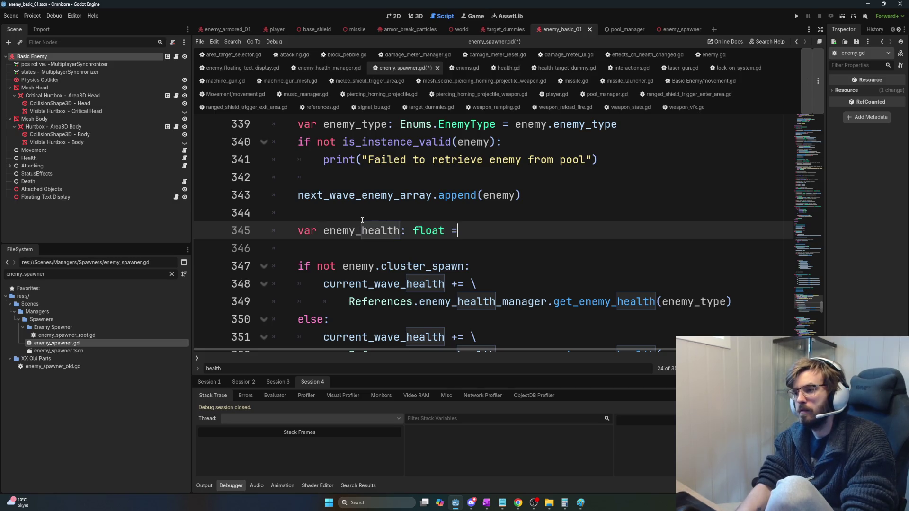
pyautogui.press('Home')
pyautogui.hotkey('ctrl', 'Right')
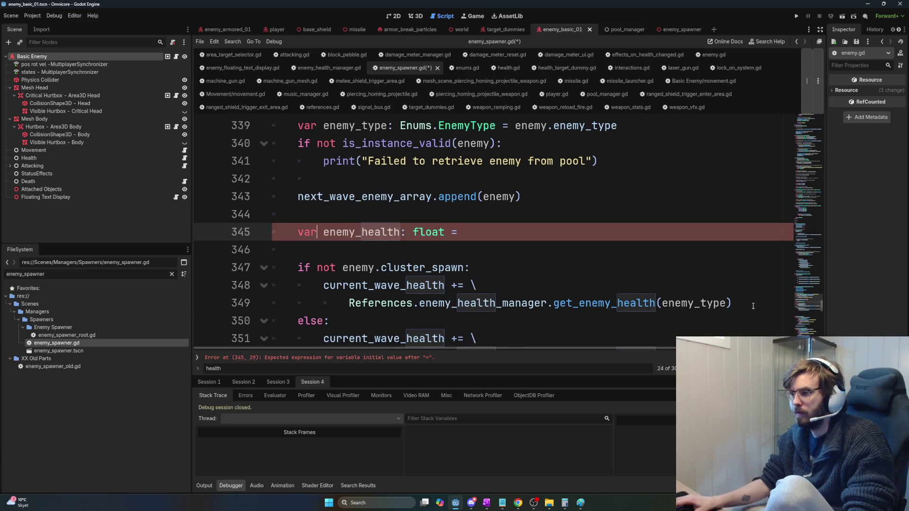
pyautogui.click(738, 303)
pyautogui.hotkey('shift', 'Home')
pyautogui.hotkey('ctrl', 'x')
pyautogui.click(464, 236)
pyautogui.hotkey('ctrl', 'v')
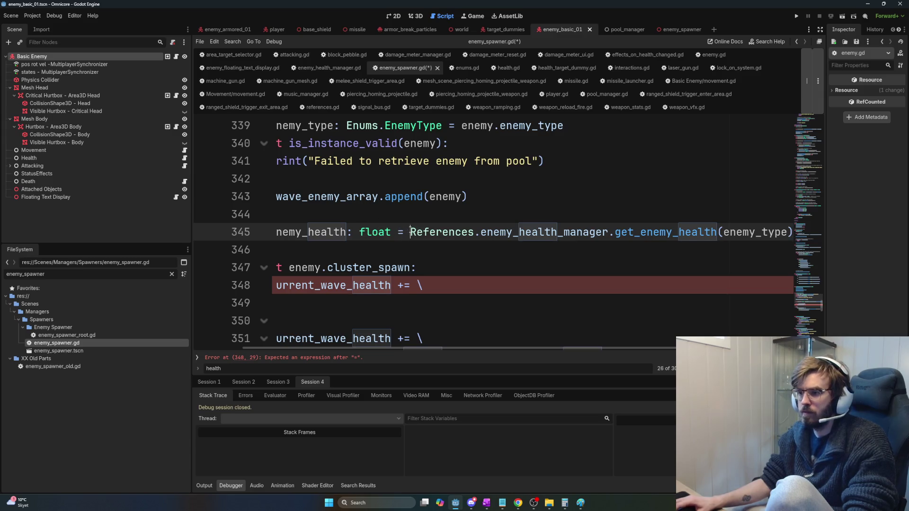
pyautogui.write('\\')
pyautogui.press('Return')
# Step: Replace the health lookup in both current_wave_health lines with enemy_health
pyautogui.click(349, 232)
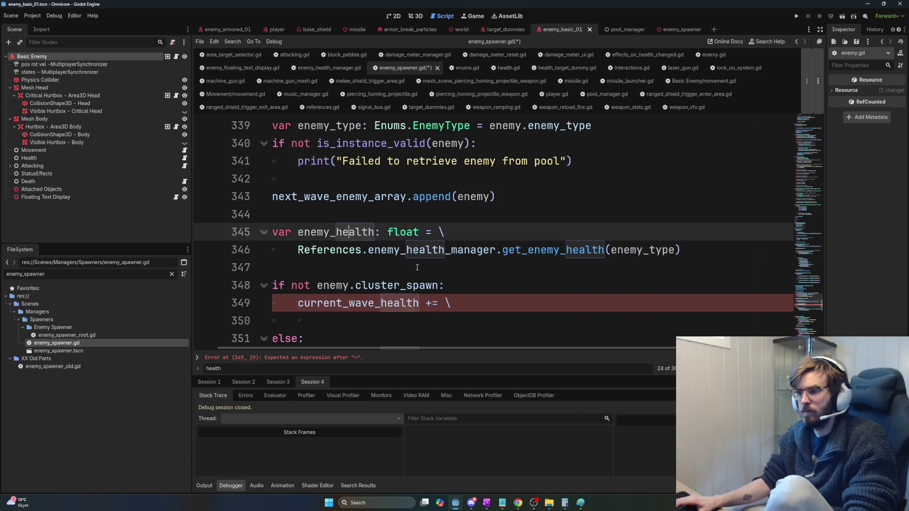
pyautogui.doubleClick(336, 232)
pyautogui.click(445, 285)
pyautogui.click(444, 303)
pyautogui.hotkey('ctrl', 'v')
pyautogui.scroll(-2, 568, 284)
pyautogui.click(709, 268)
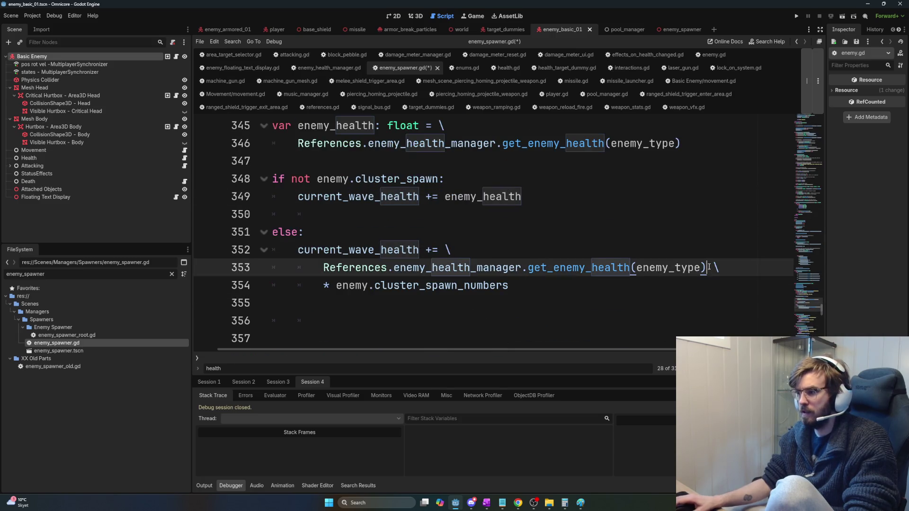
pyautogui.click(547, 292)
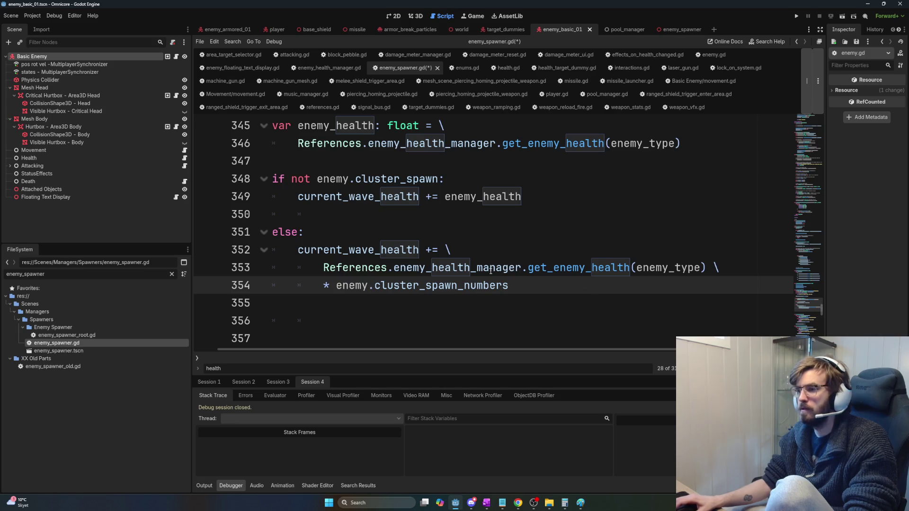
pyautogui.moveTo(327, 267); pyautogui.dragTo(705, 268)
pyautogui.hotkey('ctrl', 'v')
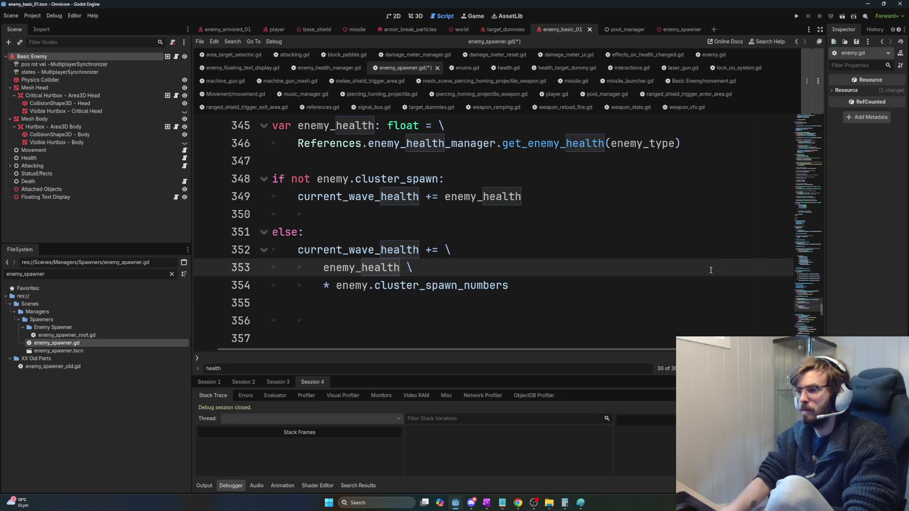
pyautogui.press('Home')
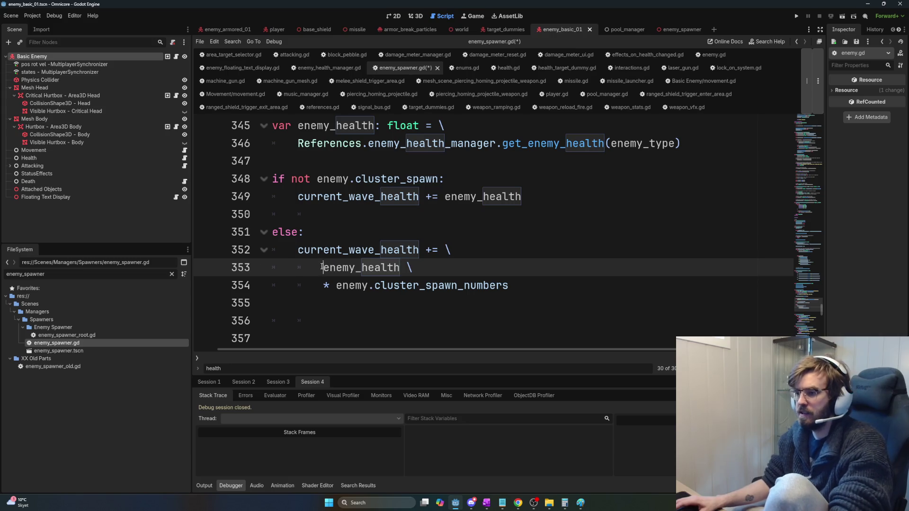
pyautogui.hotkey('shift', 'Tab')
pyautogui.press('BackSpace')
pyautogui.press('BackSpace')
# Step: Join the multiplication by enemy.cluster_spawn_numbers onto line 352 after enemy_health
pyautogui.click(618, 244)
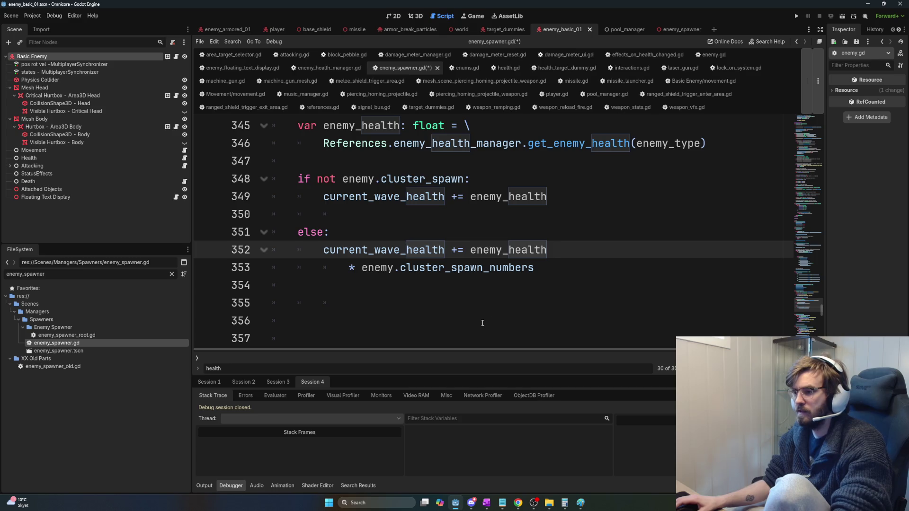
pyautogui.press('Down')
pyautogui.press('Home')
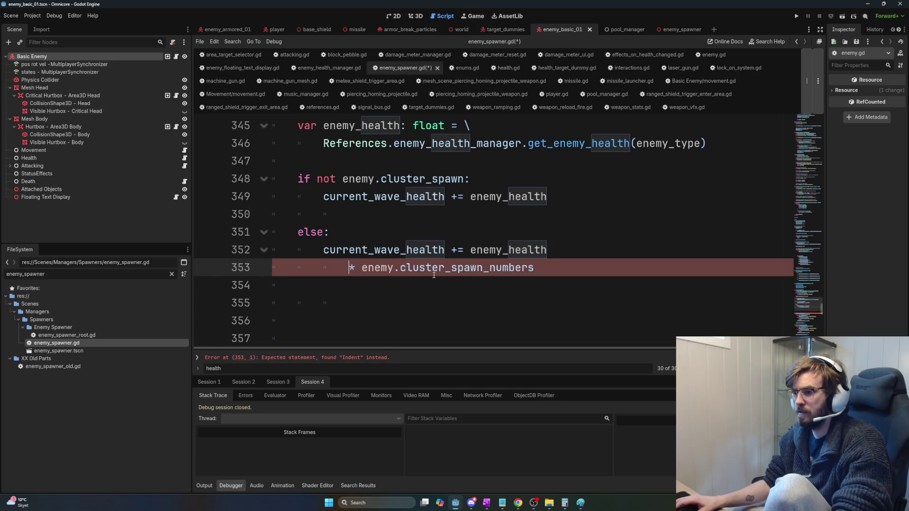
pyautogui.click(551, 244)
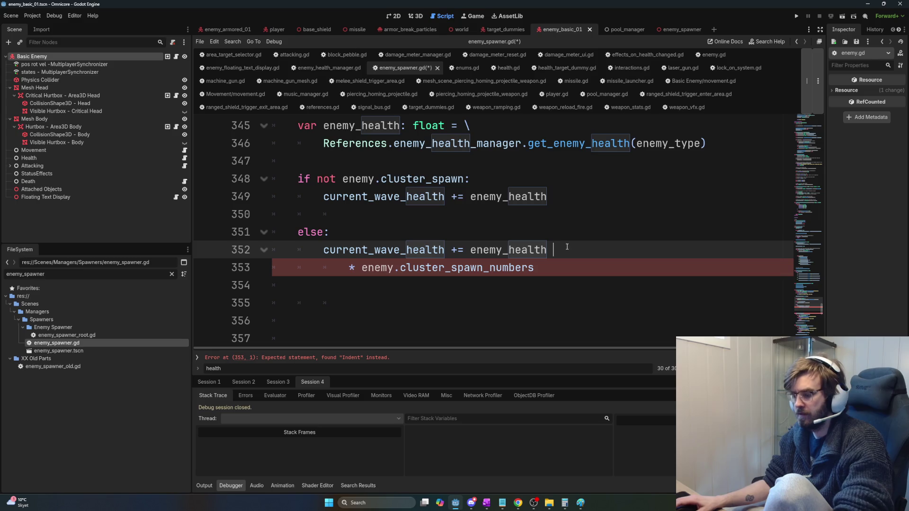
pyautogui.write('\\')
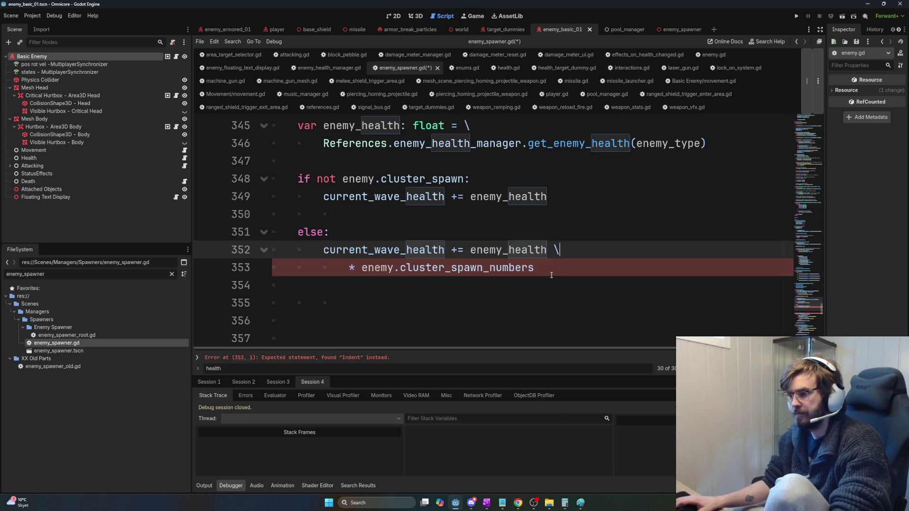
pyautogui.click(349, 268)
pyautogui.moveTo(348, 268); pyautogui.dragTo(209, 274)
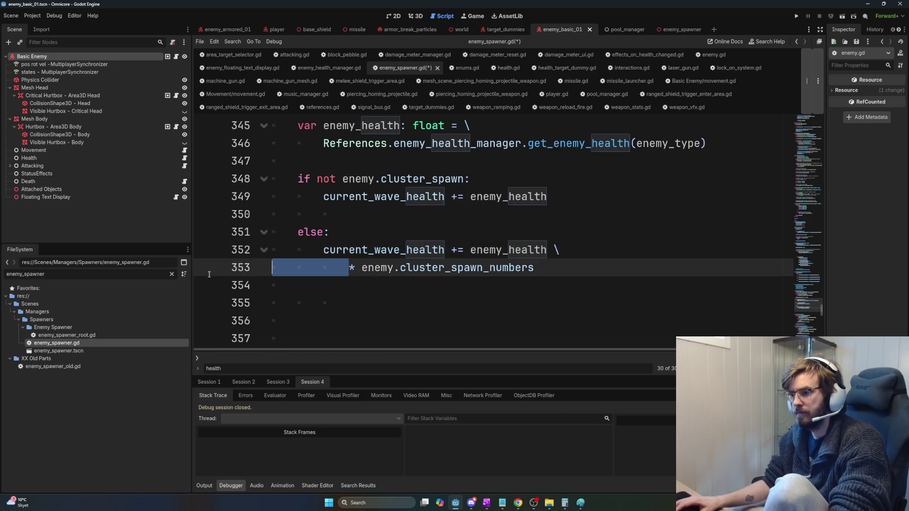
pyautogui.press('BackSpace')
pyautogui.press('BackSpace')
pyautogui.press('BackSpace')
# Step: Rejoin the wrapped multiplication so current_wave_health += enemy_health * enemy.cluster_spawn_numbers is one line
pyautogui.click(520, 285)
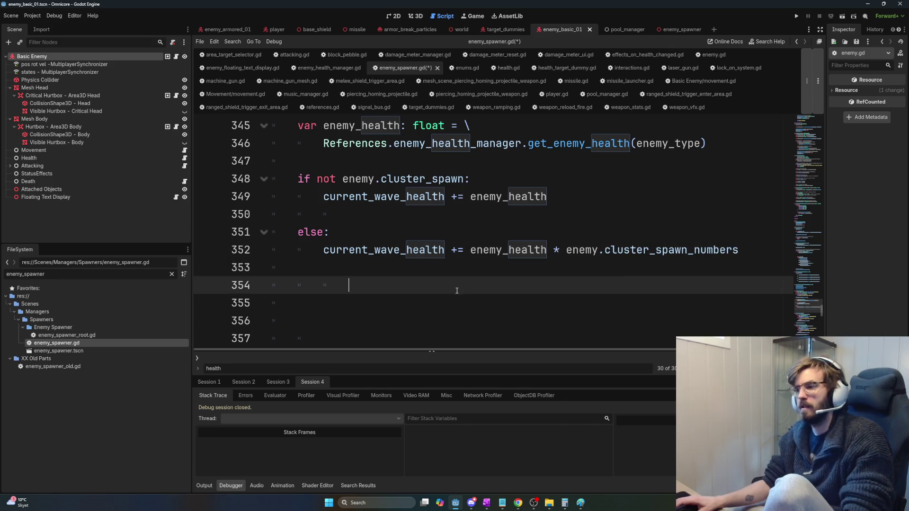
pyautogui.press('Up')
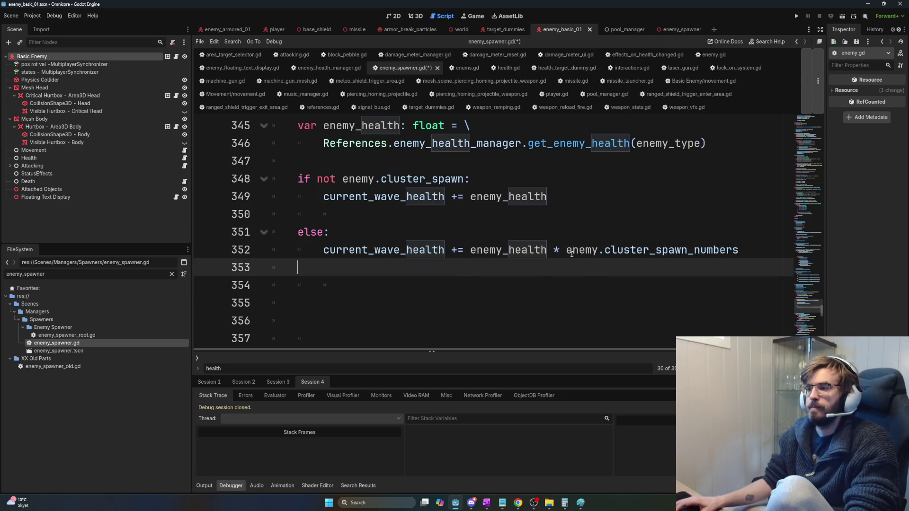
pyautogui.click(557, 250)
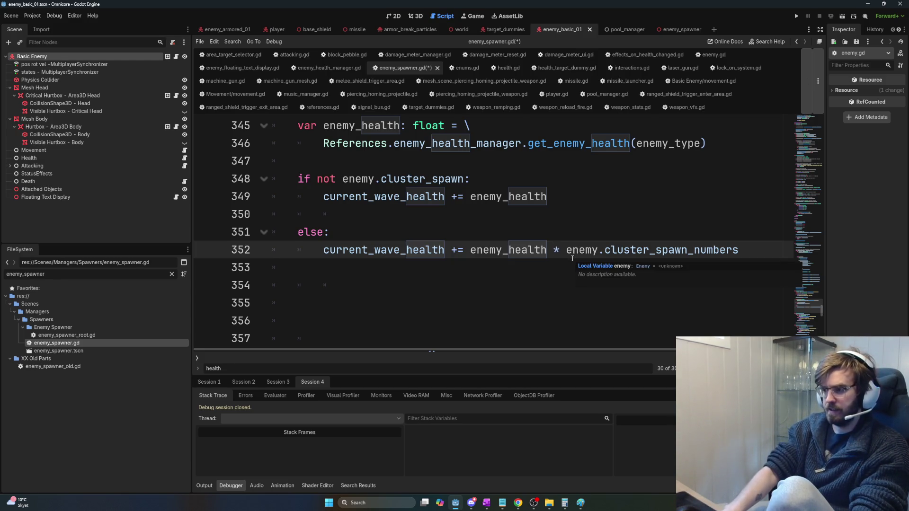
pyautogui.write('\\')
pyautogui.press('Return')
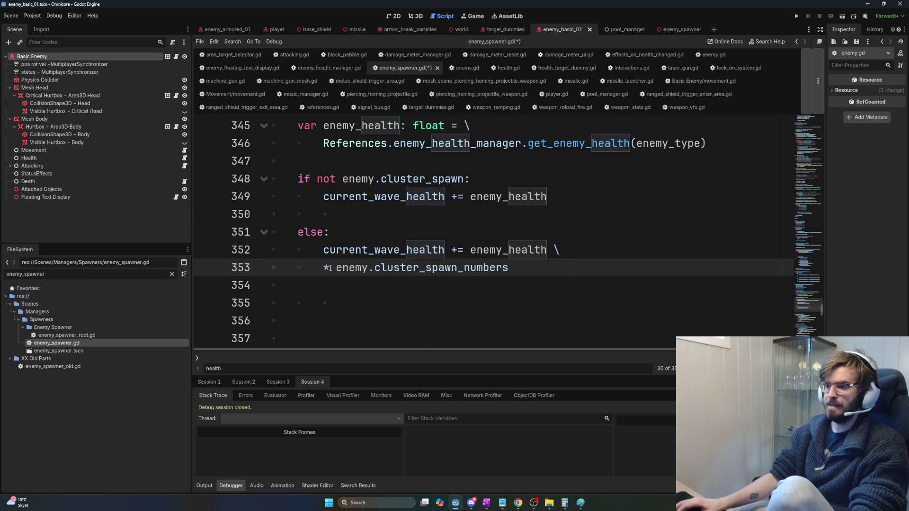
pyautogui.moveTo(548, 250)
pyautogui.mouseDown()
pyautogui.moveTo(591, 254)
pyautogui.moveTo(580, 252)
pyautogui.mouseUp()
pyautogui.click(416, 267)
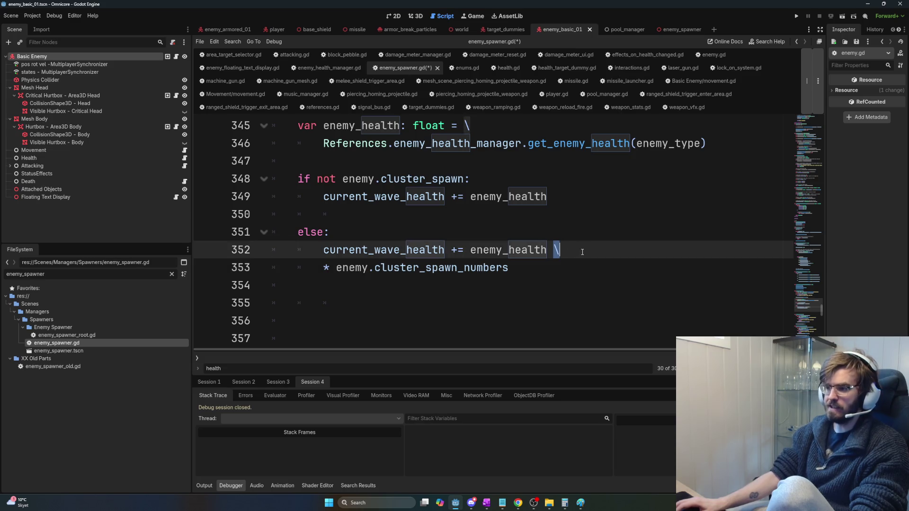
pyautogui.click(579, 250)
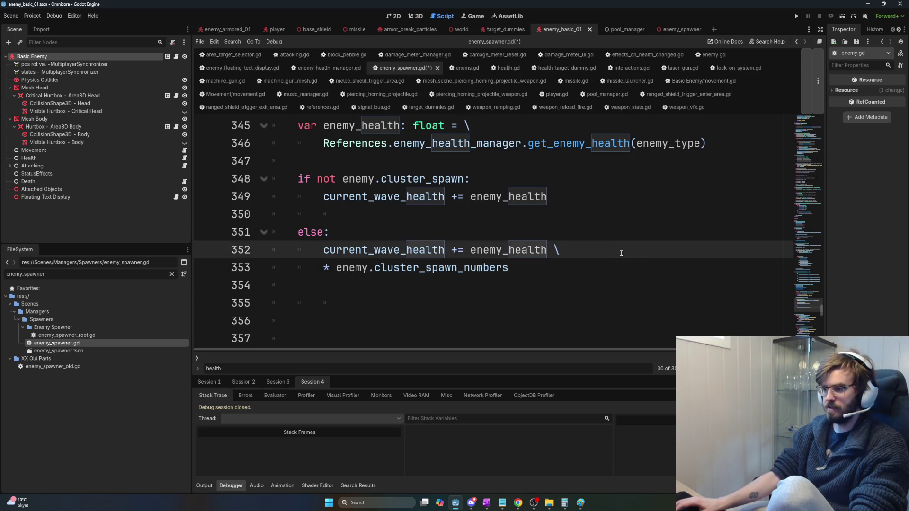
pyautogui.click(323, 268)
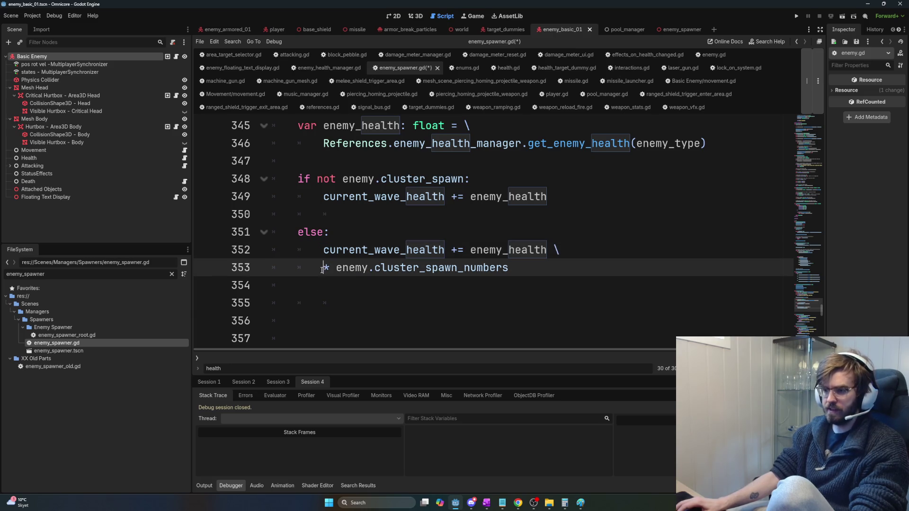
pyautogui.press('BackSpace')
pyautogui.press('BackSpace')
pyautogui.press('BackSpace')
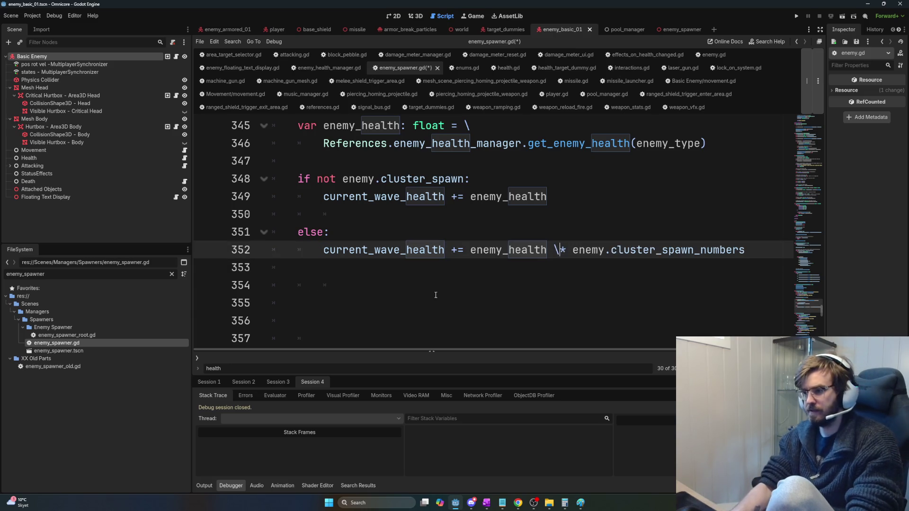
# Step: Save, delete the blank line before else, and save again
pyautogui.hotkey('ctrl', 's')
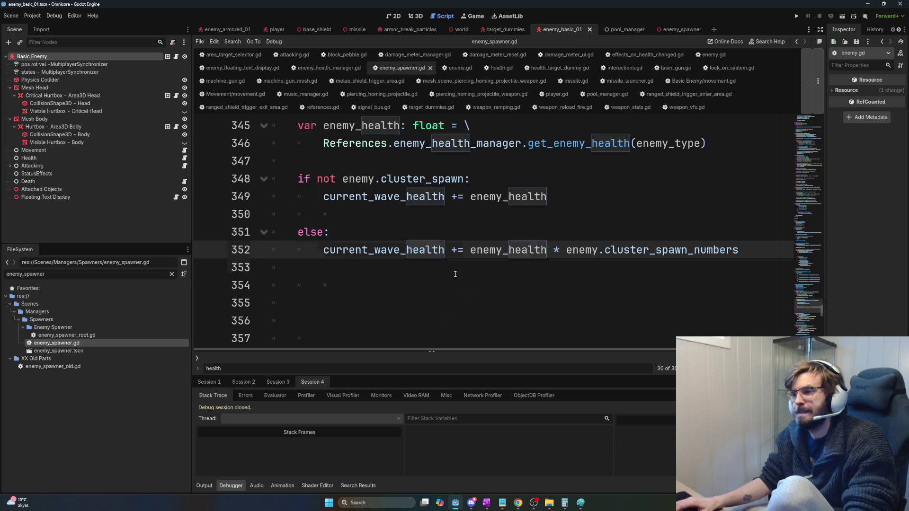
pyautogui.click(455, 269)
pyautogui.click(335, 215)
pyautogui.press('BackSpace')
pyautogui.press('BackSpace')
pyautogui.press('BackSpace')
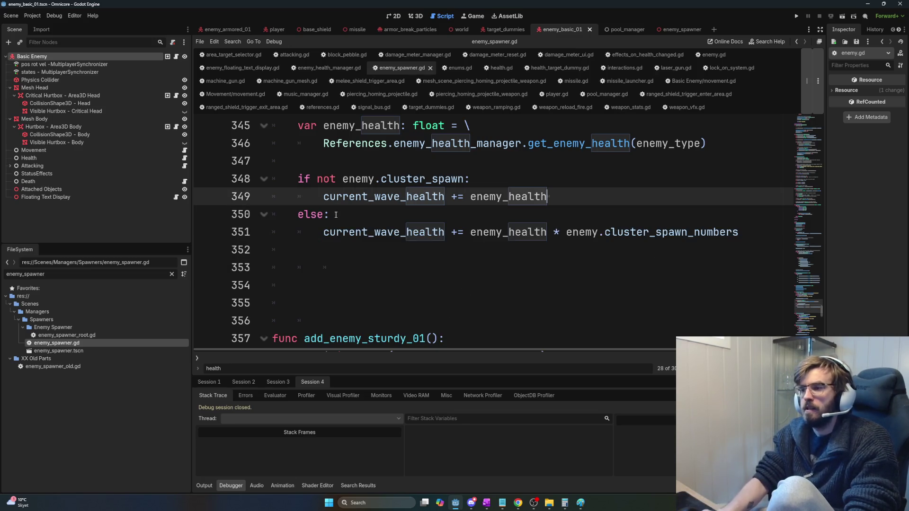
pyautogui.hotkey('ctrl', 's')
# Step: Delete the empty lines between the else branch and add_enemy_sturdy_01
pyautogui.scroll(2, 595, 270)
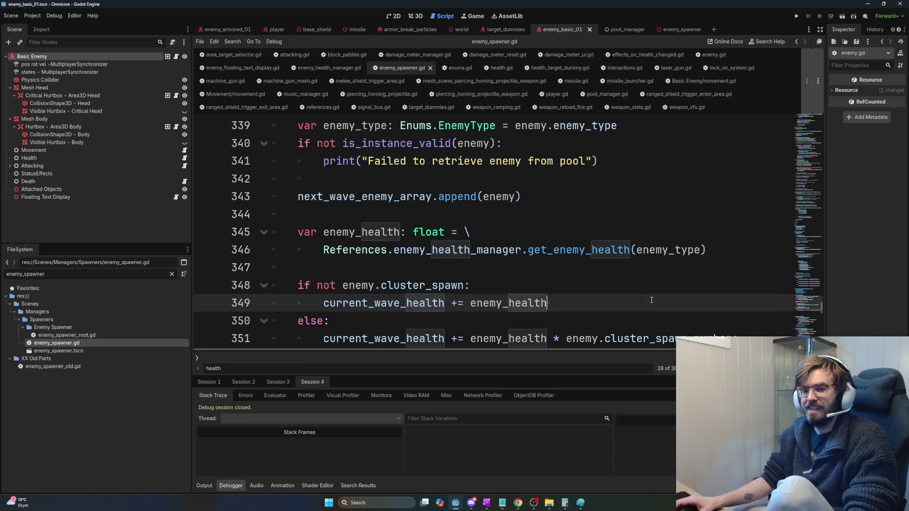
pyautogui.scroll(-2, 656, 290)
pyautogui.moveTo(325, 250); pyautogui.dragTo(325, 196)
pyautogui.click(454, 284)
pyautogui.press('Down')
pyautogui.press('BackSpace')
pyautogui.press('BackSpace')
pyautogui.press('BackSpace')
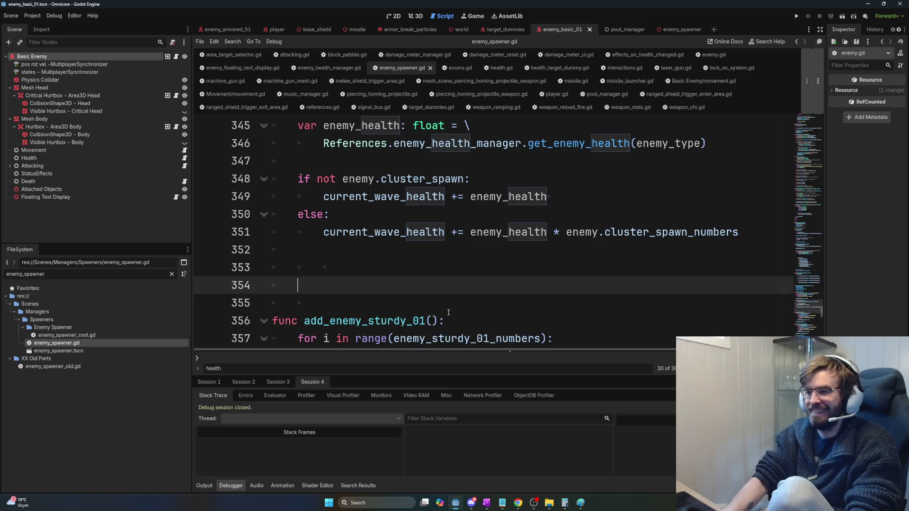
pyautogui.press('BackSpace')
pyautogui.press('BackSpace')
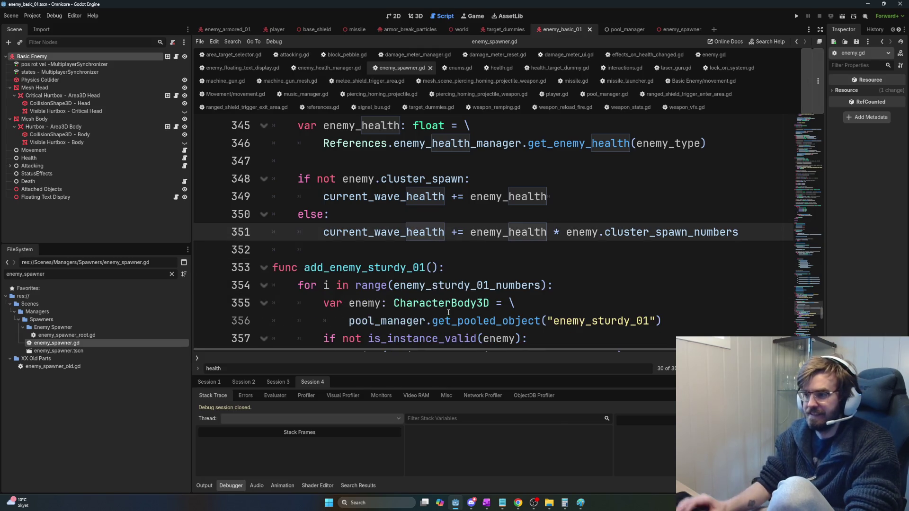
# Step: Scroll up to review add_enemies_for_next_wave_enemy_array and its add_enemy_basic_01 call
pyautogui.scroll(3, 489, 316)
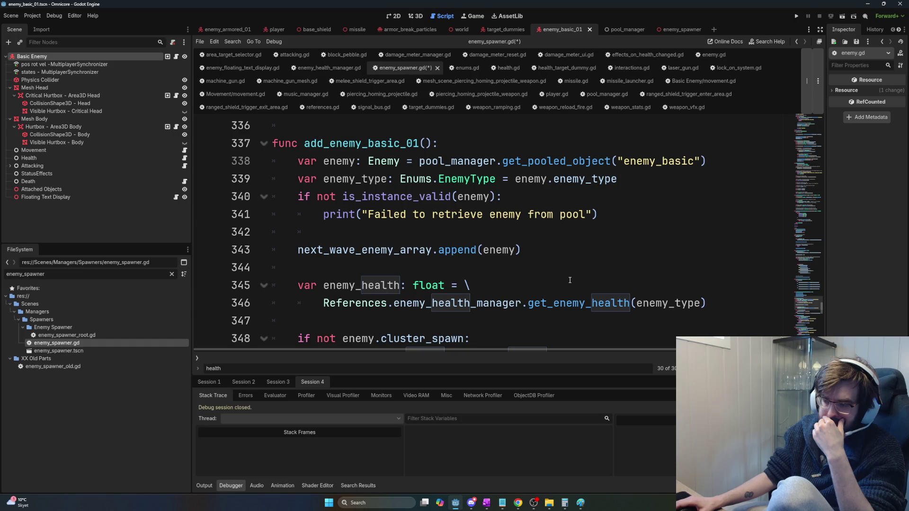
pyautogui.scroll(-3, 570, 281)
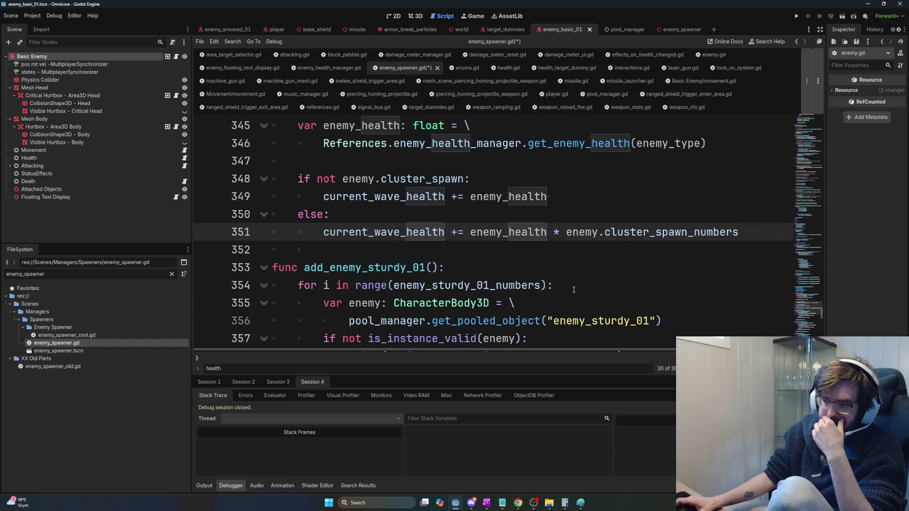
pyautogui.scroll(-2, 575, 290)
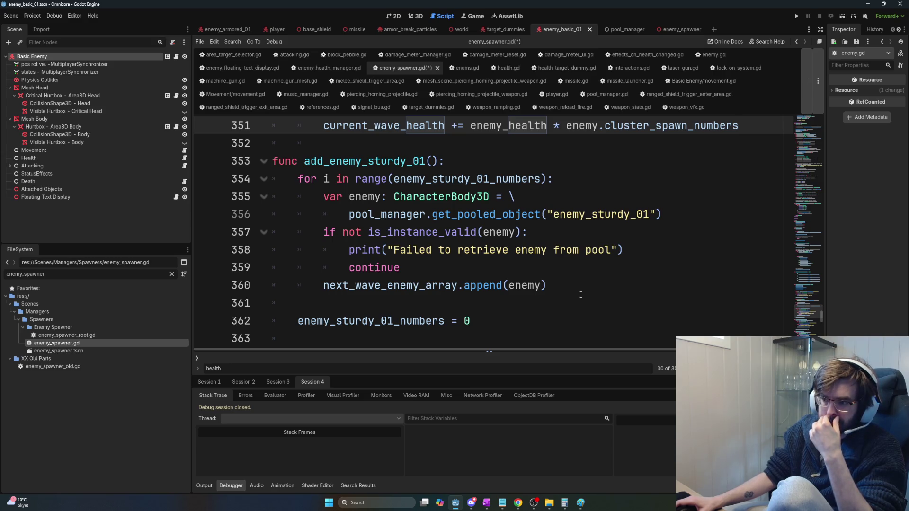
pyautogui.scroll(-3, 580, 297)
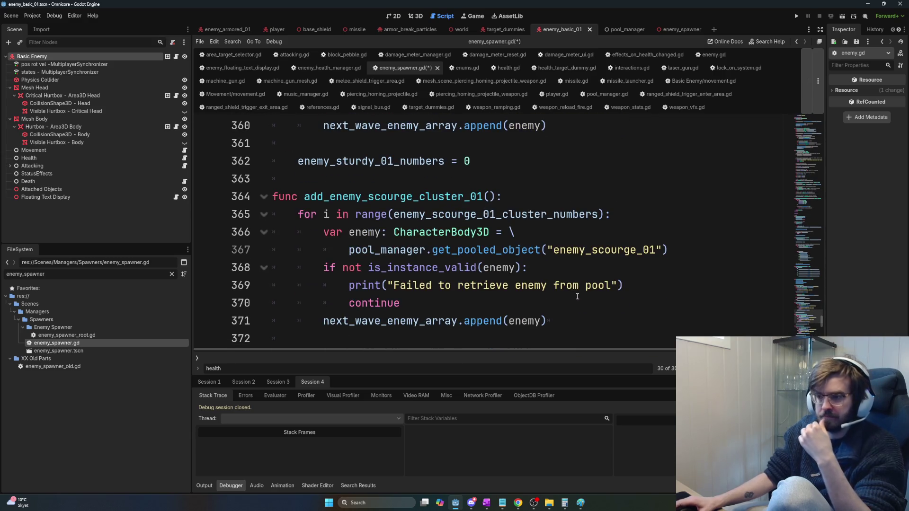
pyautogui.scroll(3, 578, 296)
pyautogui.scroll(5, 578, 296)
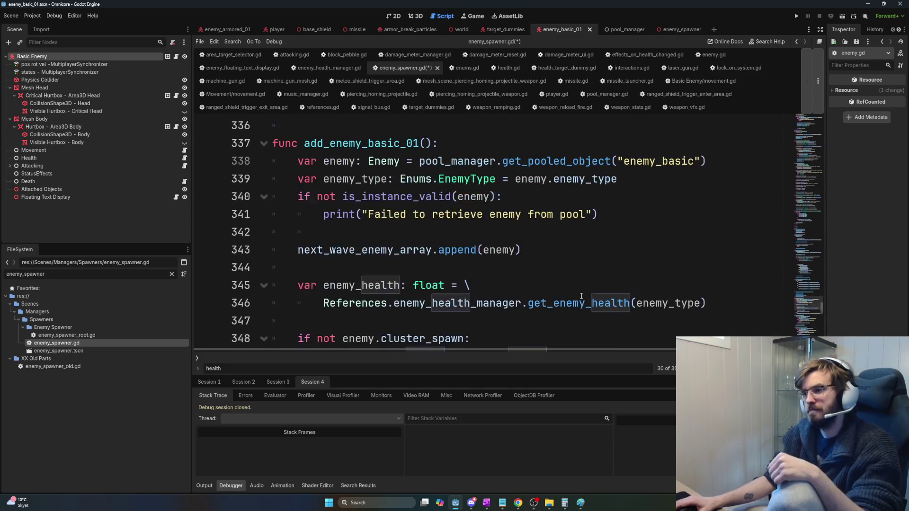
pyautogui.scroll(1, 585, 284)
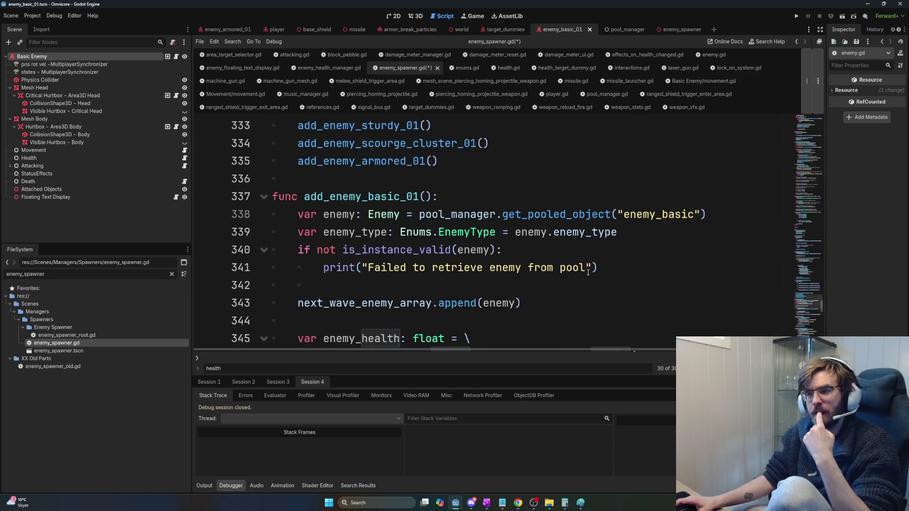
pyautogui.scroll(1, 399, 248)
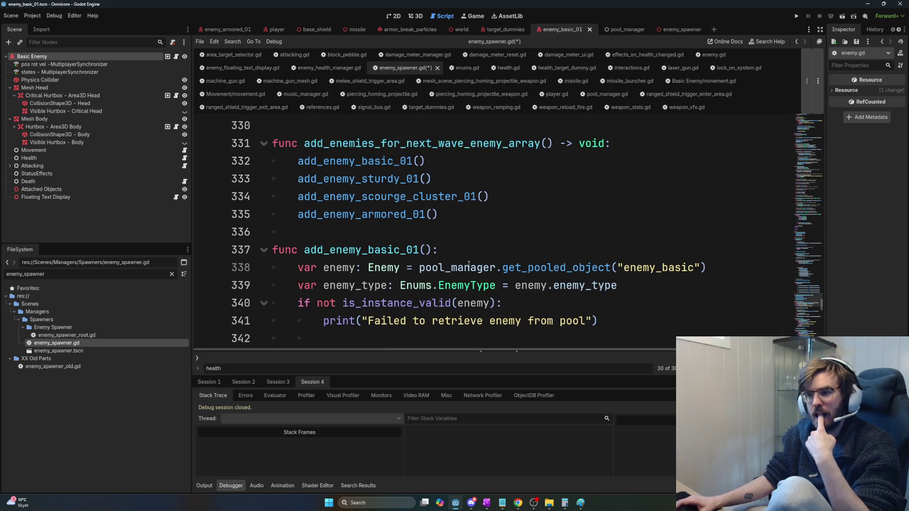
pyautogui.moveTo(362, 250); pyautogui.dragTo(419, 250)
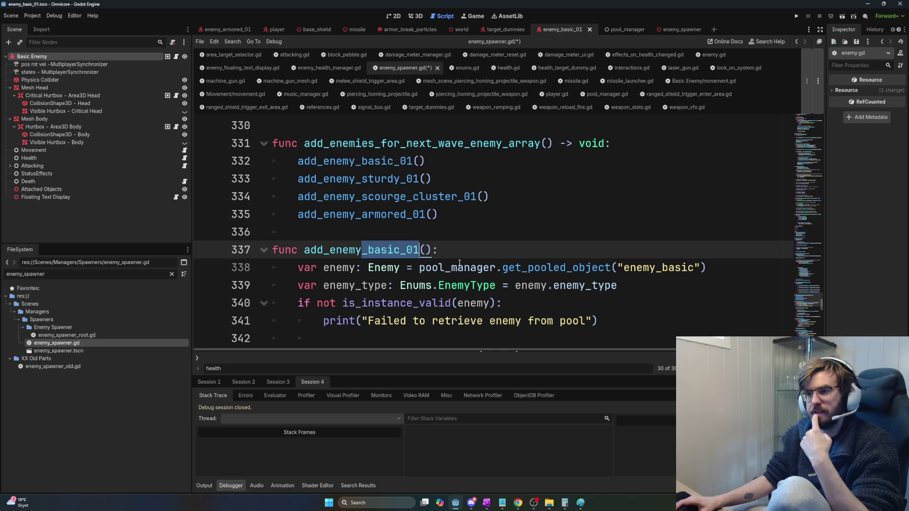
pyautogui.scroll(1, 462, 234)
pyautogui.moveTo(273, 197); pyautogui.dragTo(439, 267)
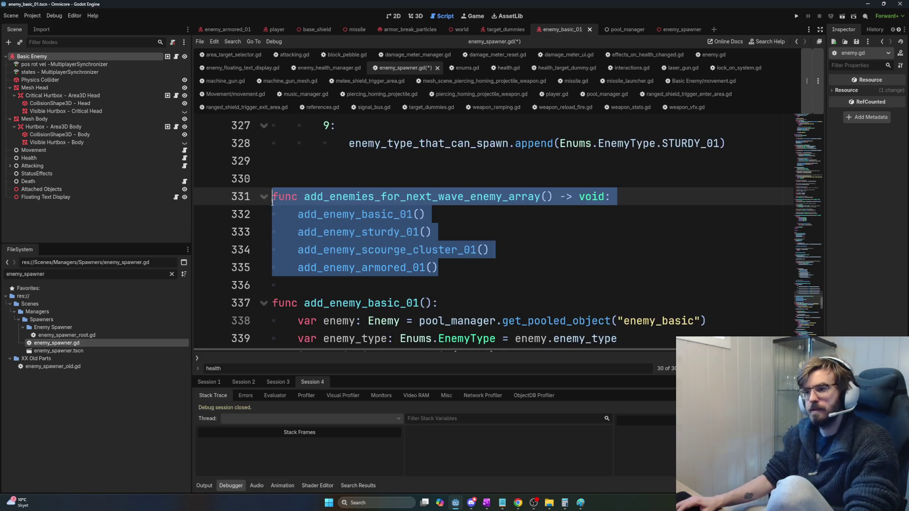